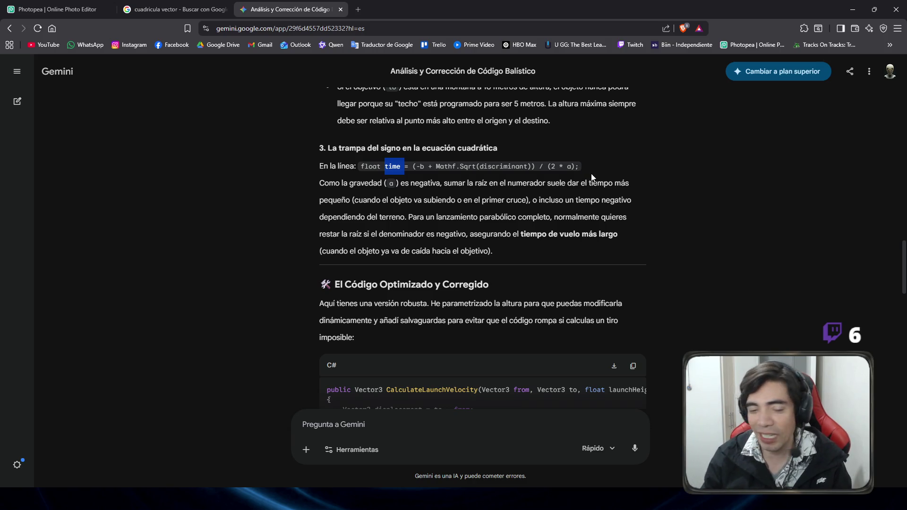
# Select the time formula line in the browser and scroll through the page
pyautogui.moveTo(603, 168)
pyautogui.mouseDown()
pyautogui.moveTo(344, 169)
pyautogui.moveTo(377, 171)
pyautogui.moveTo(356, 166)
pyautogui.mouseUp()
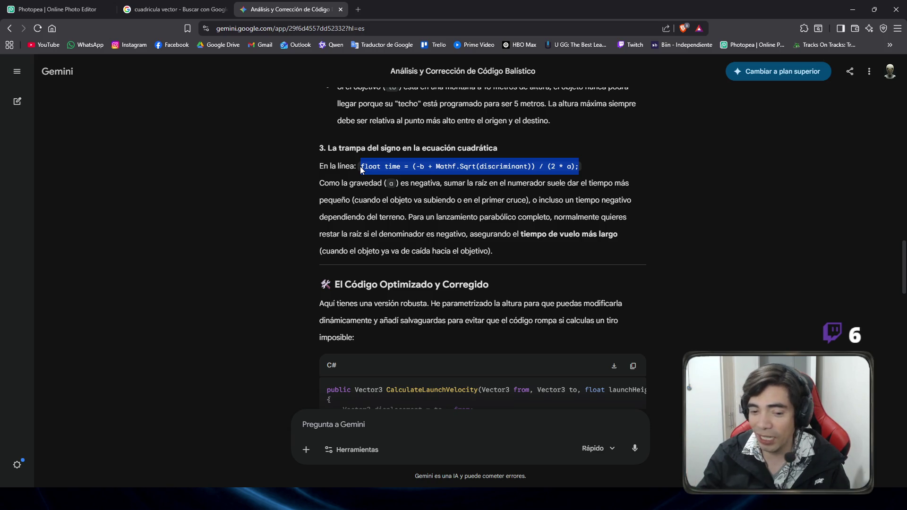
pyautogui.scroll(-4, 360, 166)
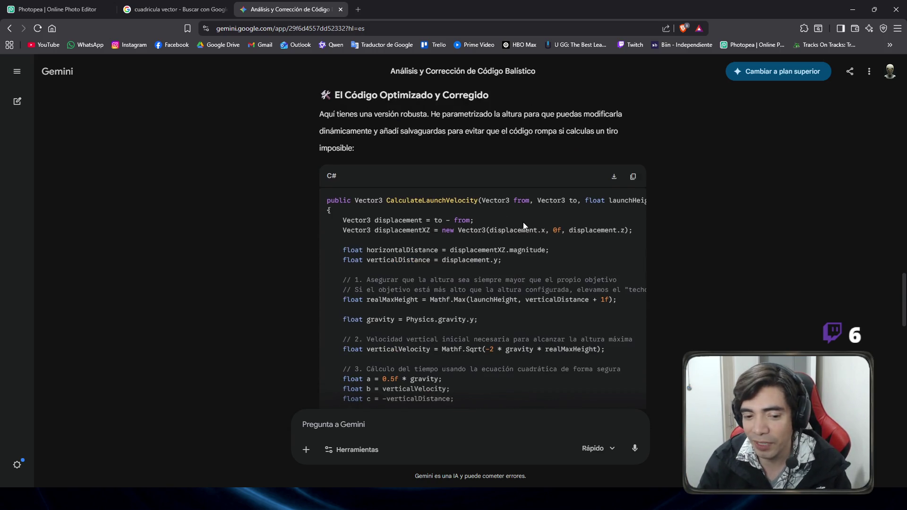
pyautogui.scroll(-3, 523, 222)
pyautogui.scroll(-5, 644, 220)
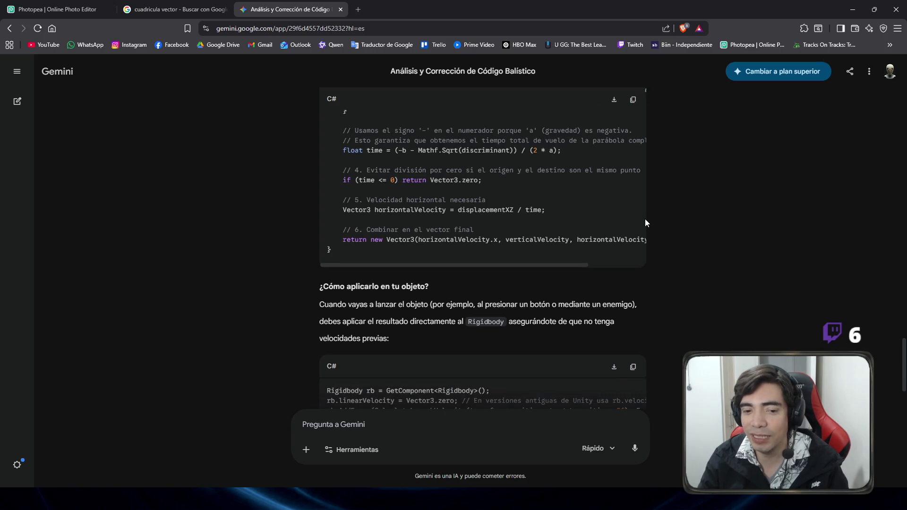
pyautogui.scroll(-1, 633, 274)
pyautogui.scroll(2, 604, 369)
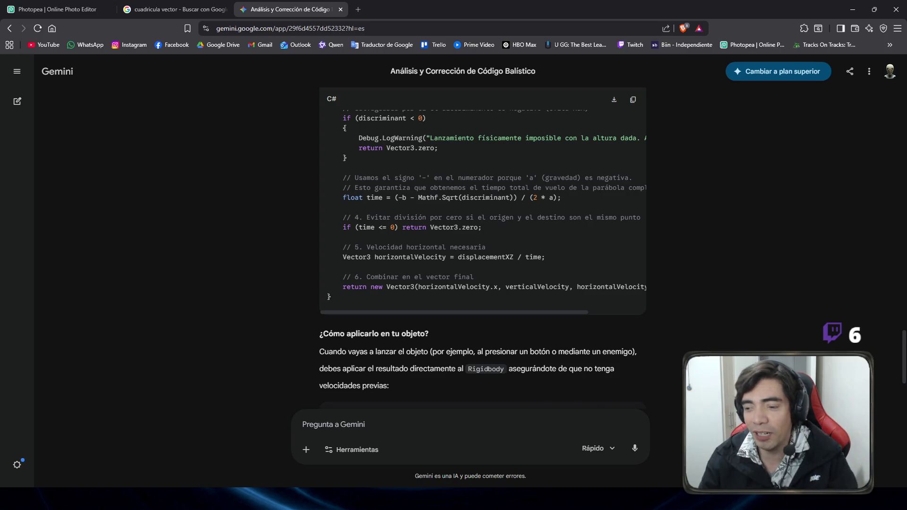
pyautogui.hotkey('alt', 'Tab')
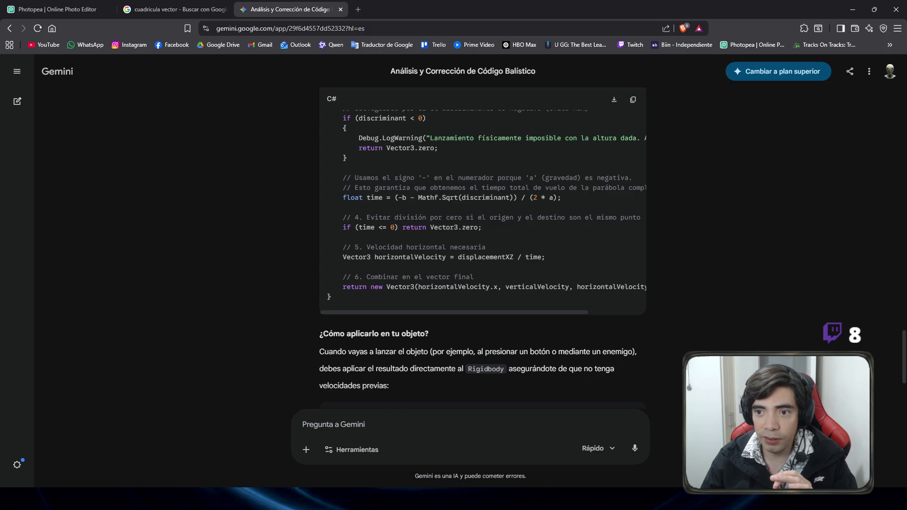
# Return to Unity and view the court from the top
pyautogui.click(853, 9)
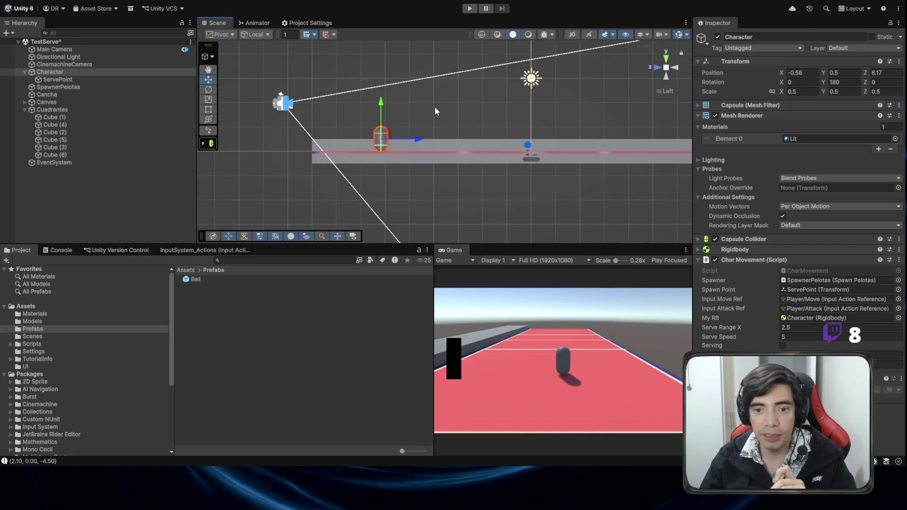
pyautogui.click(666, 68)
pyautogui.click(666, 58)
pyautogui.moveTo(497, 154); pyautogui.dragTo(491, 134)
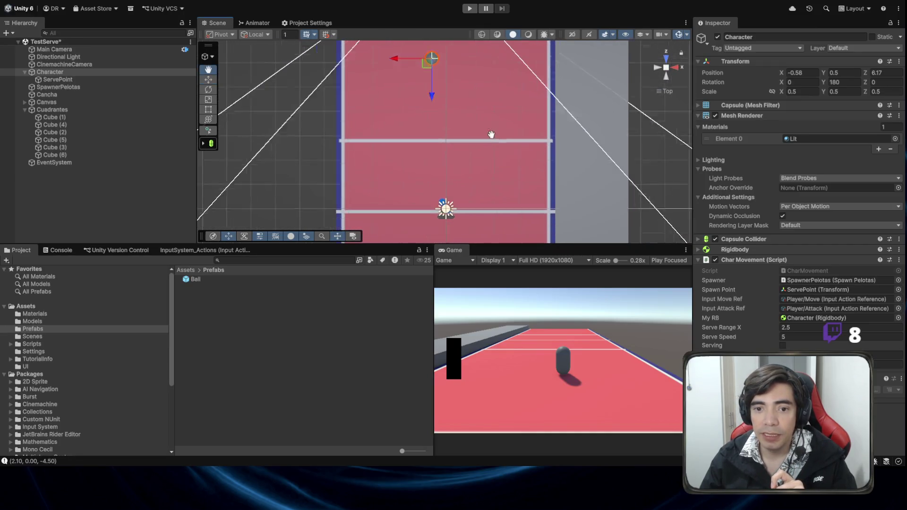
pyautogui.scroll(-5, 492, 135)
# Switch to the Move tool and select the court tiles Cube (1) through Cube (6) in turn
pyautogui.click(529, 75)
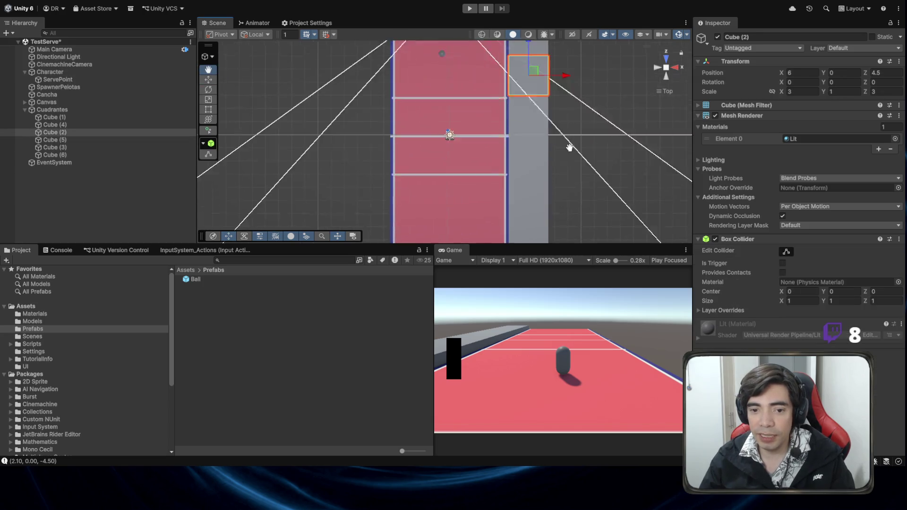
pyautogui.moveTo(569, 148); pyautogui.dragTo(569, 123)
pyautogui.press('w')
pyautogui.click(529, 90)
pyautogui.click(534, 163)
pyautogui.click(534, 132)
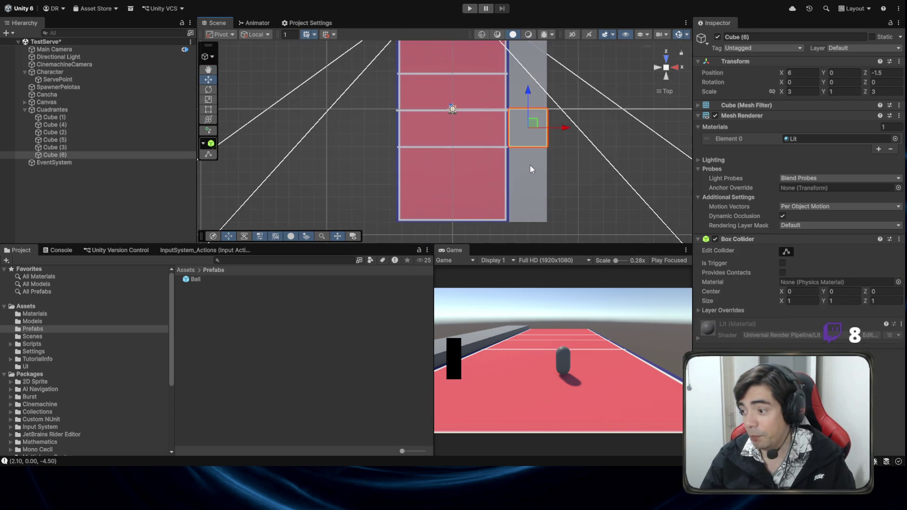
pyautogui.click(533, 196)
pyautogui.moveTo(562, 203); pyautogui.dragTo(572, 161)
pyautogui.click(536, 134)
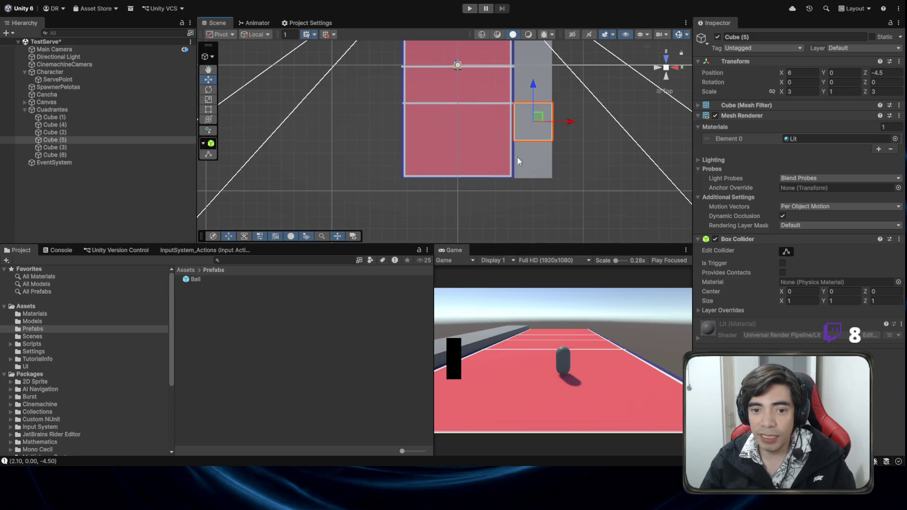
pyautogui.keyDown('shift'); pyautogui.click(528, 175); pyautogui.keyUp('shift')
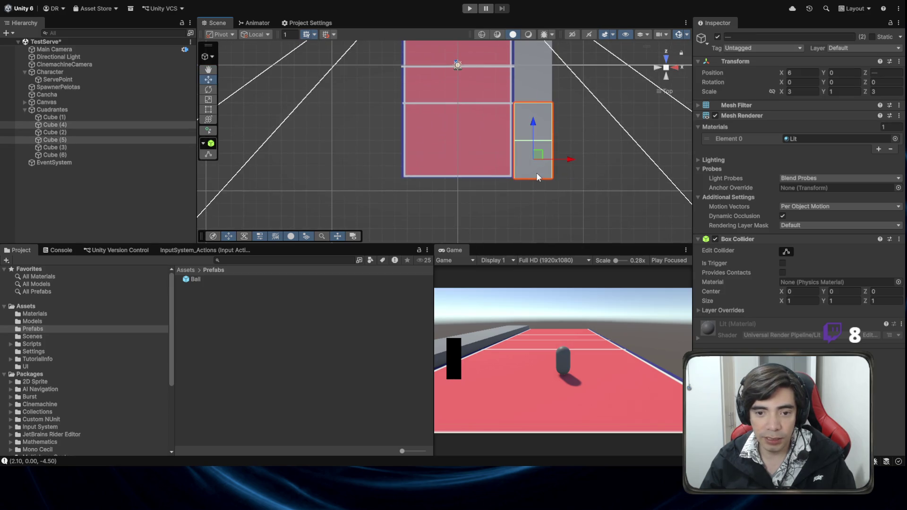
pyautogui.click(546, 175)
pyautogui.scroll(-1, 547, 175)
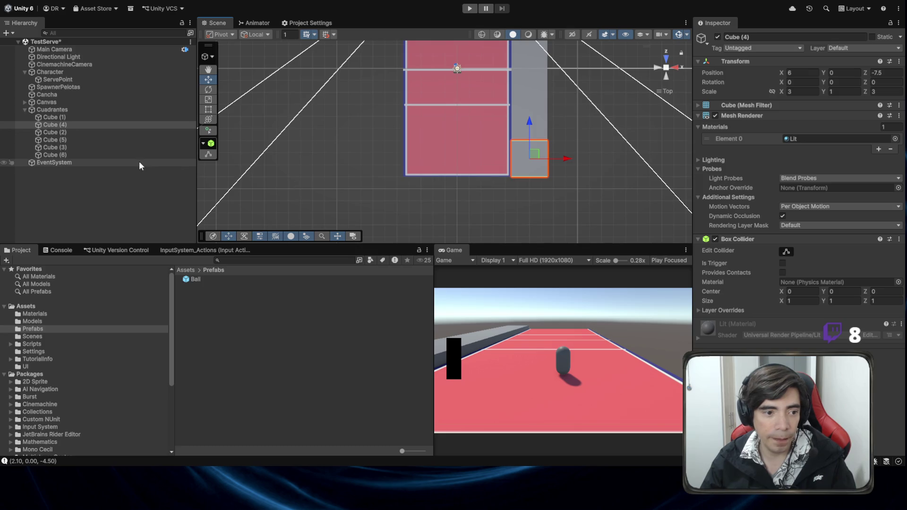
# Duplicate Cube (6) as Cube (7) and drag it past the court's end
pyautogui.click(118, 155)
pyautogui.moveTo(534, 81); pyautogui.dragTo(515, 198)
pyautogui.hotkey('ctrl', 'z')
pyautogui.hotkey('ctrl', 'd')
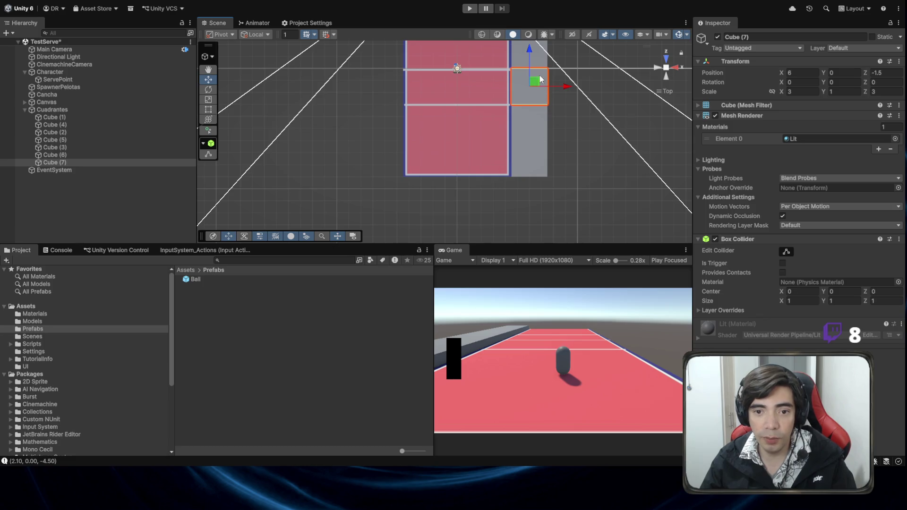
pyautogui.moveTo(535, 81)
pyautogui.mouseDown()
pyautogui.moveTo(576, 159)
pyautogui.moveTo(493, 201)
pyautogui.mouseUp()
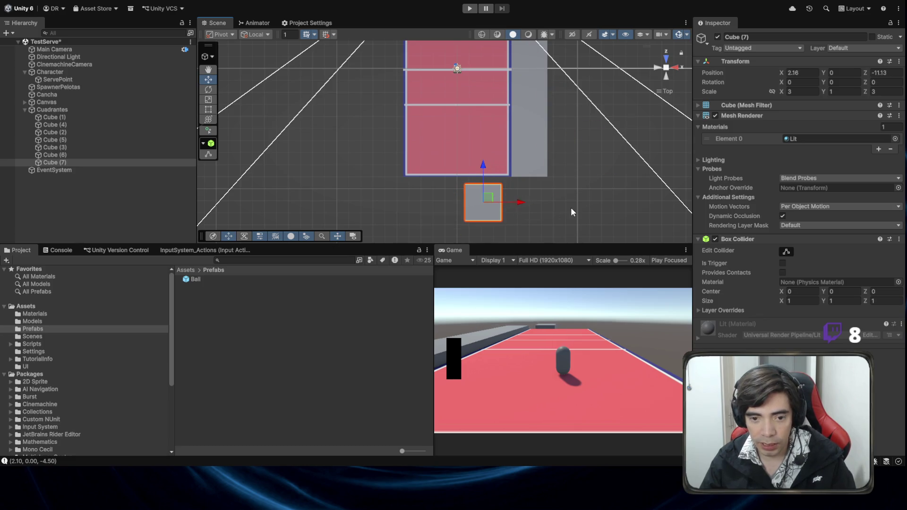
pyautogui.moveTo(571, 210); pyautogui.dragTo(510, 161)
# Vertex-snap Cube (7) to the grey block's corner at 3, 0, -10.5
pyautogui.press('f')
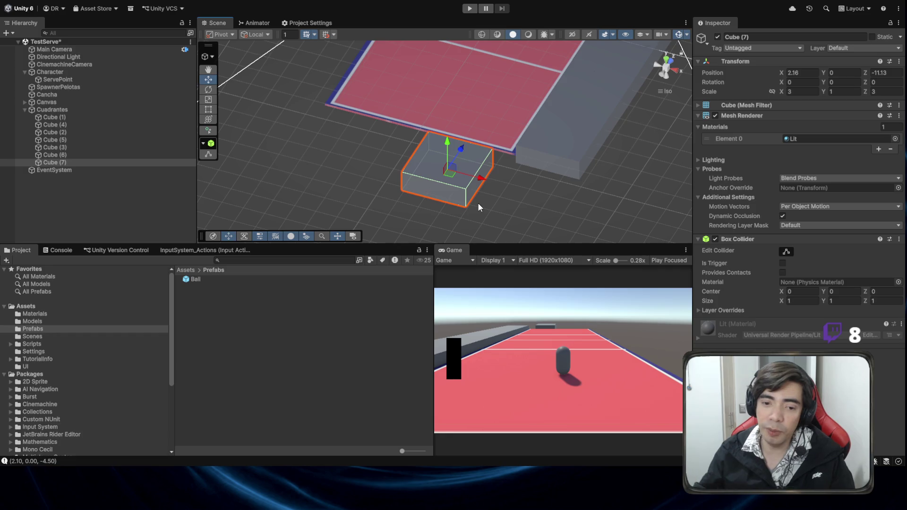
pyautogui.moveTo(463, 221); pyautogui.dragTo(450, 201)
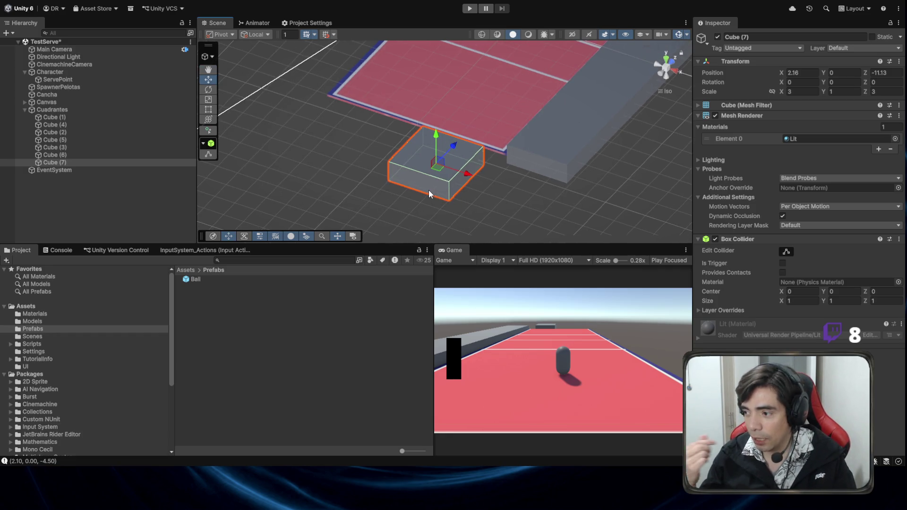
pyautogui.press('v')
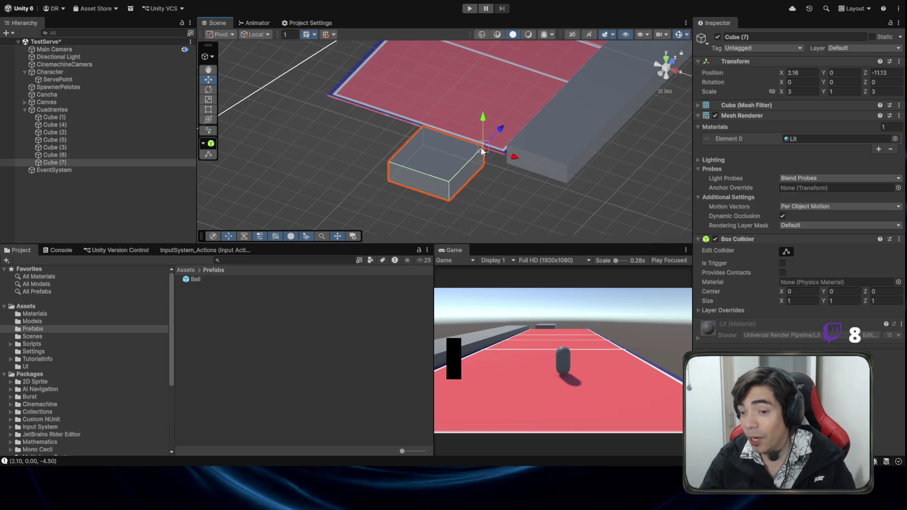
pyautogui.moveTo(482, 150)
pyautogui.mouseDown()
pyautogui.moveTo(576, 197)
pyautogui.moveTo(507, 152)
pyautogui.moveTo(710, 186)
pyautogui.mouseUp()
pyautogui.moveTo(468, 175)
pyautogui.mouseDown()
pyautogui.moveTo(394, 152)
pyautogui.moveTo(530, 135)
pyautogui.moveTo(444, 102)
pyautogui.moveTo(545, 94)
pyautogui.mouseUp()
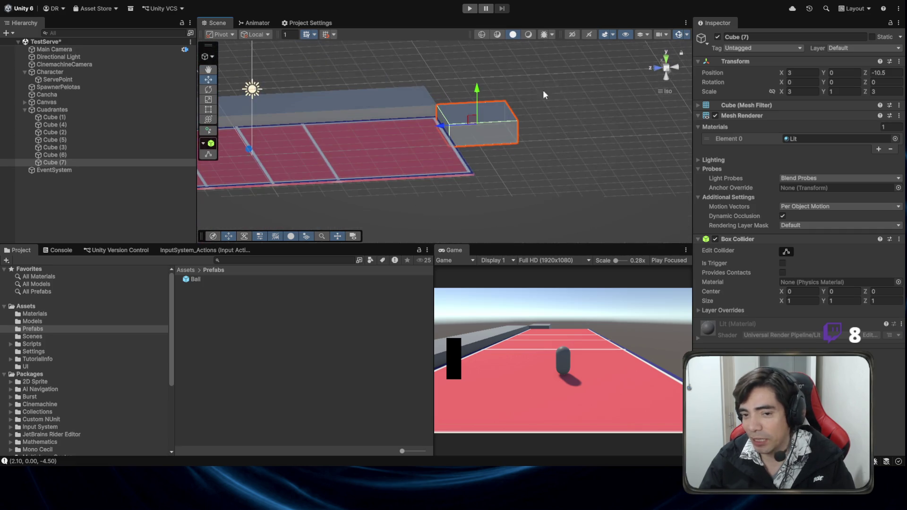
# Duplicate Cube (7) as Cube (8) and place it beside Cube (7) along the court end
pyautogui.click(666, 66)
pyautogui.hotkey('ctrl', 'd')
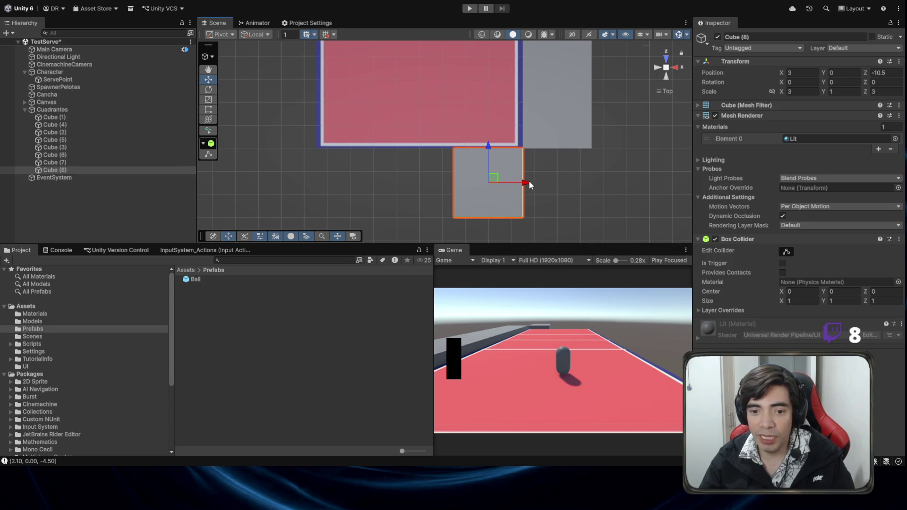
pyautogui.moveTo(528, 183); pyautogui.dragTo(427, 198)
pyautogui.moveTo(426, 199); pyautogui.dragTo(476, 176)
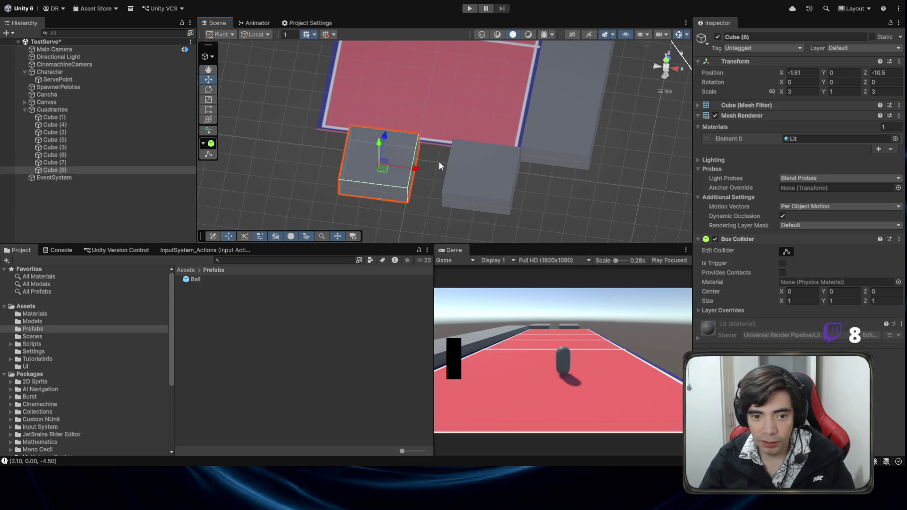
pyautogui.moveTo(416, 142)
pyautogui.mouseDown()
pyautogui.moveTo(452, 142)
pyautogui.moveTo(463, 113)
pyautogui.moveTo(477, 132)
pyautogui.moveTo(451, 170)
pyautogui.moveTo(338, 182)
pyautogui.moveTo(411, 137)
pyautogui.moveTo(343, 136)
pyautogui.moveTo(384, 137)
pyautogui.mouseUp()
# Duplicate Cube (8) as Cube (9) and slide it to X -3, Z -10.5
pyautogui.hotkey('ctrl', 'd')
pyautogui.moveTo(461, 112)
pyautogui.mouseDown()
pyautogui.moveTo(497, 215)
pyautogui.moveTo(478, 193)
pyautogui.mouseUp()
pyautogui.click(478, 193)
pyautogui.click(426, 189)
pyautogui.click(351, 184)
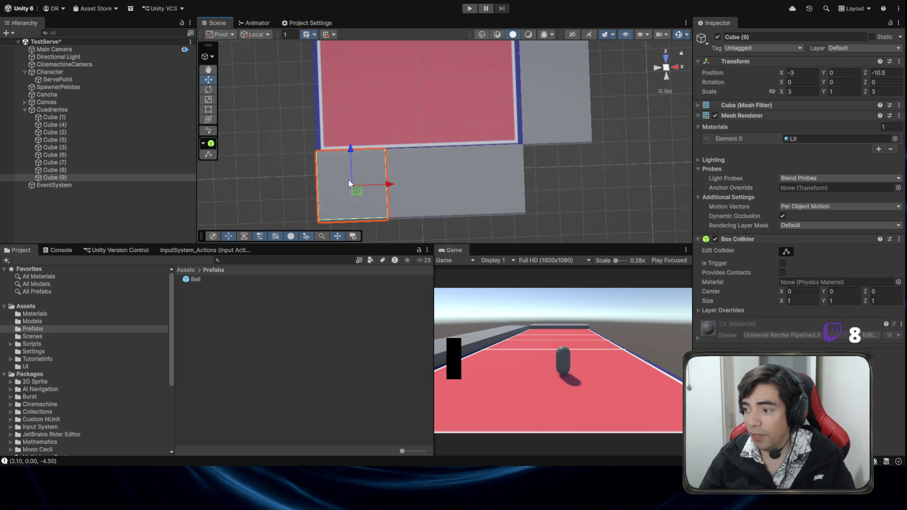
pyautogui.moveTo(350, 184)
pyautogui.mouseDown()
pyautogui.moveTo(449, 189)
pyautogui.moveTo(542, 174)
pyautogui.mouseUp()
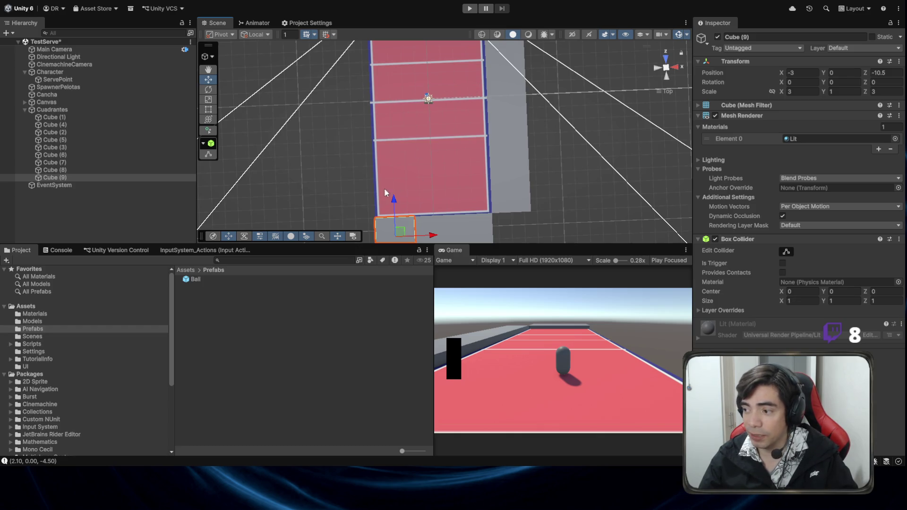
# Check tiles Cube (4) through Cube (9) from the front, side and top views
pyautogui.click(505, 109)
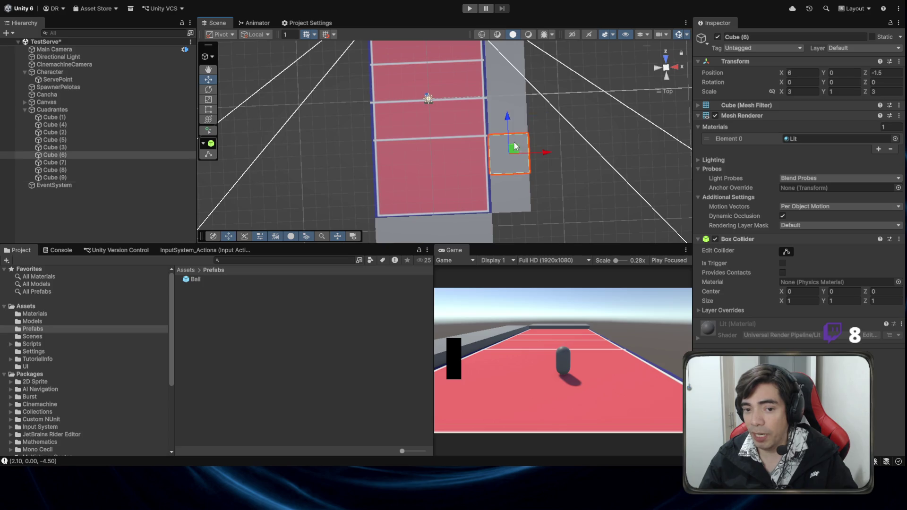
pyautogui.click(514, 156)
pyautogui.click(521, 198)
pyautogui.click(468, 235)
pyautogui.click(432, 235)
pyautogui.click(395, 234)
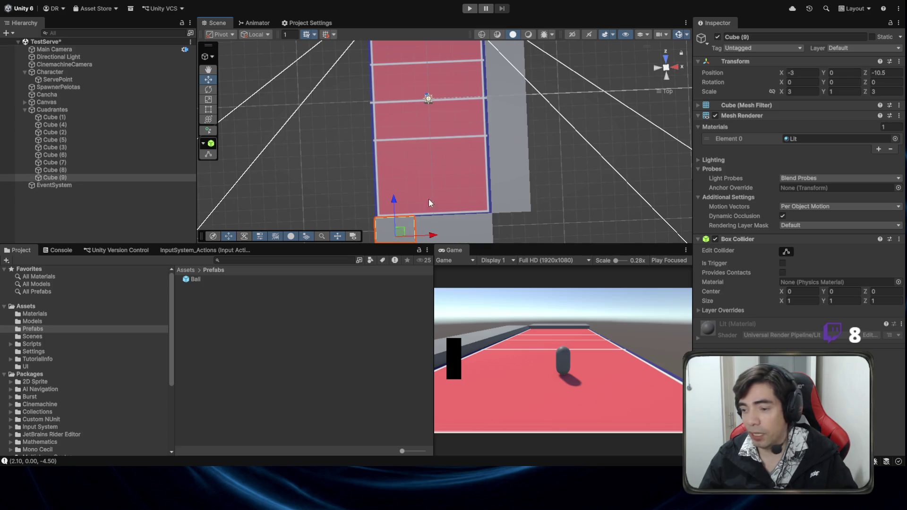
pyautogui.moveTo(500, 190); pyautogui.dragTo(545, 150)
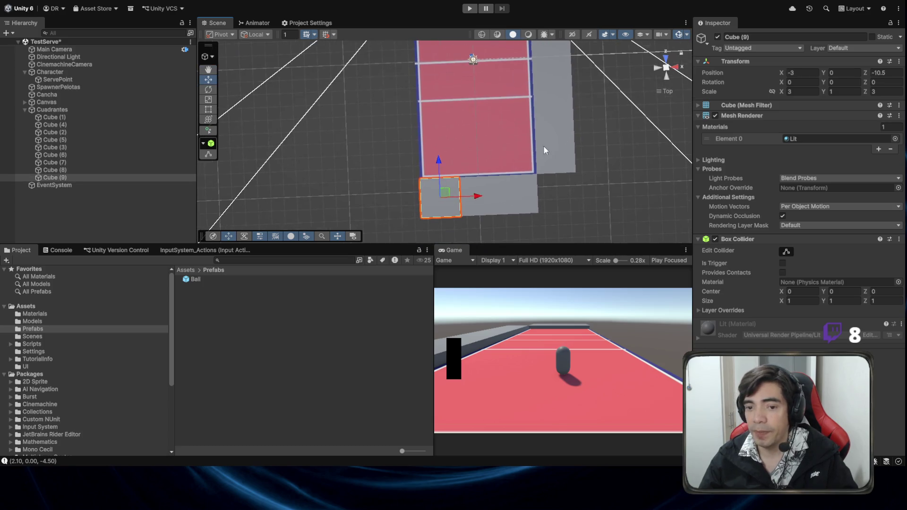
pyautogui.click(667, 64)
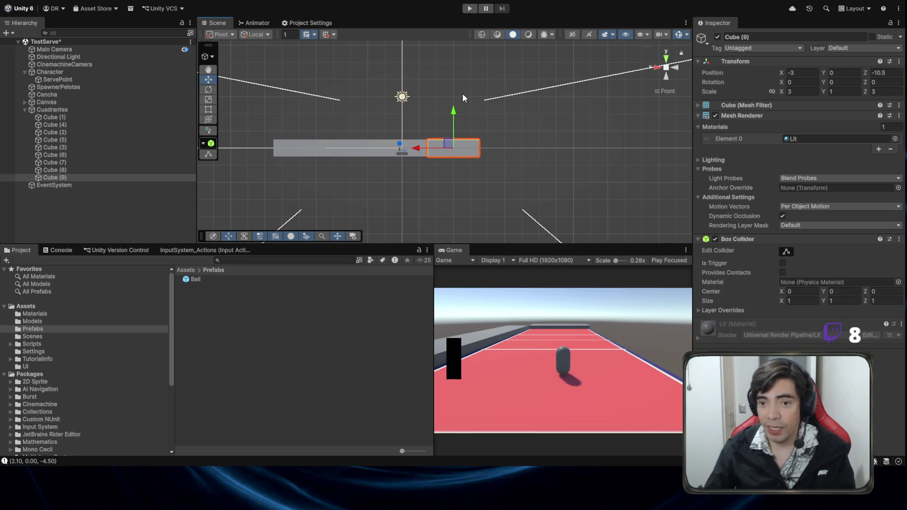
pyautogui.click(658, 69)
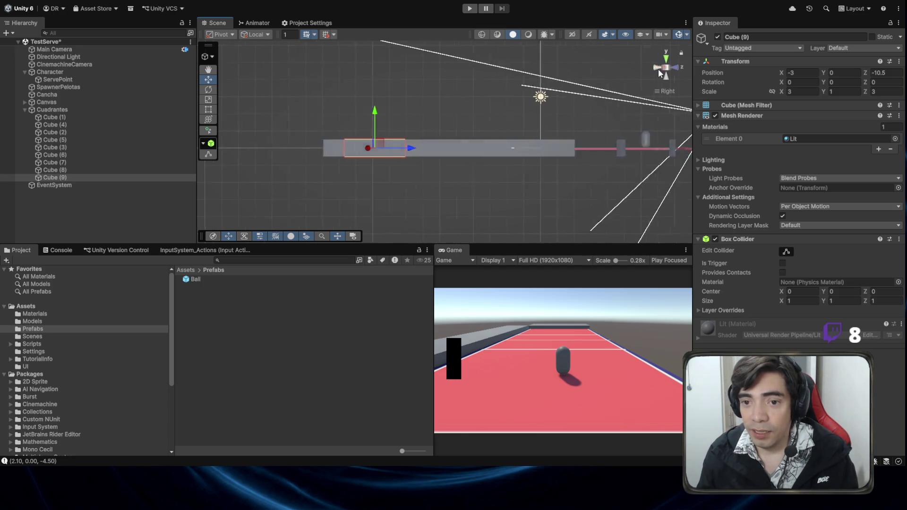
pyautogui.click(666, 59)
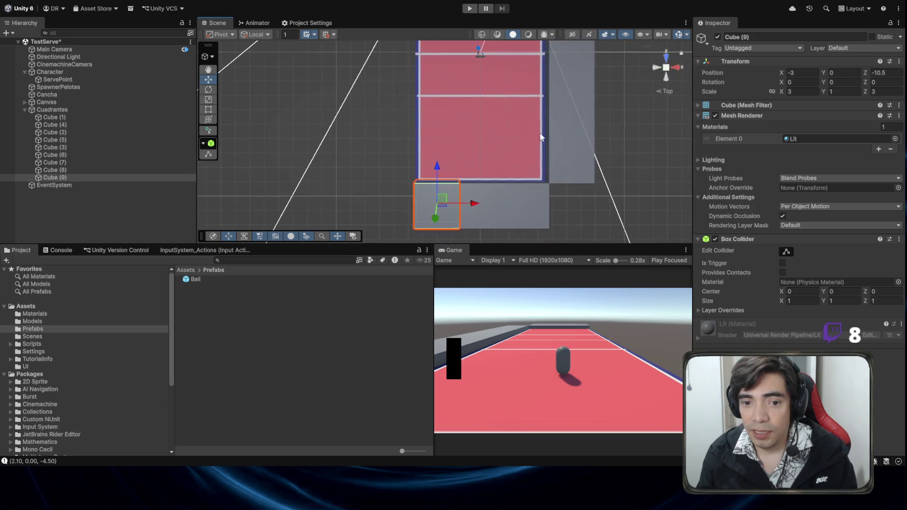
pyautogui.scroll(-4, 478, 165)
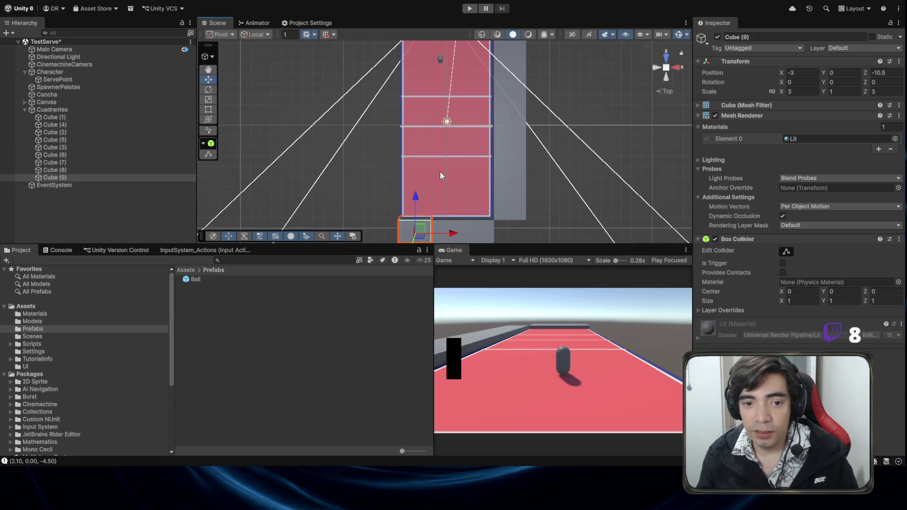
# Select the Character object, then switch to Visual Studio showing BolaHandler.cs
pyautogui.click(439, 58)
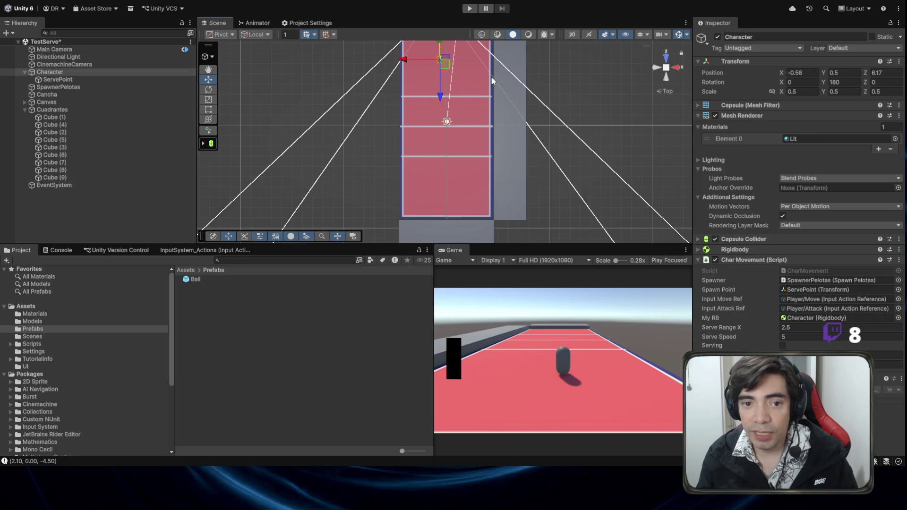
pyautogui.scroll(-1, 453, 78)
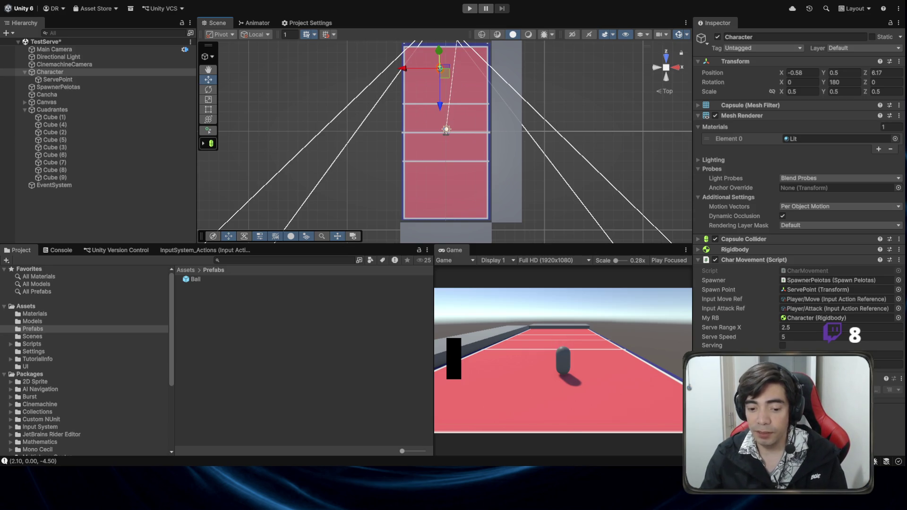
pyautogui.hotkey('alt', 'Tab')
pyautogui.scroll(-5, 401, 270)
# In SpawnPelotas.cs, add ' + ' after from.x on line 50
pyautogui.scroll(4, 402, 270)
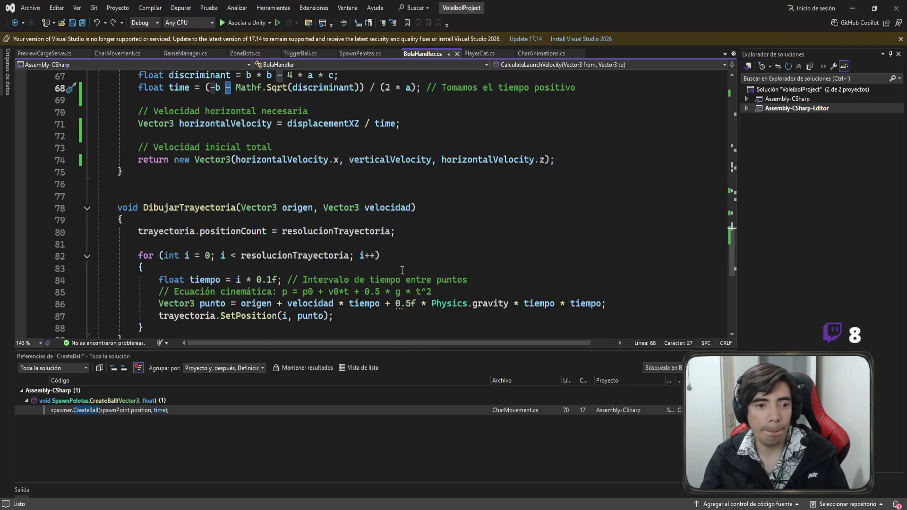
pyautogui.scroll(7, 402, 270)
pyautogui.scroll(-4, 402, 271)
pyautogui.click(359, 54)
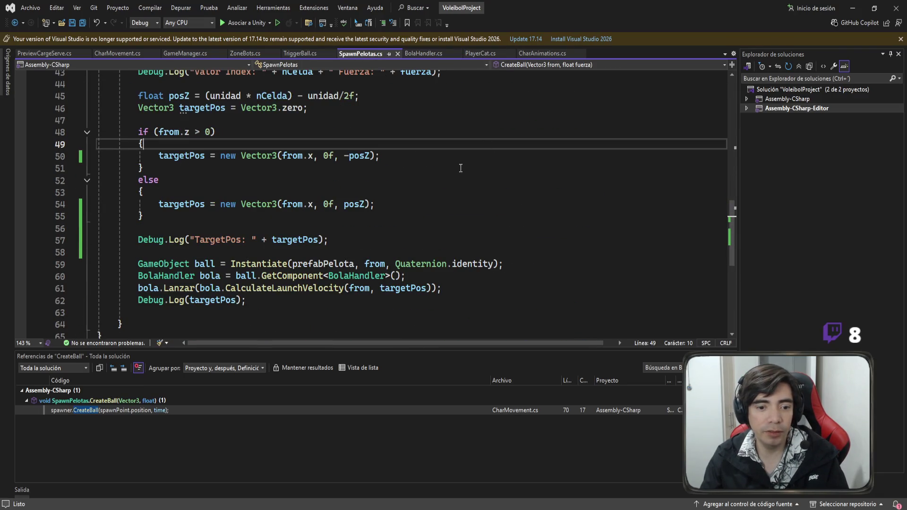
pyautogui.scroll(1, 260, 227)
pyautogui.scroll(-1, 251, 160)
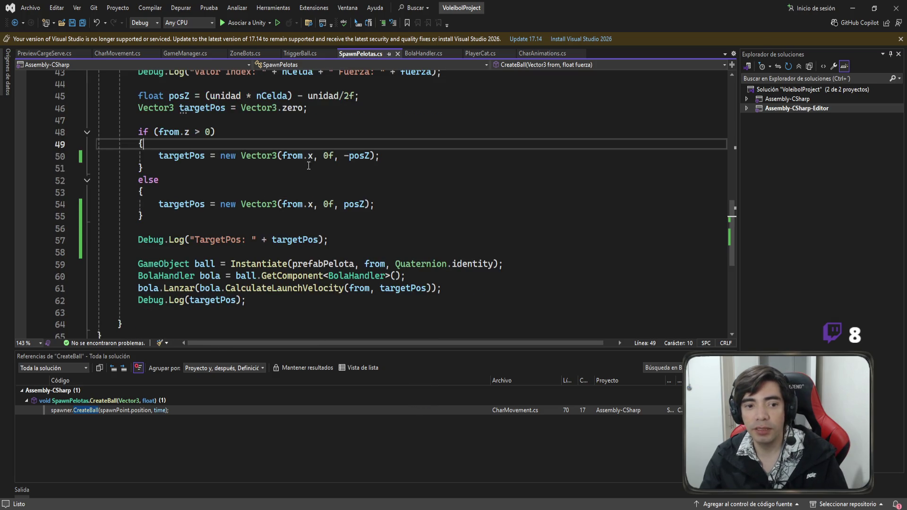
pyautogui.click(313, 156)
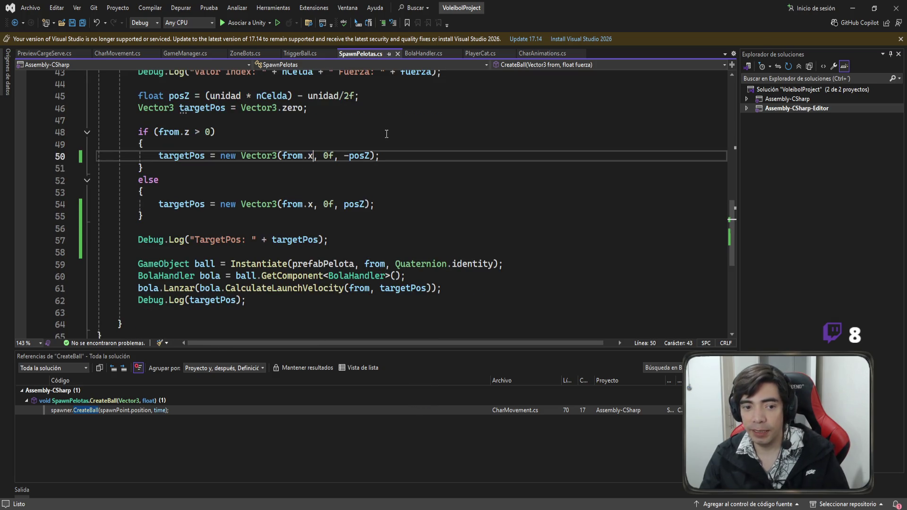
pyautogui.write('+')
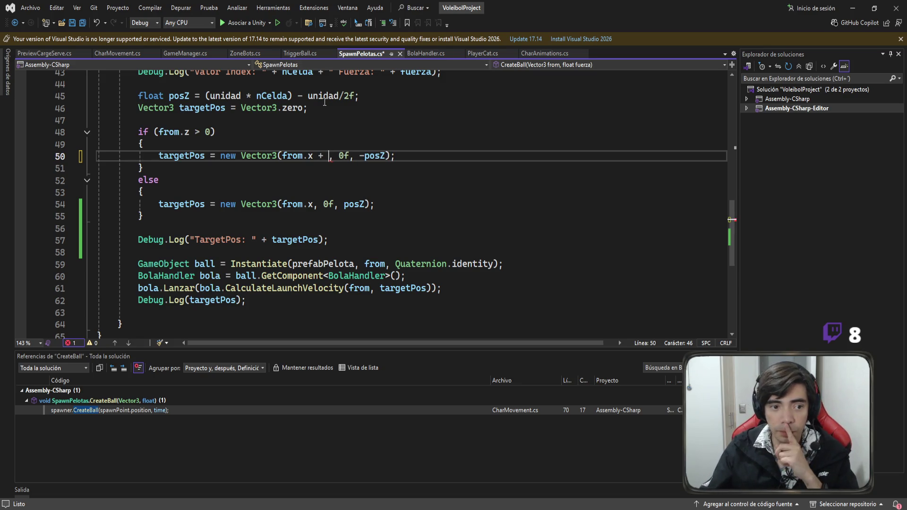
# Select the nCelda declaration with its fuerza if/else block, then the CreateBall method name
pyautogui.scroll(1, 324, 102)
pyautogui.scroll(5, 143, 265)
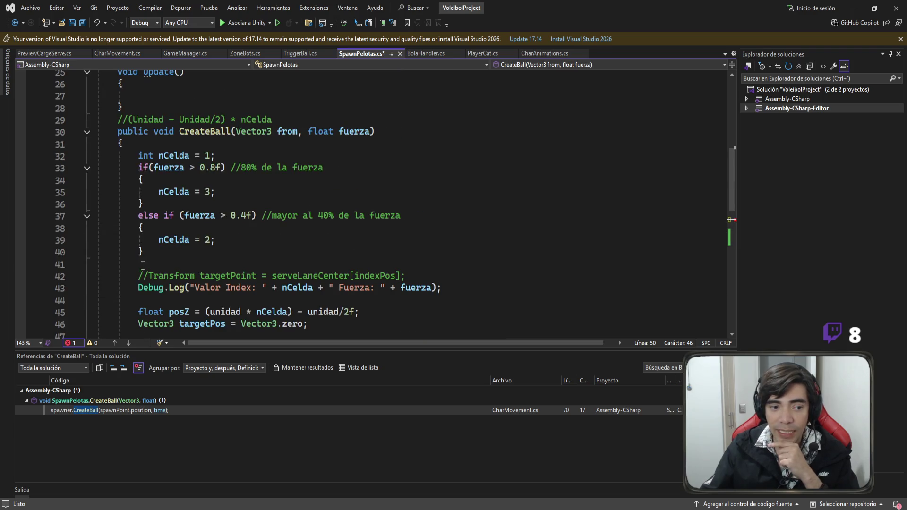
pyautogui.moveTo(144, 253)
pyautogui.mouseDown()
pyautogui.moveTo(94, 133)
pyautogui.moveTo(87, 167)
pyautogui.mouseUp()
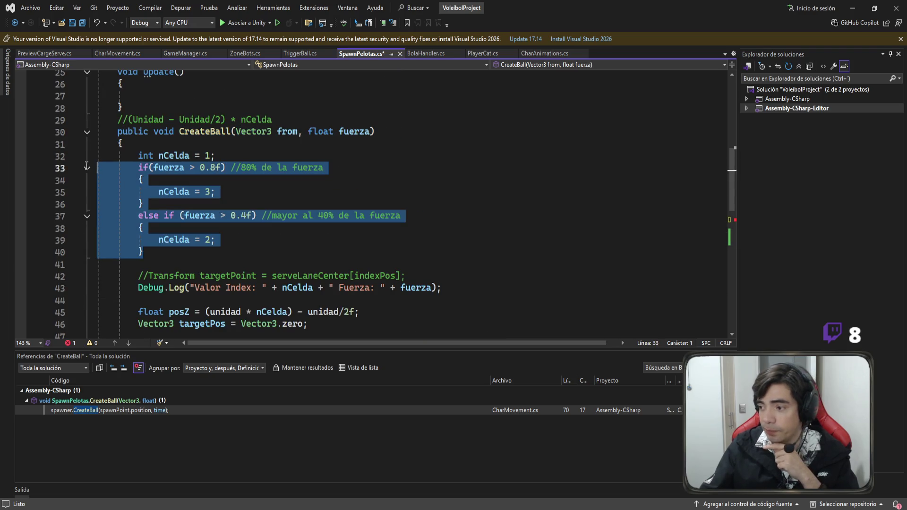
pyautogui.click(147, 254)
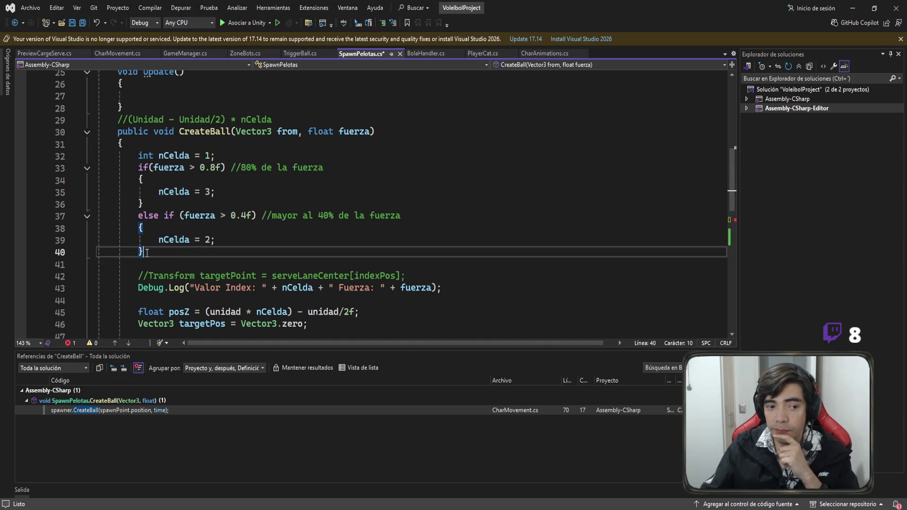
pyautogui.moveTo(147, 253); pyautogui.dragTo(112, 156)
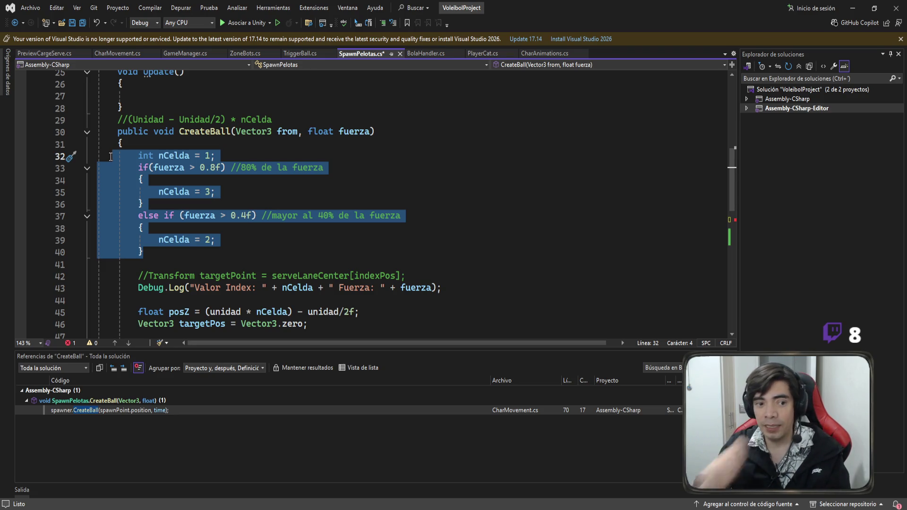
pyautogui.click(200, 192)
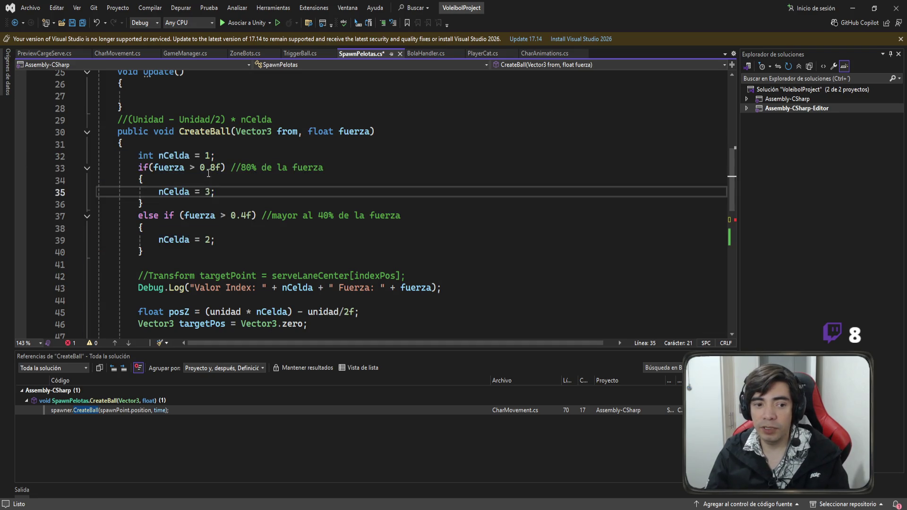
pyautogui.scroll(2, 404, 203)
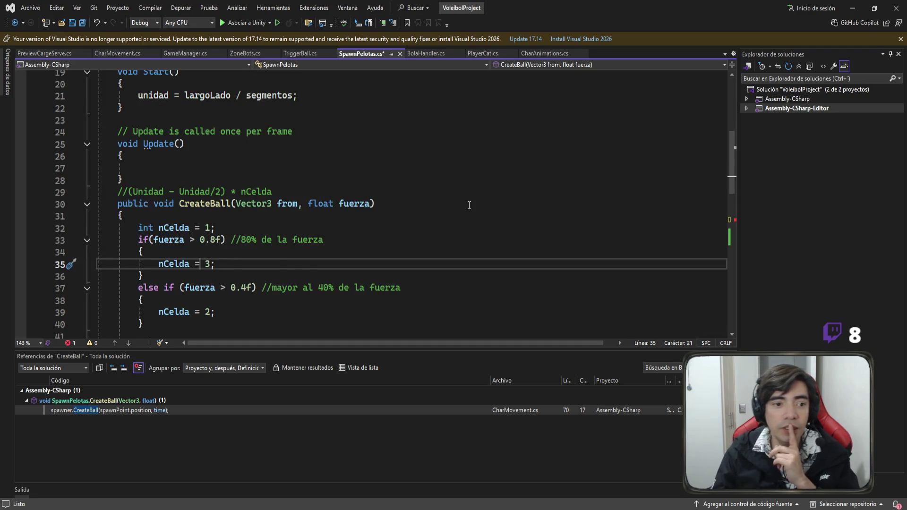
pyautogui.scroll(1, 469, 205)
pyautogui.doubleClick(213, 241)
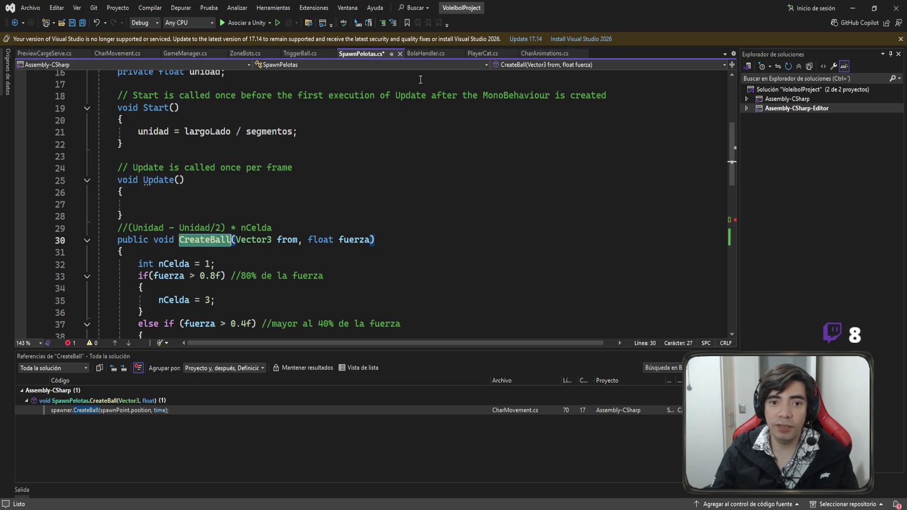
# In CharMovement.cs, select the spawner.CreateBall call and its spawnPoint.position argument
pyautogui.click(131, 57)
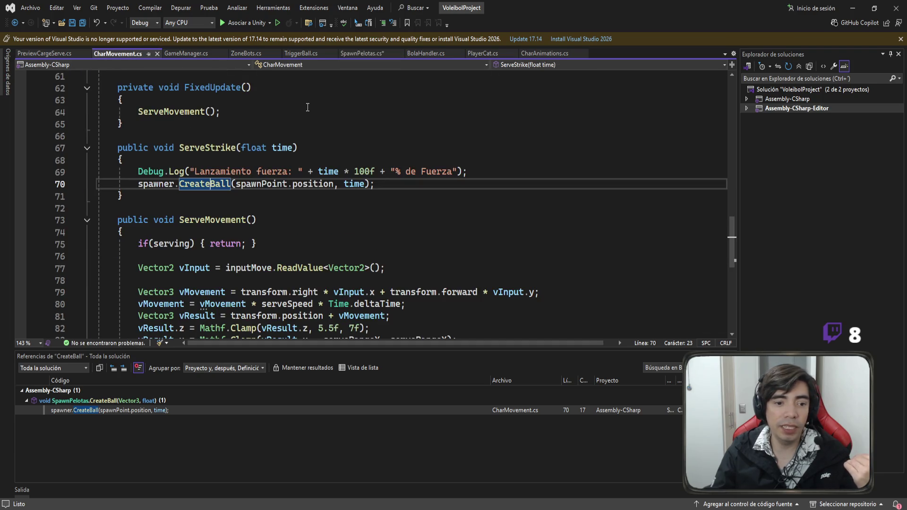
pyautogui.tripleClick(207, 184)
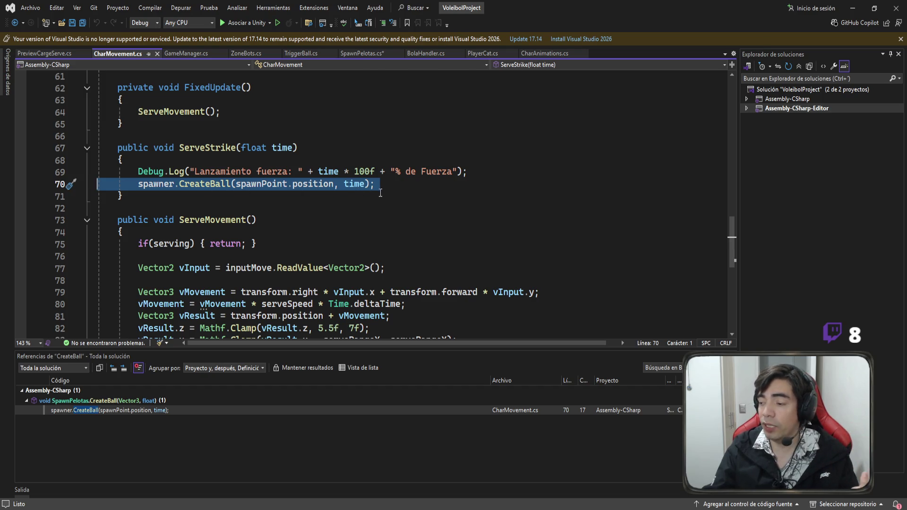
pyautogui.doubleClick(307, 188)
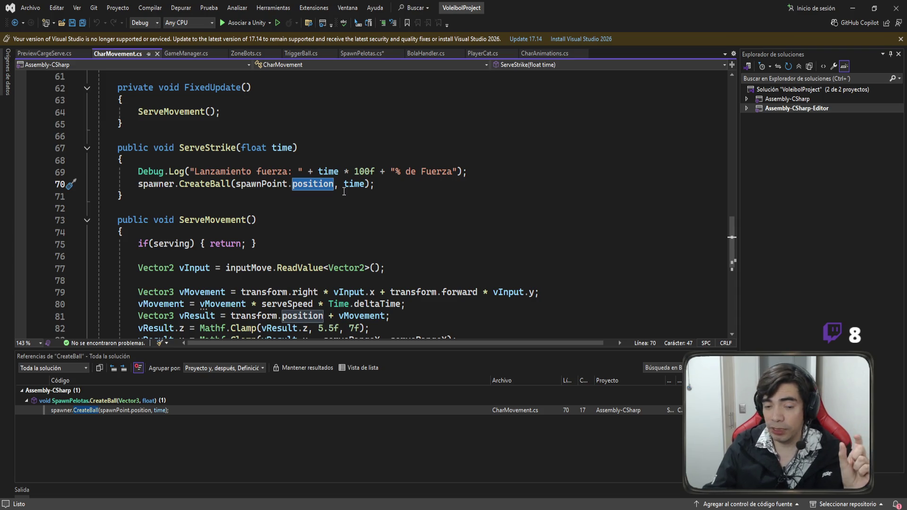
pyautogui.doubleClick(221, 189)
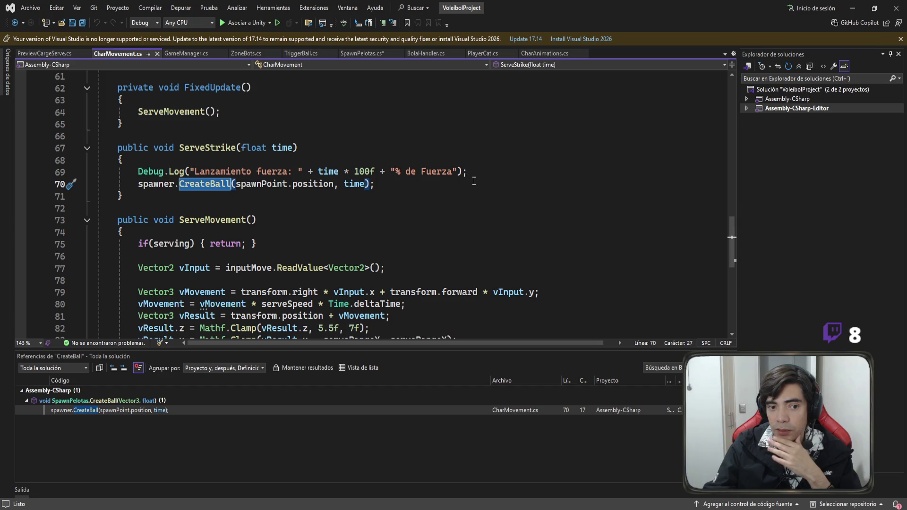
pyautogui.moveTo(333, 187); pyautogui.dragTo(235, 190)
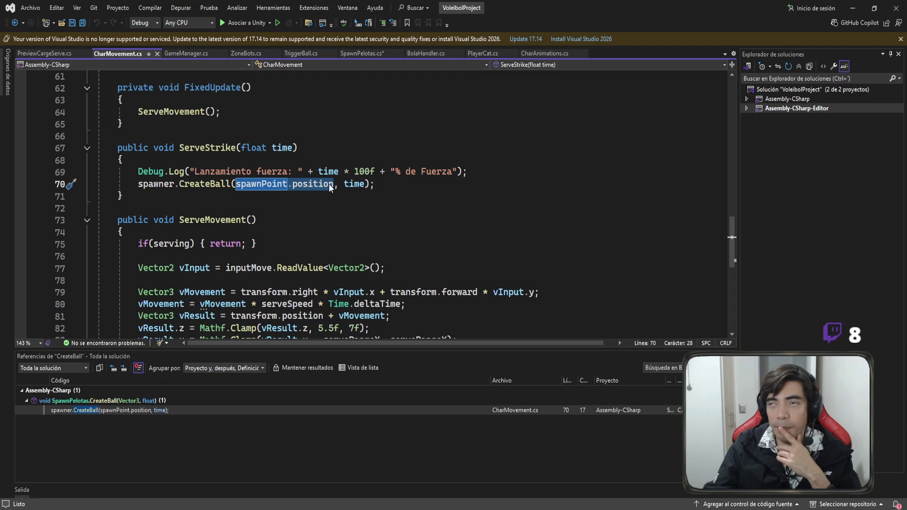
# Check the inputAttack and inputMove fields, then return to the end of the Debug.Log line
pyautogui.click(483, 168)
pyautogui.scroll(12, 483, 168)
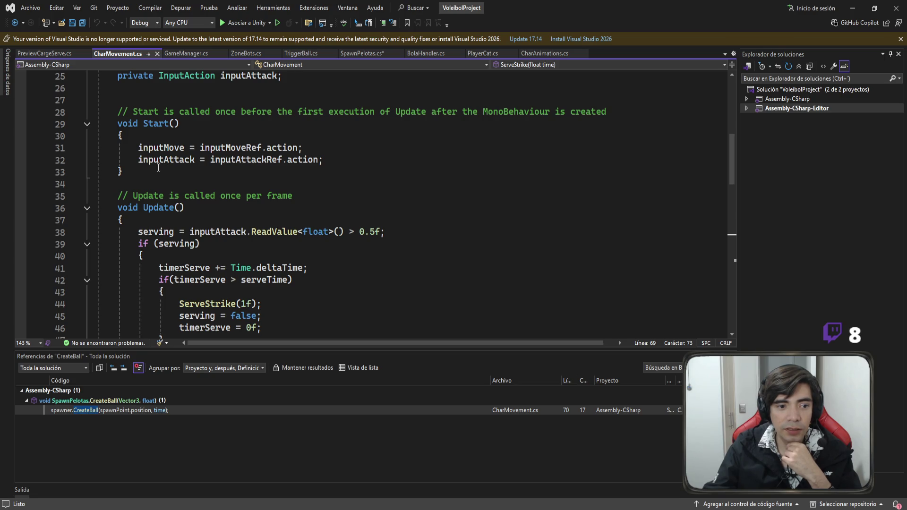
pyautogui.click(187, 164)
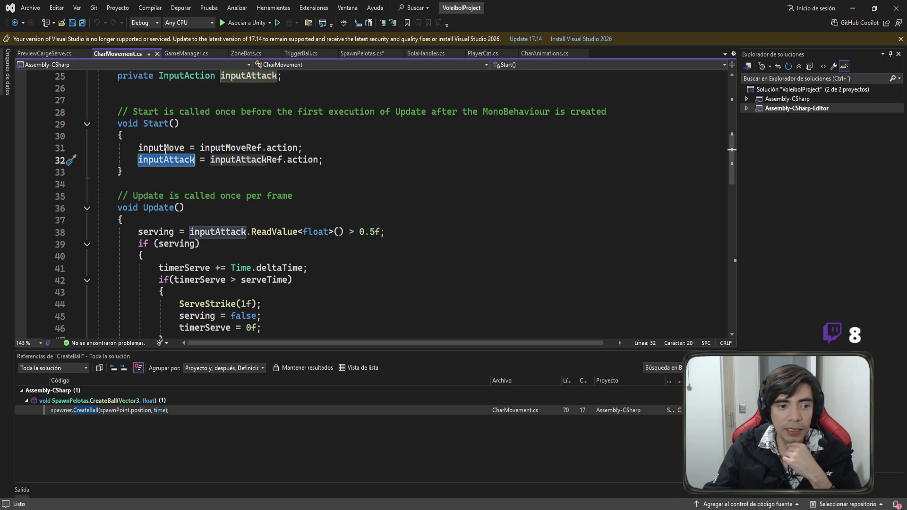
pyautogui.press('Up')
pyautogui.scroll(-12, 379, 177)
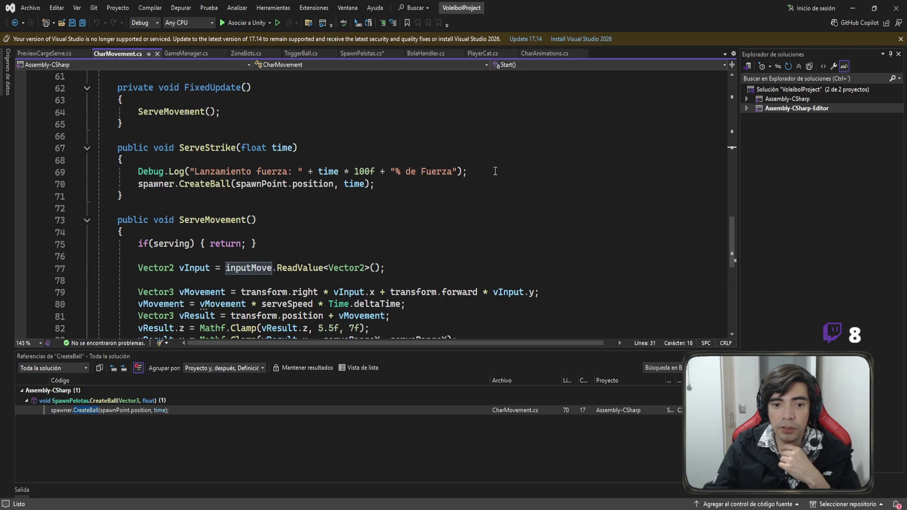
pyautogui.click(493, 171)
# Add the line float dirX = inputMove.ReadValue<Vector2>().x; above the CreateBall call
pyautogui.press('Return')
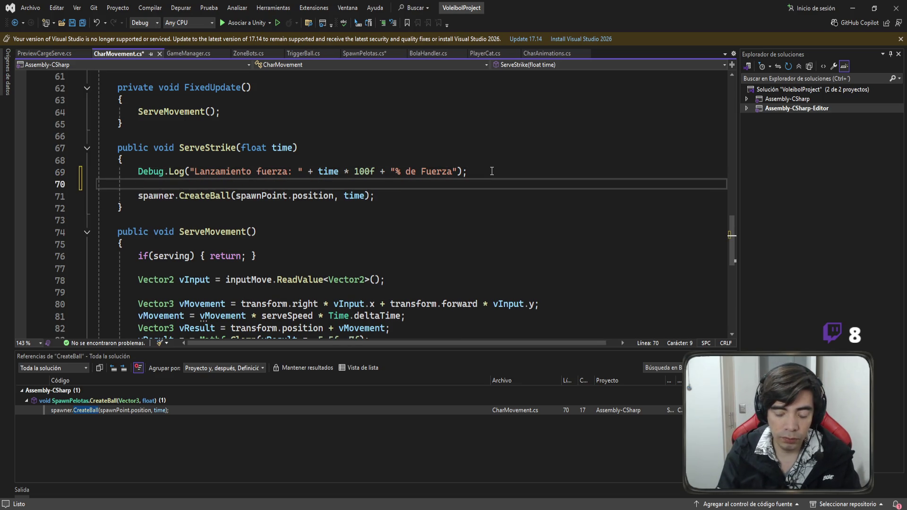
pyautogui.write('float ')
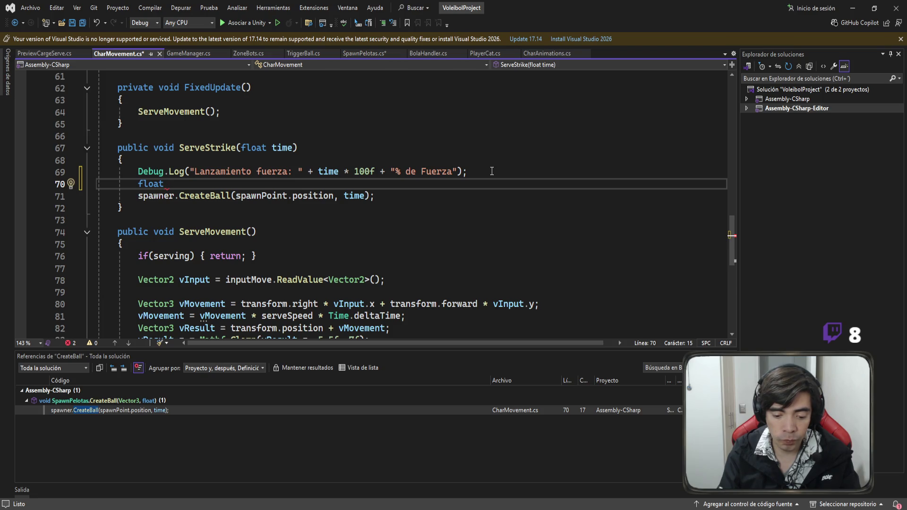
pyautogui.write('dir')
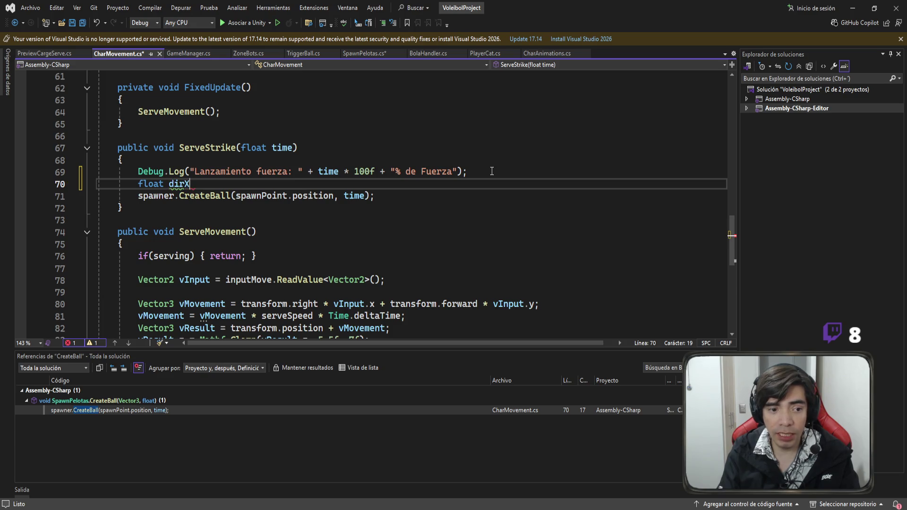
pyautogui.write('X = ')
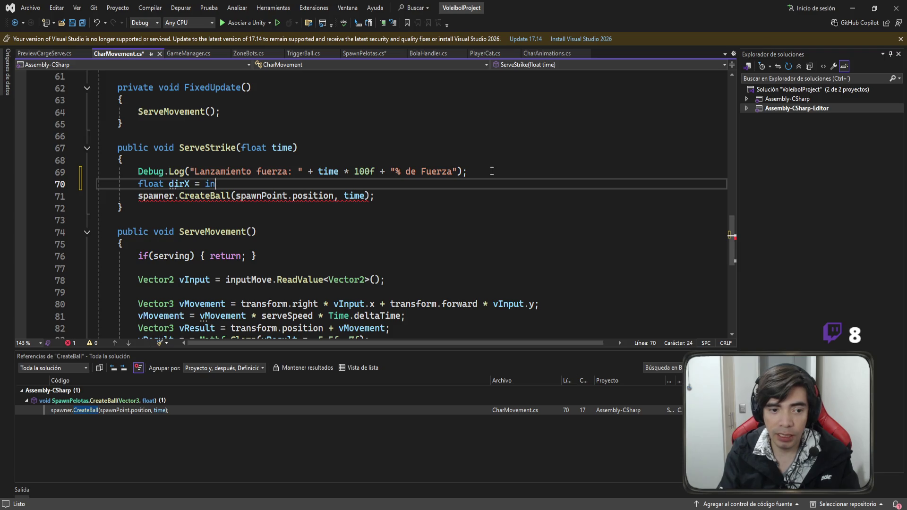
pyautogui.write('m')
pyautogui.press('BackSpace')
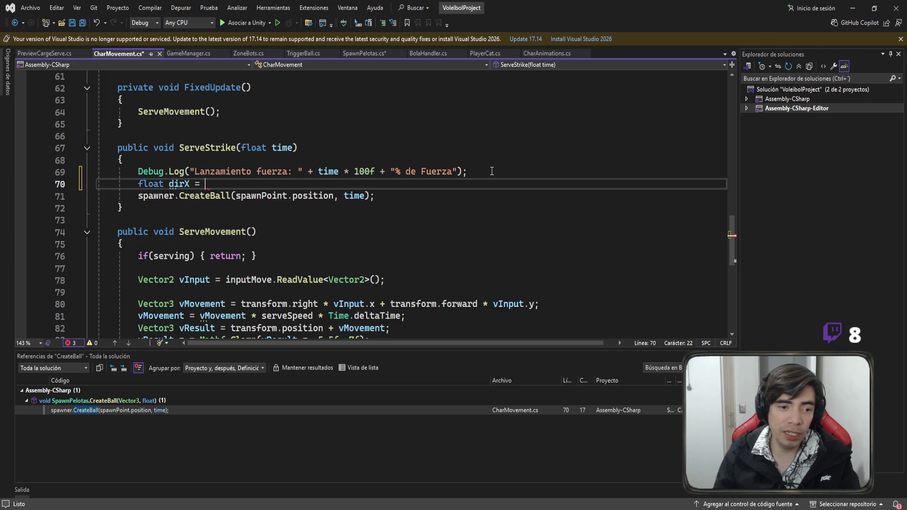
pyautogui.scroll(13, 310, 202)
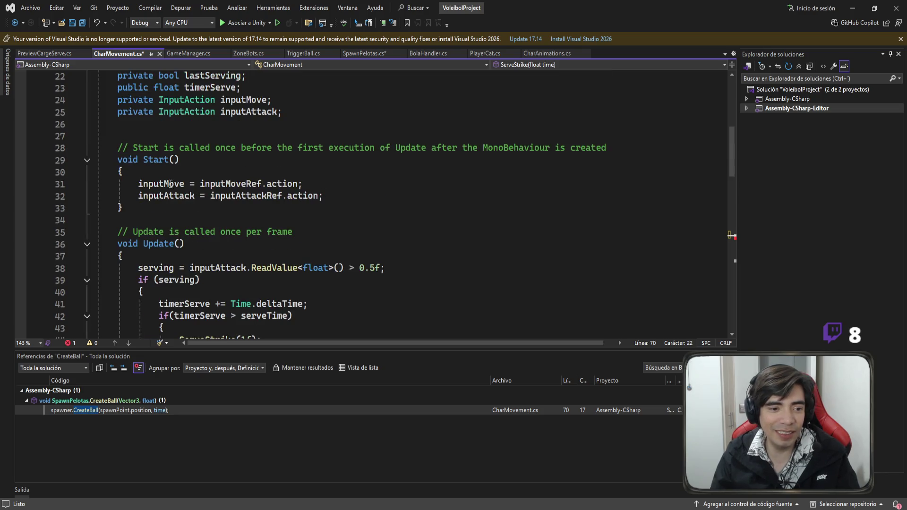
pyautogui.doubleClick(171, 184)
pyautogui.hotkey('ctrl', 'c')
pyautogui.scroll(-13, 288, 189)
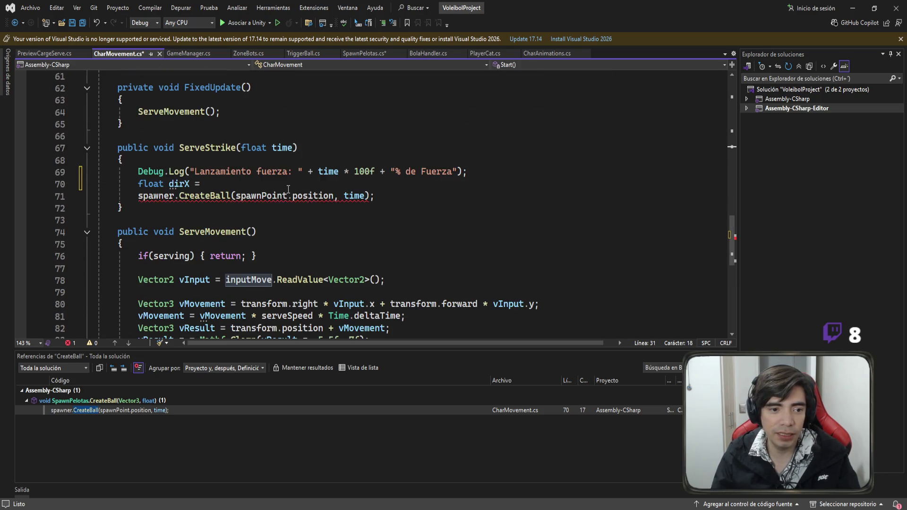
pyautogui.click(288, 188)
pyautogui.hotkey('ctrl', 'v')
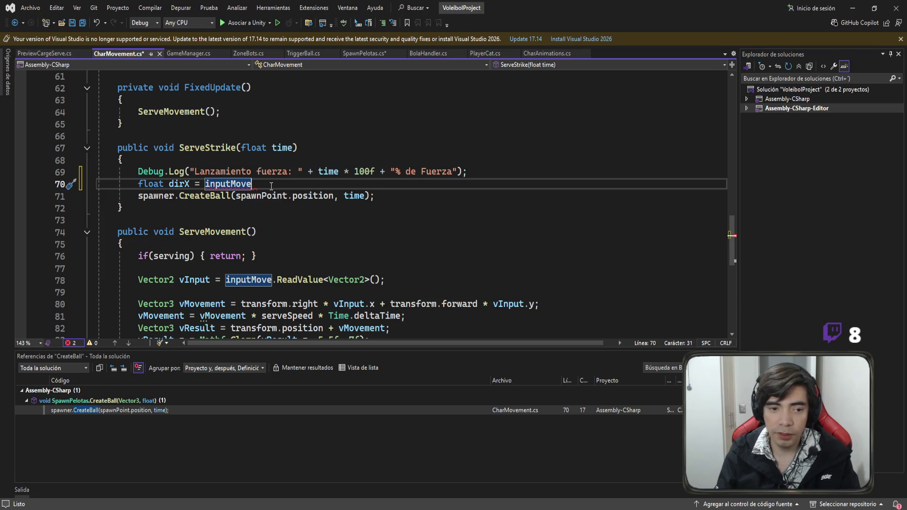
pyautogui.write('.ReadValue')
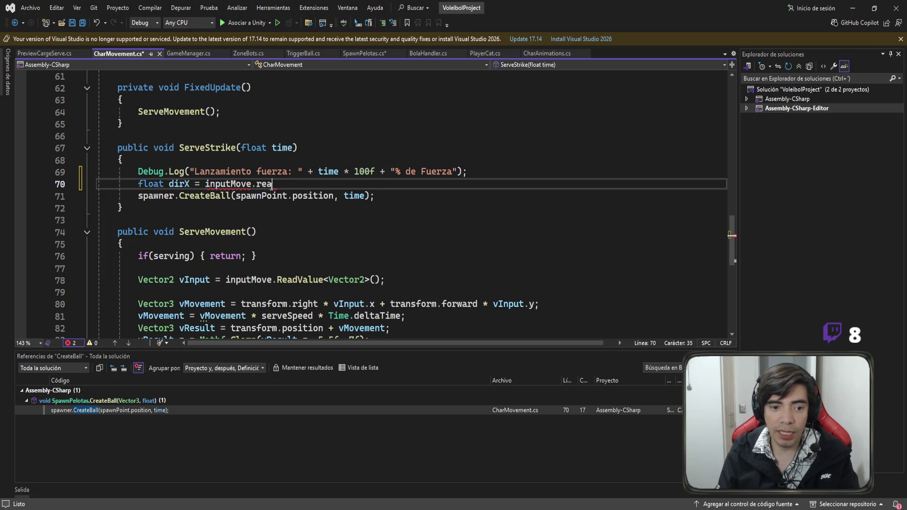
pyautogui.write('<vec>')
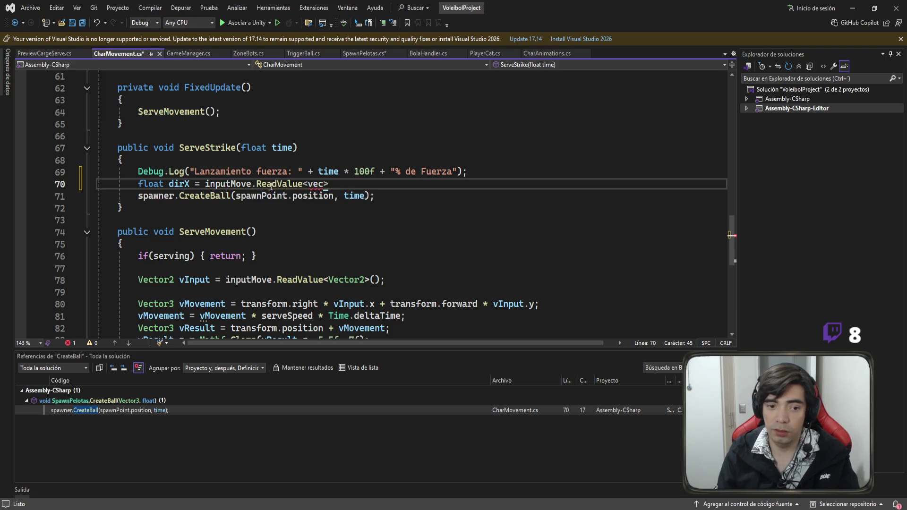
pyautogui.press('Tab')
pyautogui.write('>()')
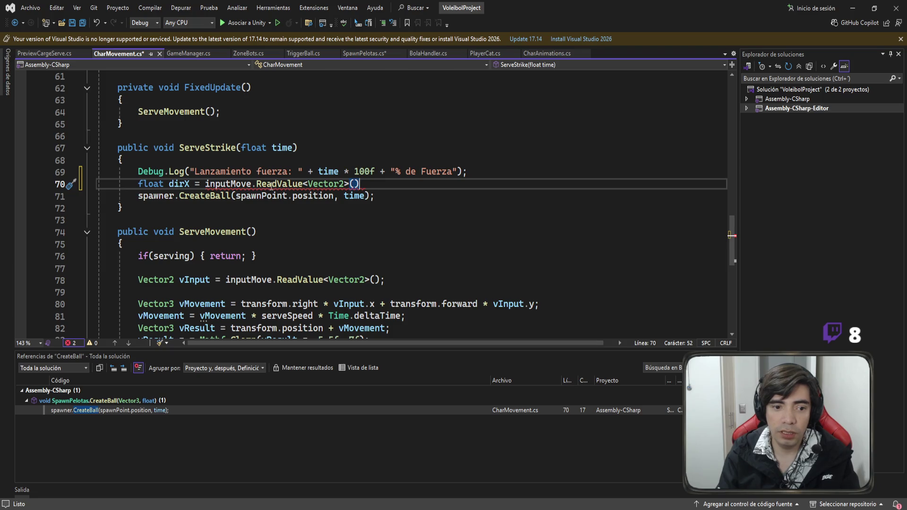
pyautogui.write('.')
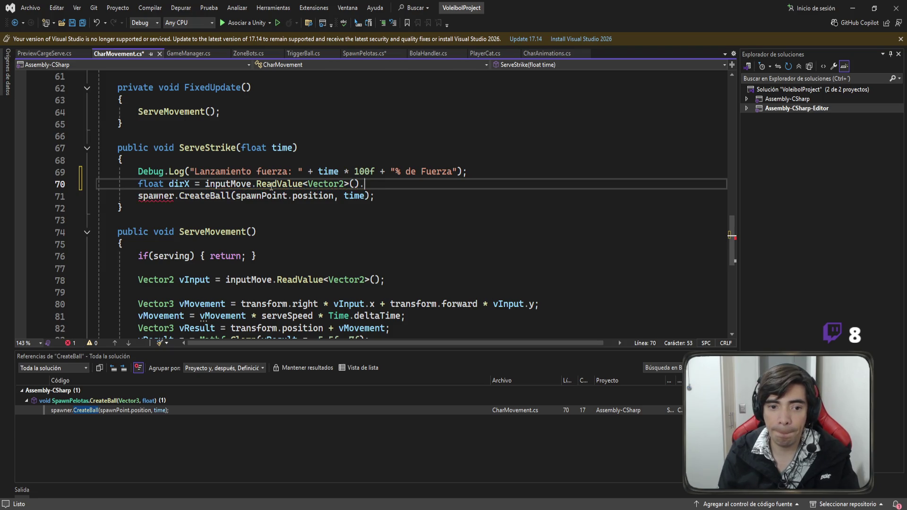
pyautogui.write('x')
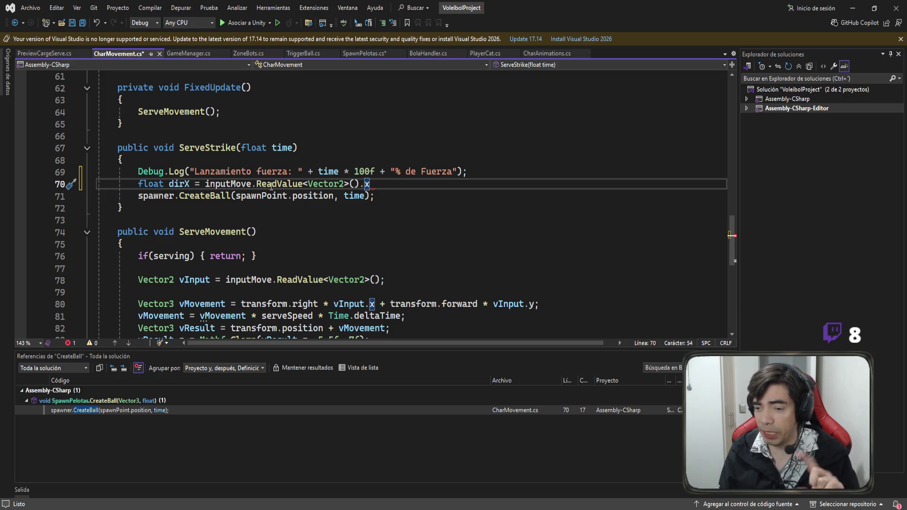
pyautogui.write(';')
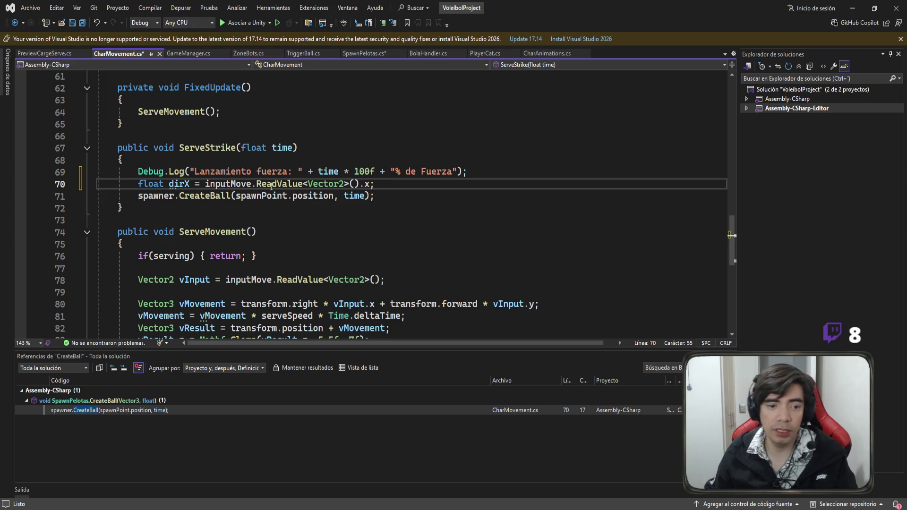
# Save CharMovement.cs and comment the dirX line with // -1, 0, 1
pyautogui.hotkey('ctrl', 's')
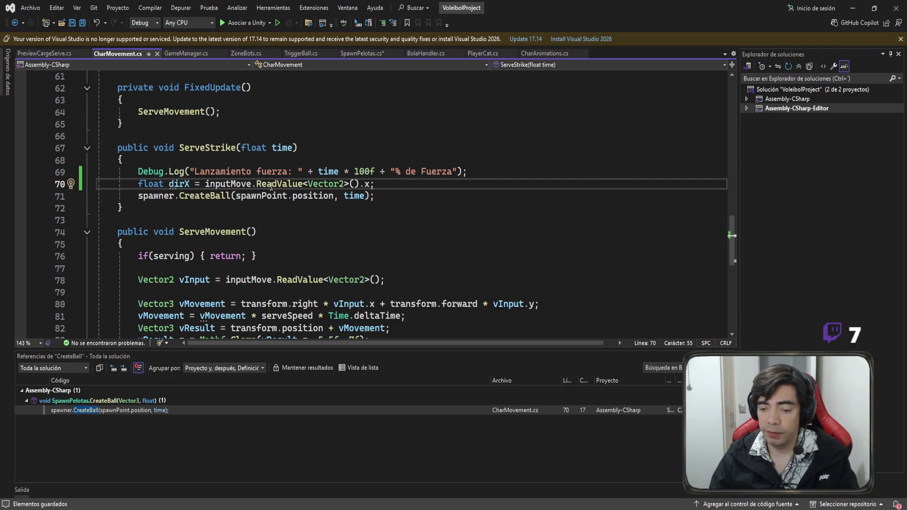
pyautogui.write(' //')
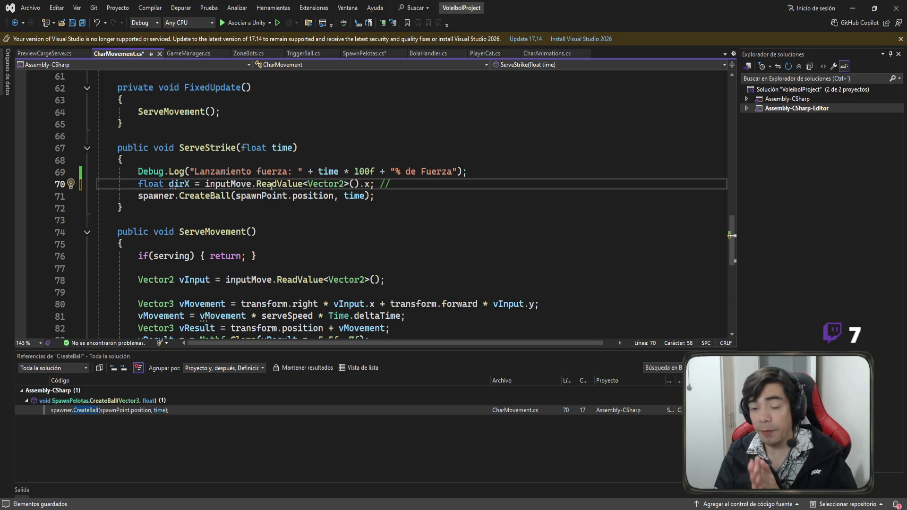
pyautogui.write(' -1')
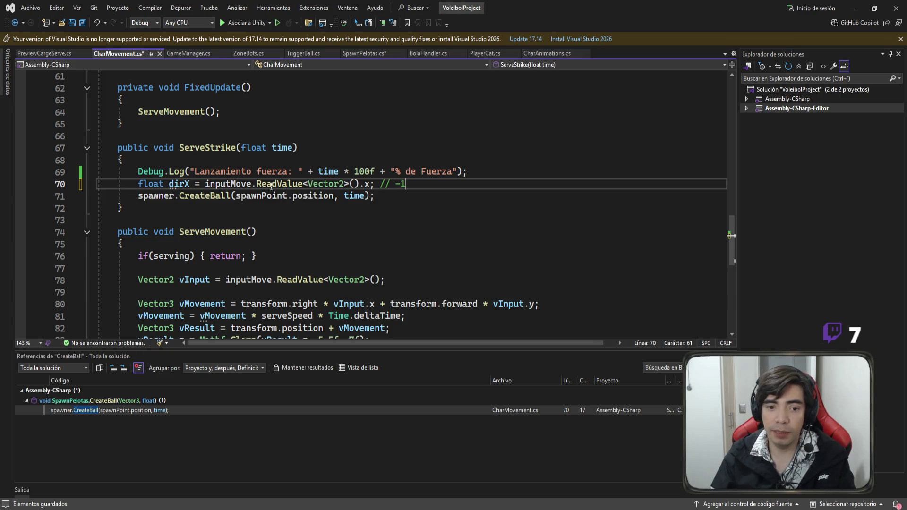
pyautogui.write(', 0 - 1')
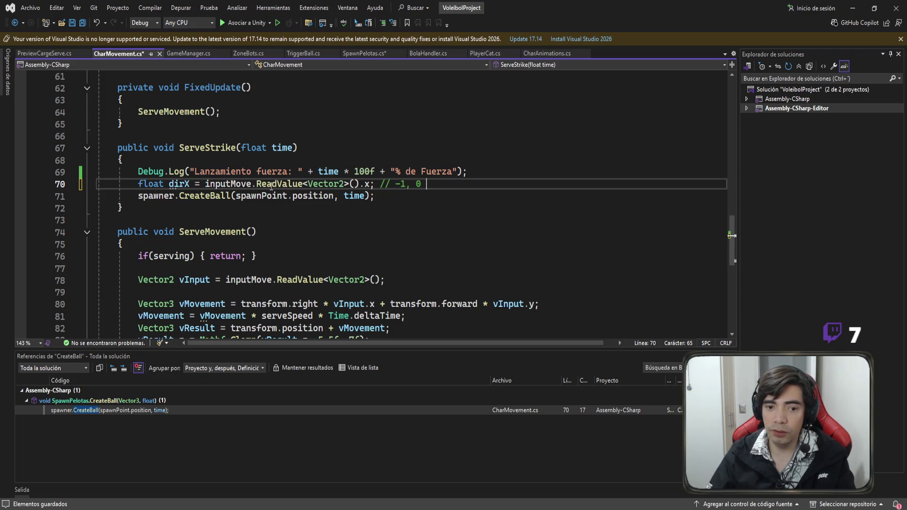
pyautogui.press('BackSpace')
pyautogui.press('BackSpace')
pyautogui.press('BackSpace')
pyautogui.write(', 1')
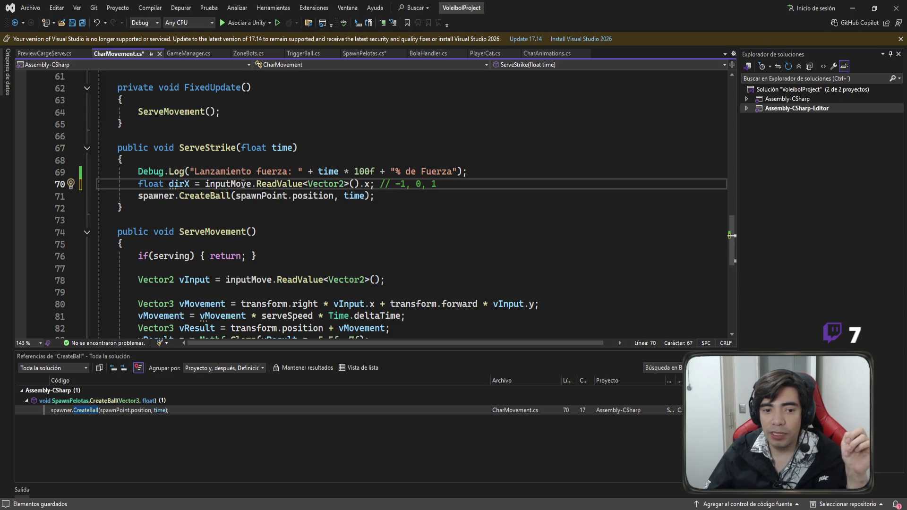
# Pass dirX as the second argument of spawner.CreateBall, after spawnPoint.position, and save
pyautogui.doubleClick(180, 183)
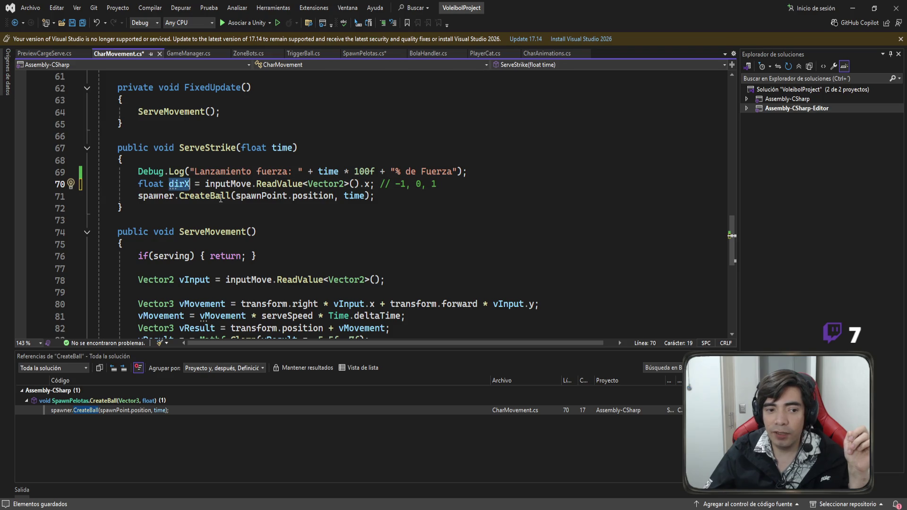
pyautogui.click(333, 196)
pyautogui.hotkey('ctrl', 'shift', 'Left')
pyautogui.hotkey('ctrl', 'shift', 'Left')
pyautogui.hotkey('ctrl', 'shift', 'Left')
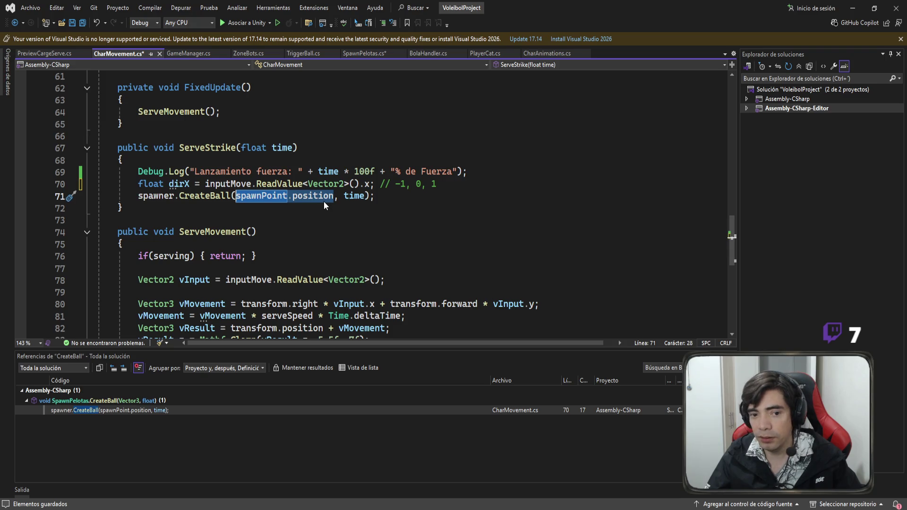
pyautogui.doubleClick(354, 197)
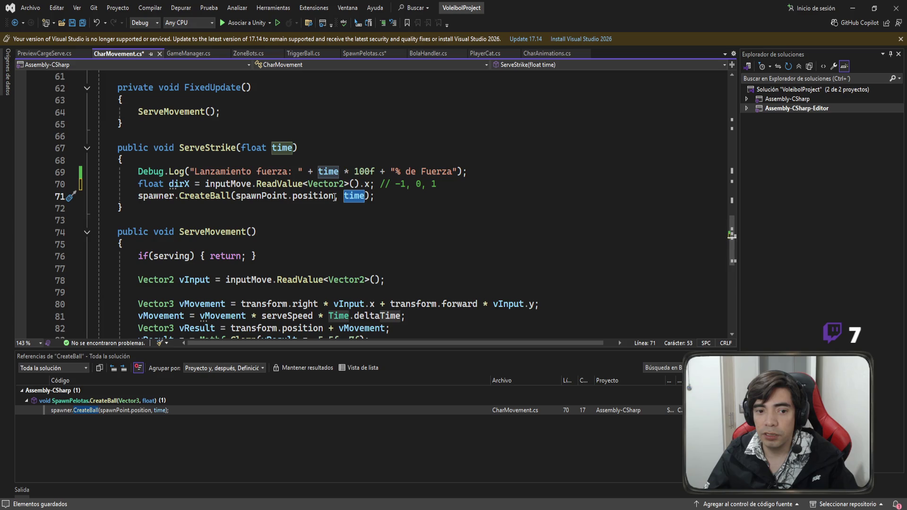
pyautogui.click(335, 198)
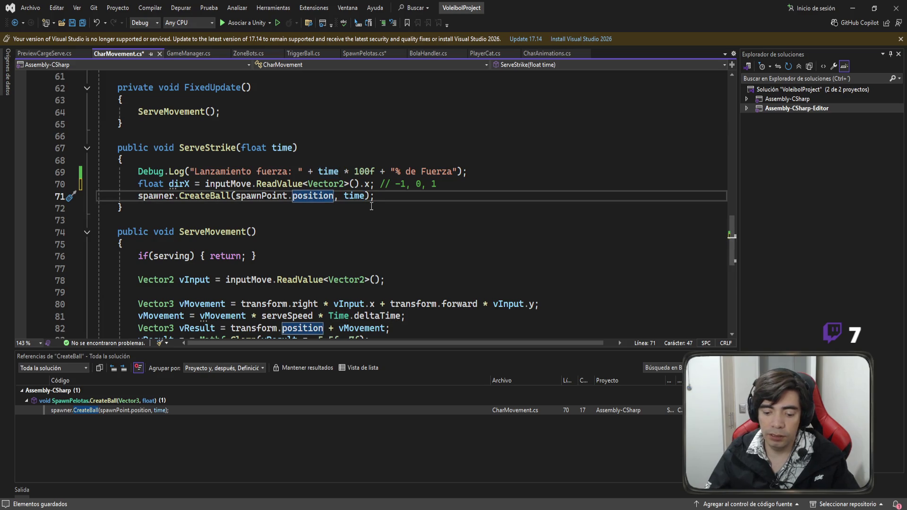
pyautogui.write('dirX, ')
pyautogui.write('dirX,')
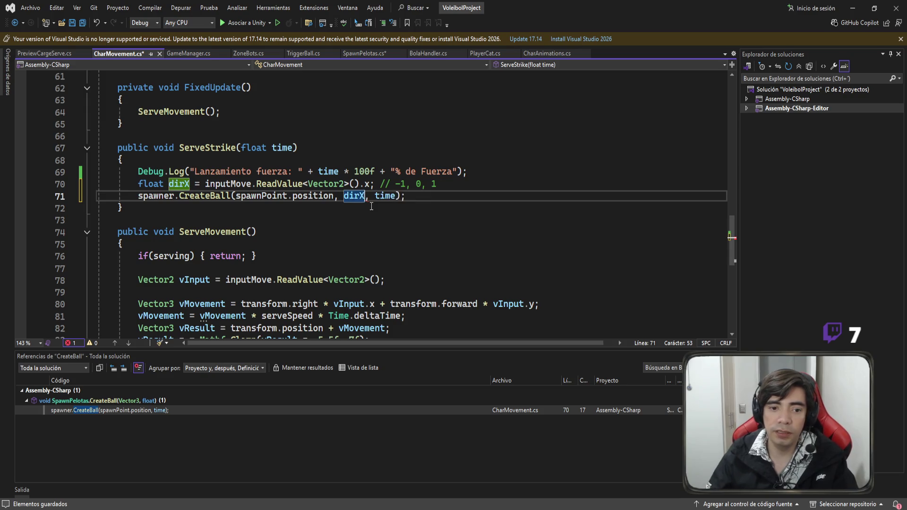
pyautogui.hotkey('ctrl', 's')
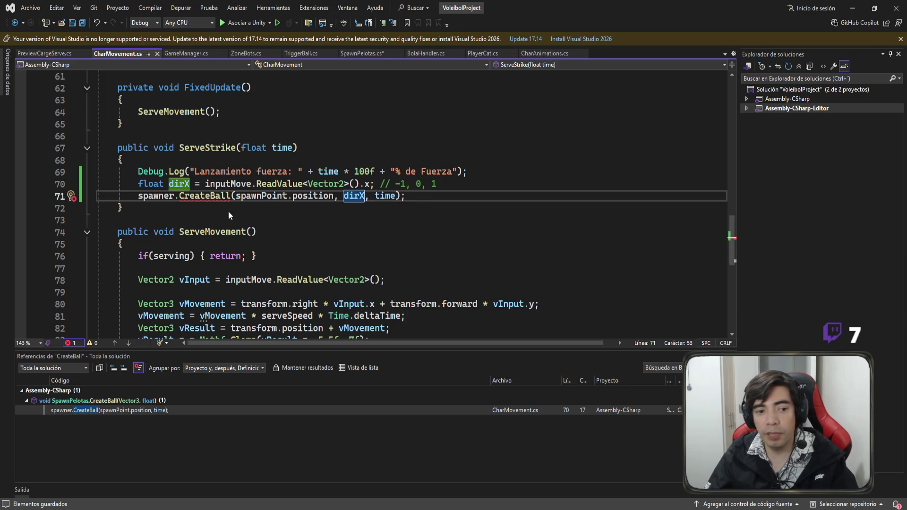
# Jump to CreateBall's definition in SpawnPelotas.cs with F12
pyautogui.press('Up')
pyautogui.press('Up')
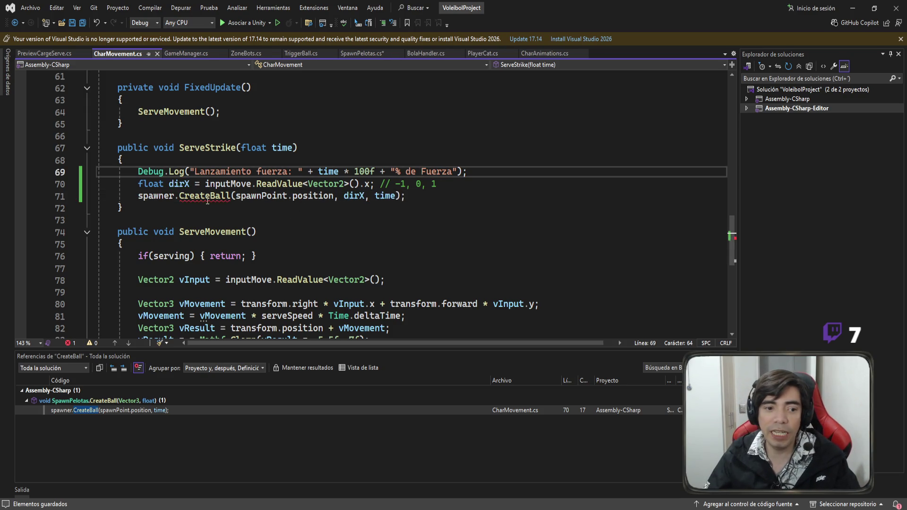
pyautogui.click(205, 198)
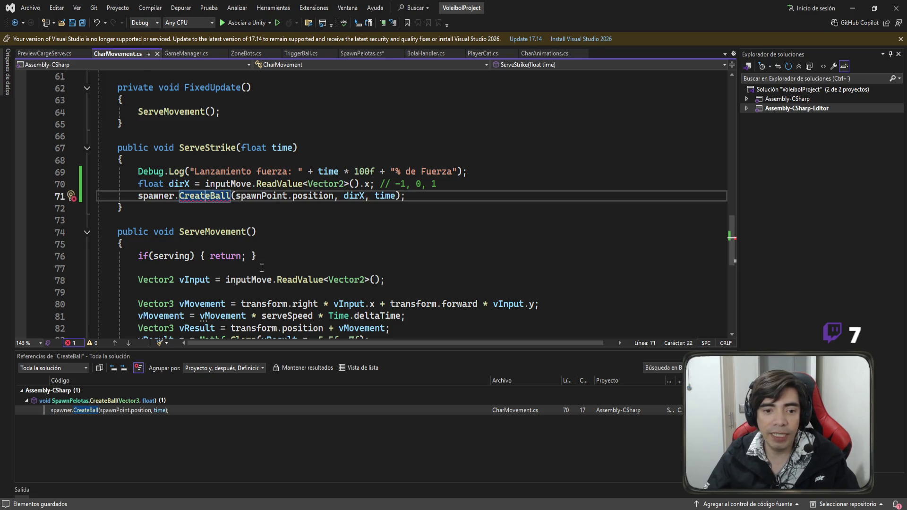
pyautogui.press('F12')
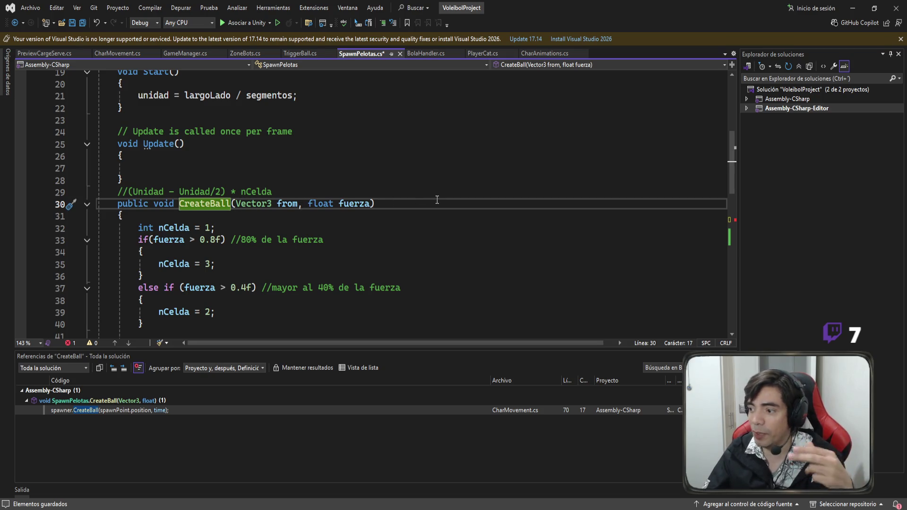
# Add a float dir parameter after Vector3 from in CreateBall's signature and save
pyautogui.click(308, 203)
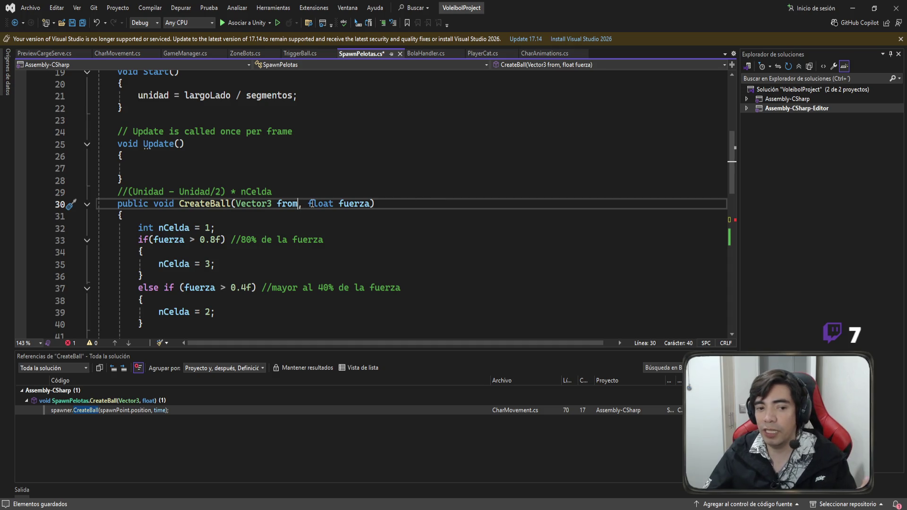
pyautogui.write(',')
pyautogui.press('Left')
pyautogui.press('Left')
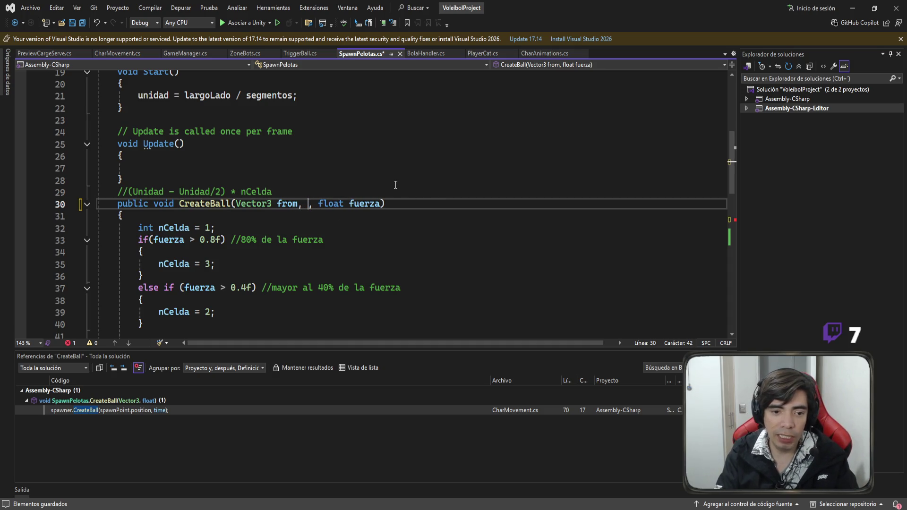
pyautogui.write('float dir')
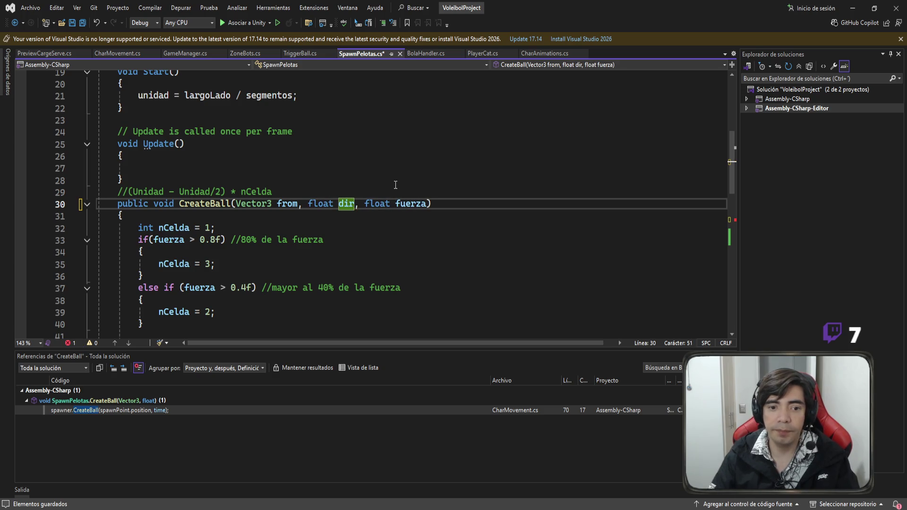
pyautogui.hotkey('ctrl', 's')
# Compare with the CreateBall call in CharMovement.cs, then return to SpawnPelotas.cs
pyautogui.click(366, 217)
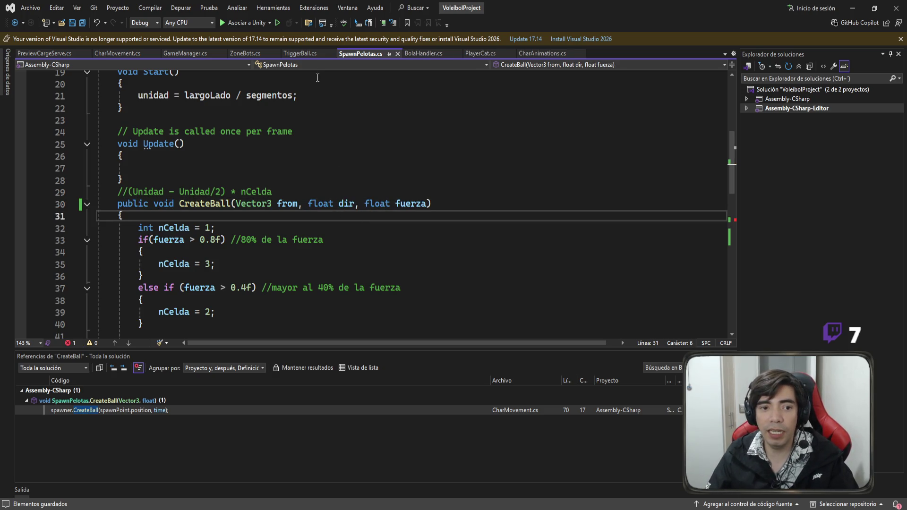
pyautogui.click(113, 55)
pyautogui.click(265, 197)
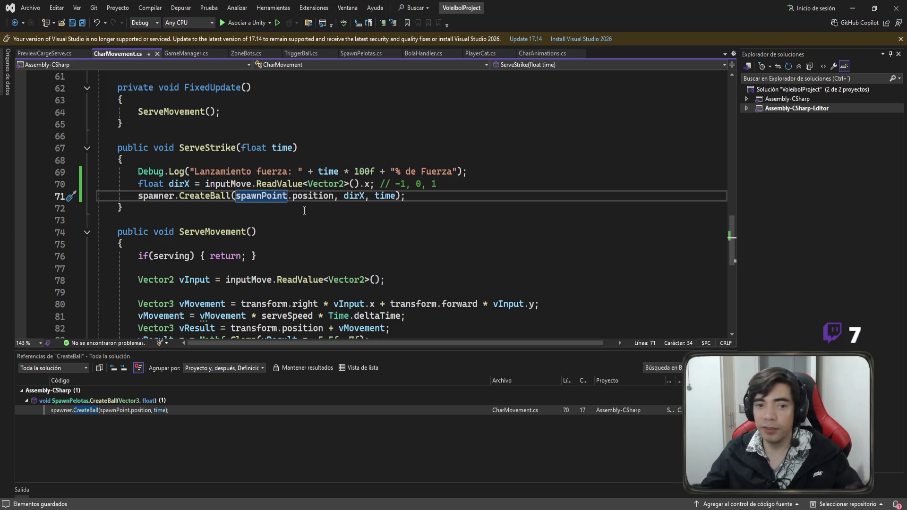
pyautogui.click(366, 53)
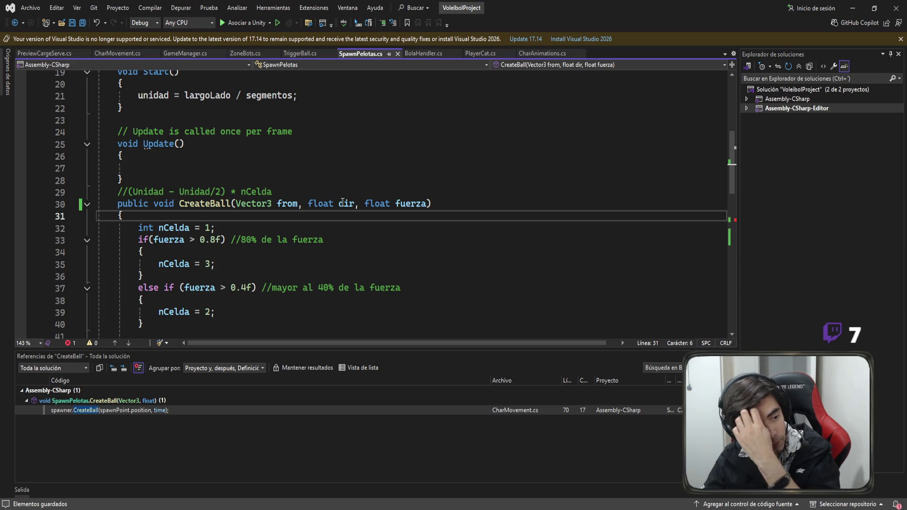
# Remove the incomplete plus after from.x on line 50
pyautogui.scroll(-6, 185, 221)
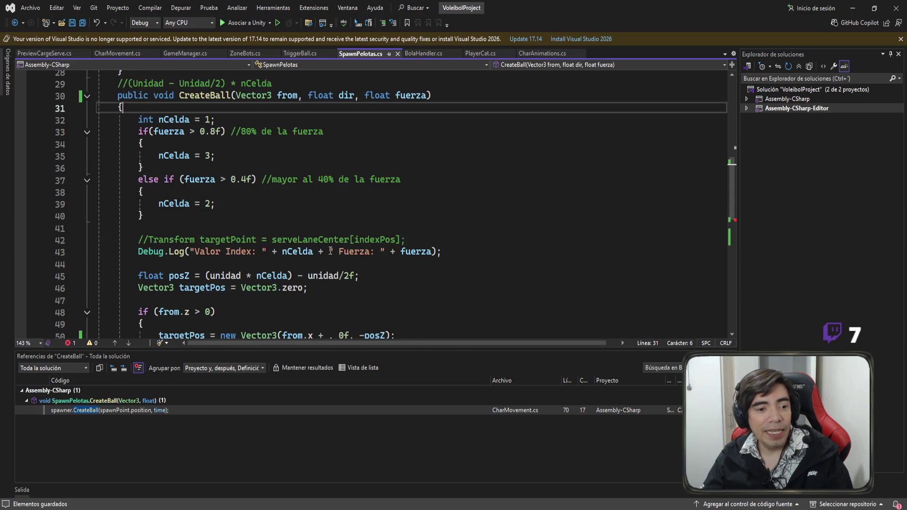
pyautogui.moveTo(159, 204); pyautogui.dragTo(188, 206)
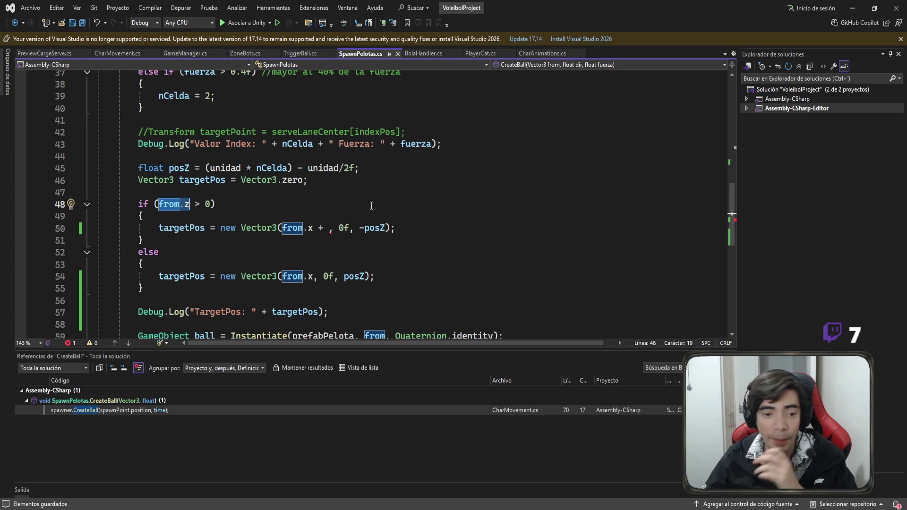
pyautogui.doubleClick(320, 228)
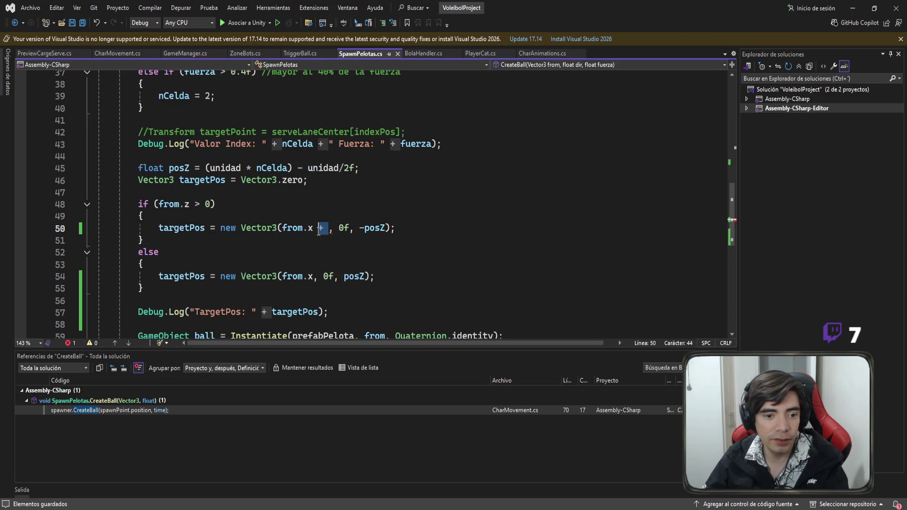
pyautogui.press('BackSpace')
pyautogui.press('BackSpace')
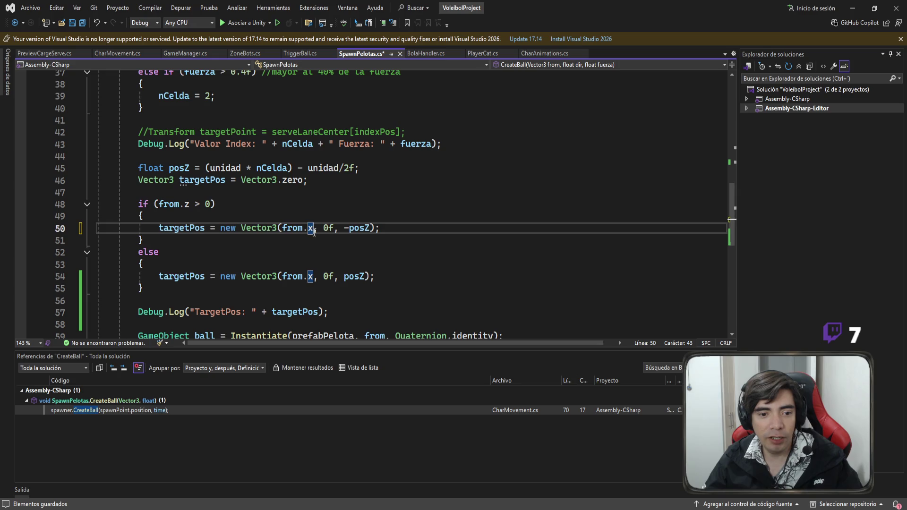
pyautogui.press('Left')
pyautogui.press('Left')
pyautogui.press('Left')
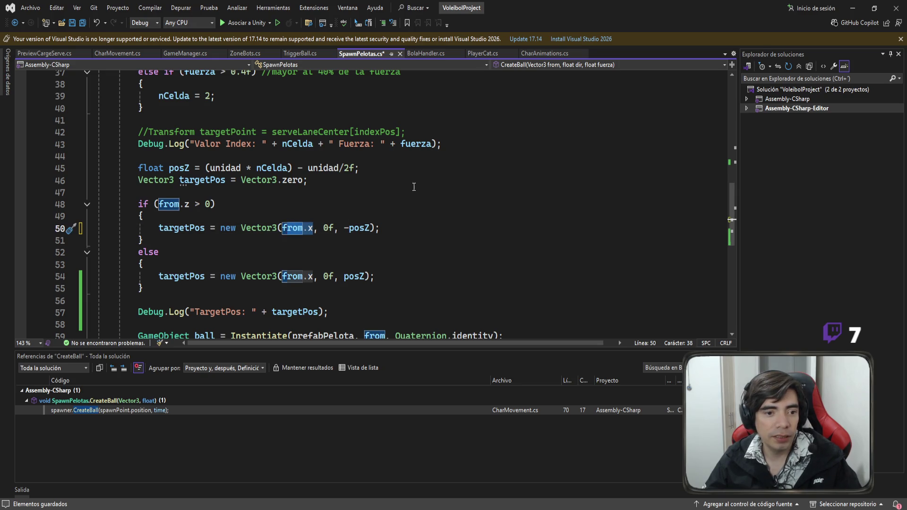
# Add float poxX = from.x + 1 + dir; below the posZ calculation
pyautogui.click(397, 168)
pyautogui.press('Return')
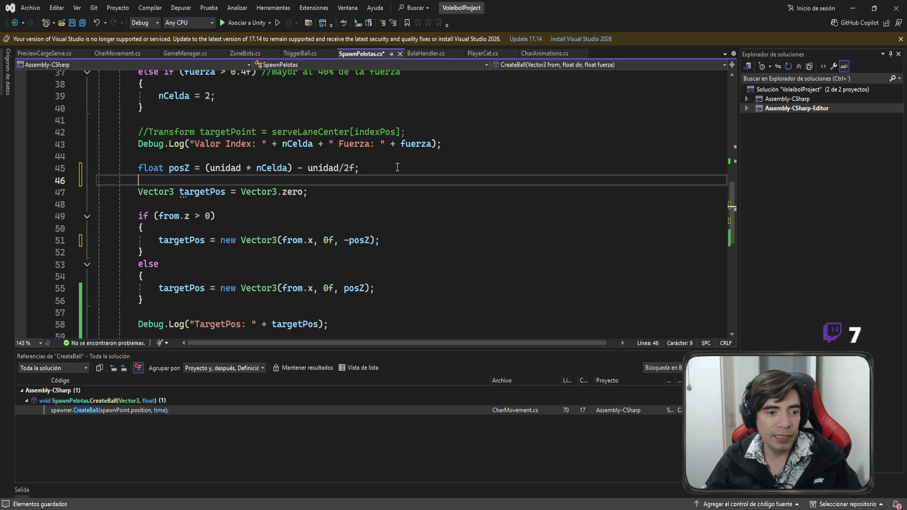
pyautogui.write('float pox')
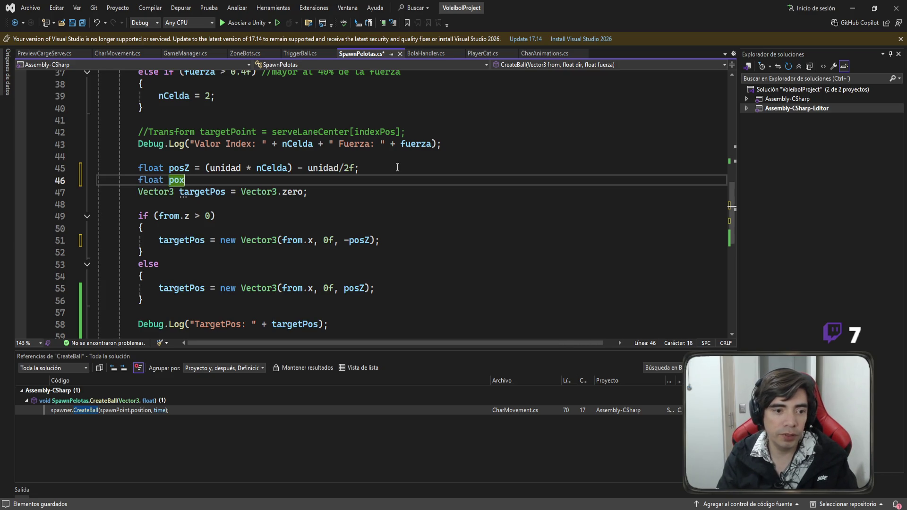
pyautogui.write('X = fropm')
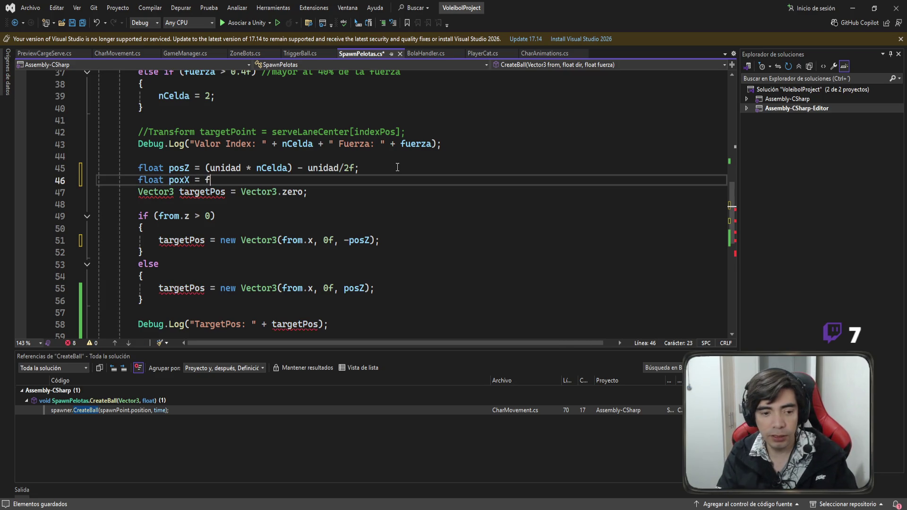
pyautogui.press('BackSpace')
pyautogui.press('BackSpace')
pyautogui.write('m.x ')
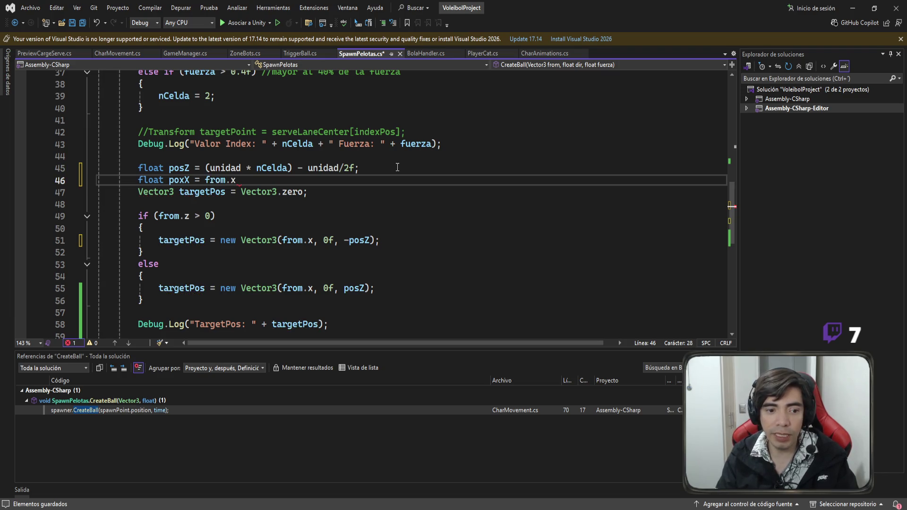
pyautogui.write('+')
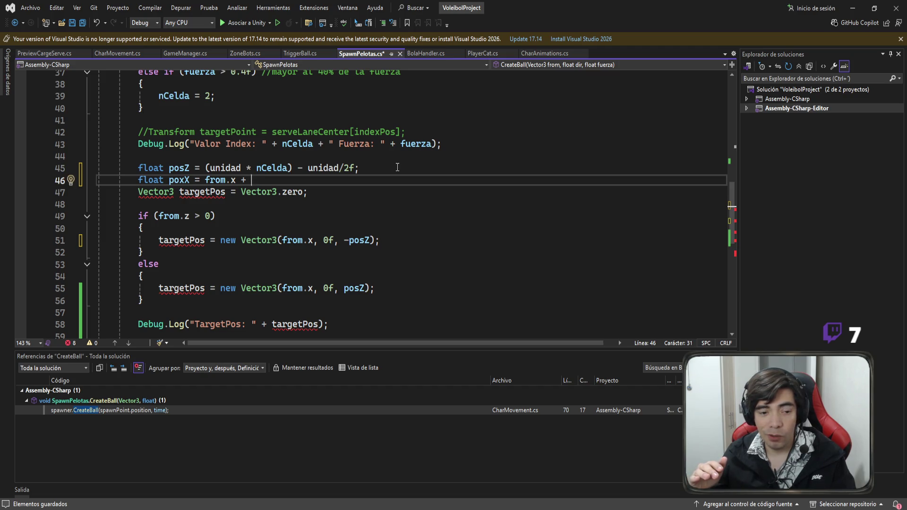
pyautogui.write('1 *')
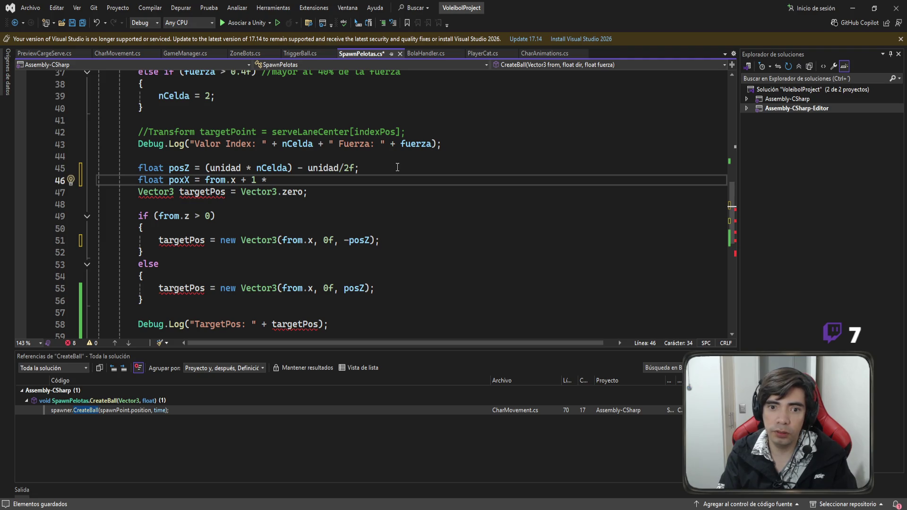
pyautogui.press('BackSpace')
pyautogui.write('+')
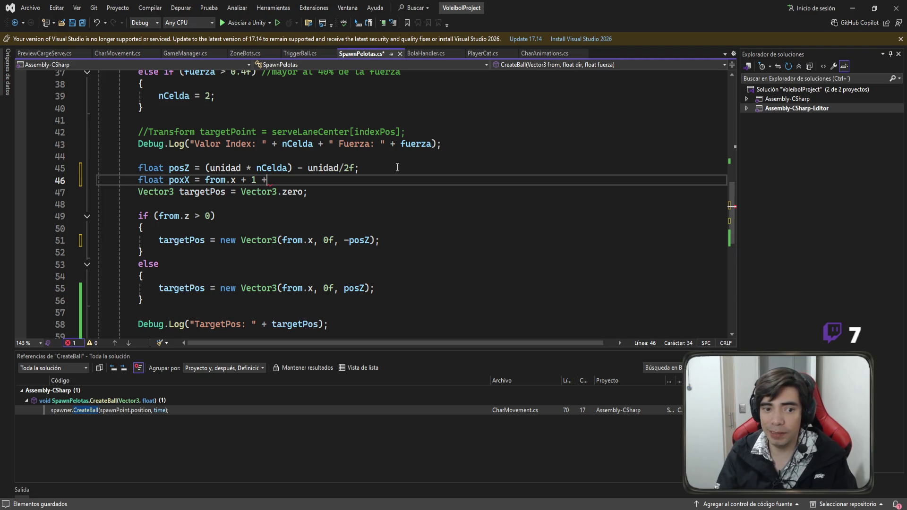
pyautogui.write(' dirx')
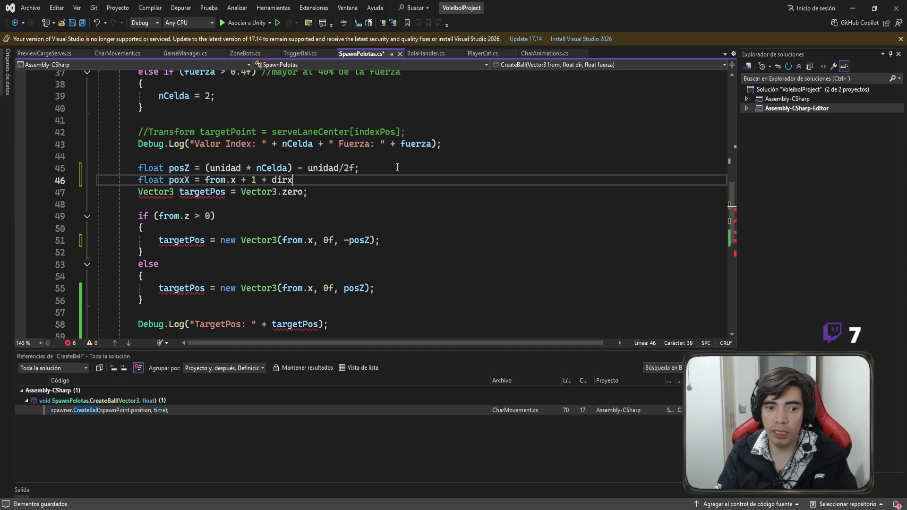
pyautogui.write(';')
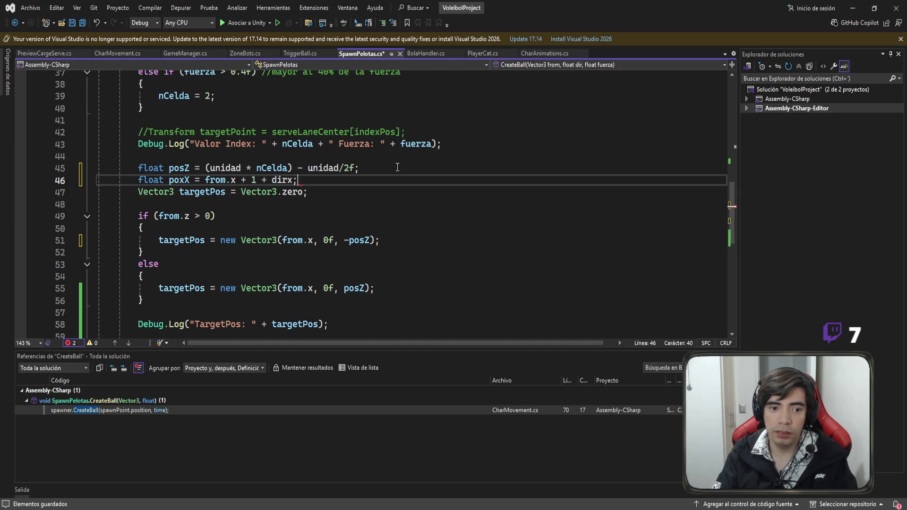
pyautogui.scroll(7, 347, 222)
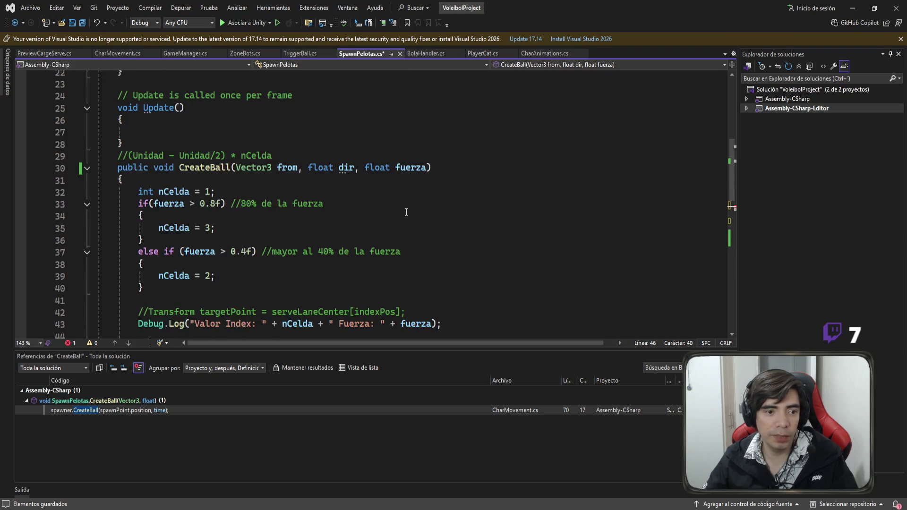
pyautogui.scroll(-7, 362, 265)
pyautogui.press('Left')
pyautogui.press('BackSpace')
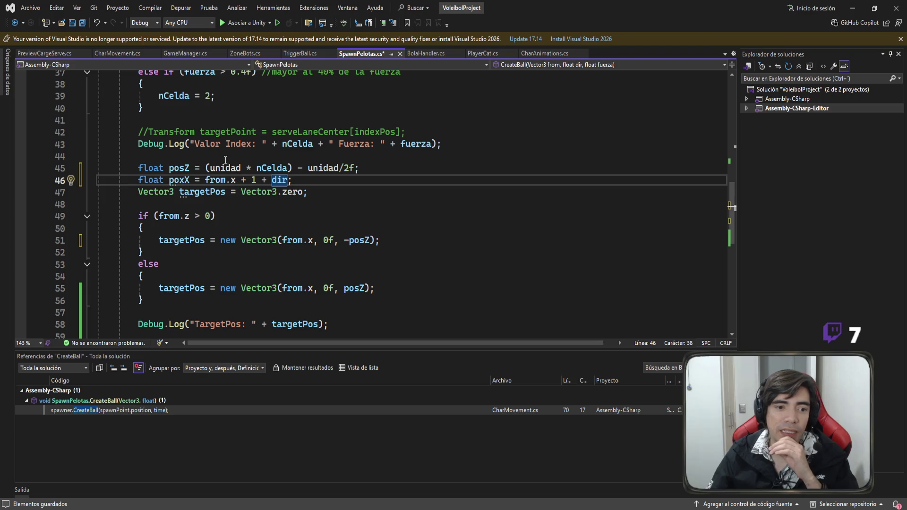
pyautogui.click(240, 168)
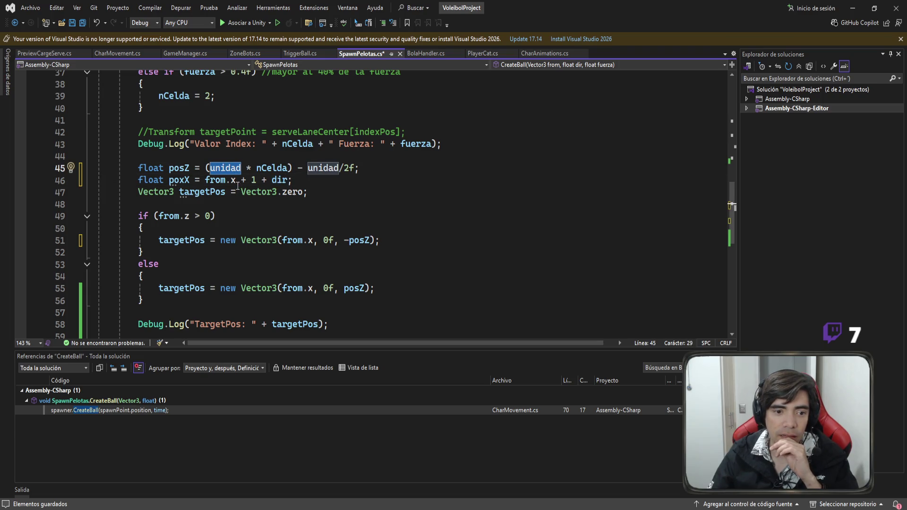
pyautogui.doubleClick(254, 181)
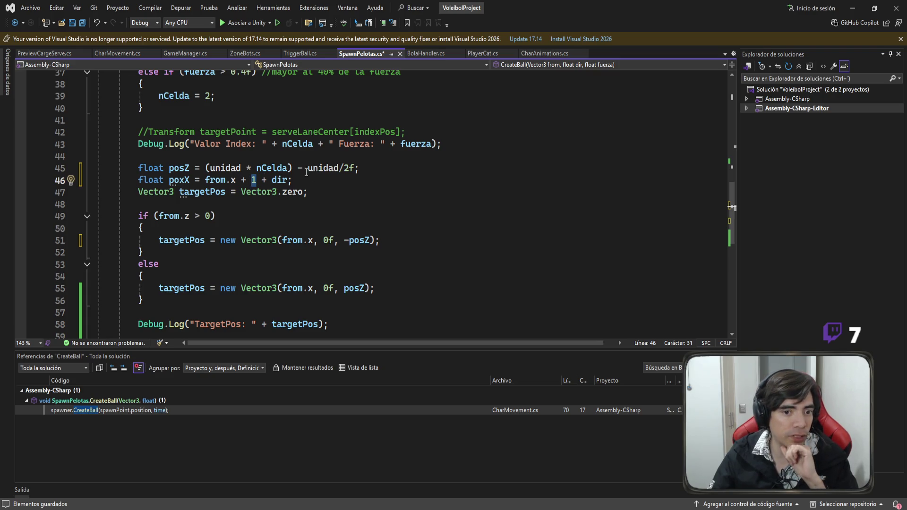
pyautogui.moveTo(308, 169); pyautogui.dragTo(355, 168)
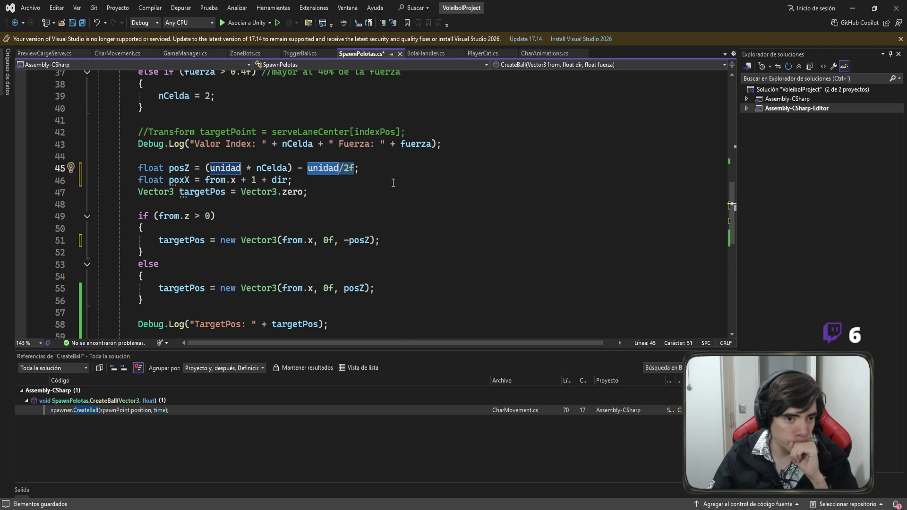
pyautogui.click(321, 170)
pyautogui.moveTo(372, 168); pyautogui.dragTo(205, 169)
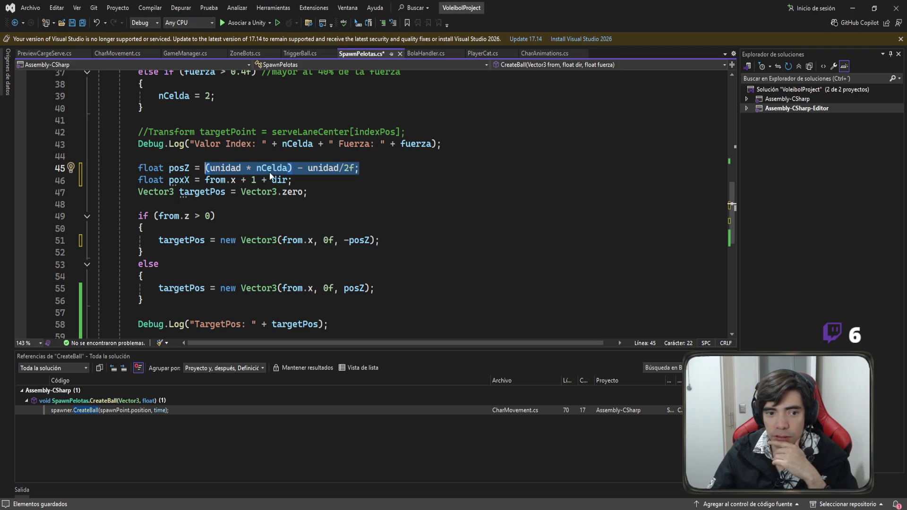
pyautogui.click(287, 169)
pyautogui.scroll(4, 339, 183)
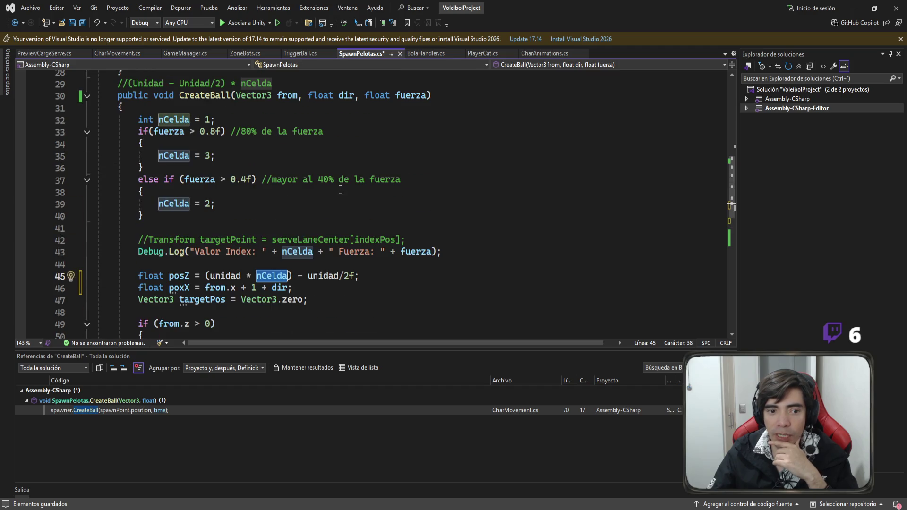
pyautogui.scroll(-2, 340, 186)
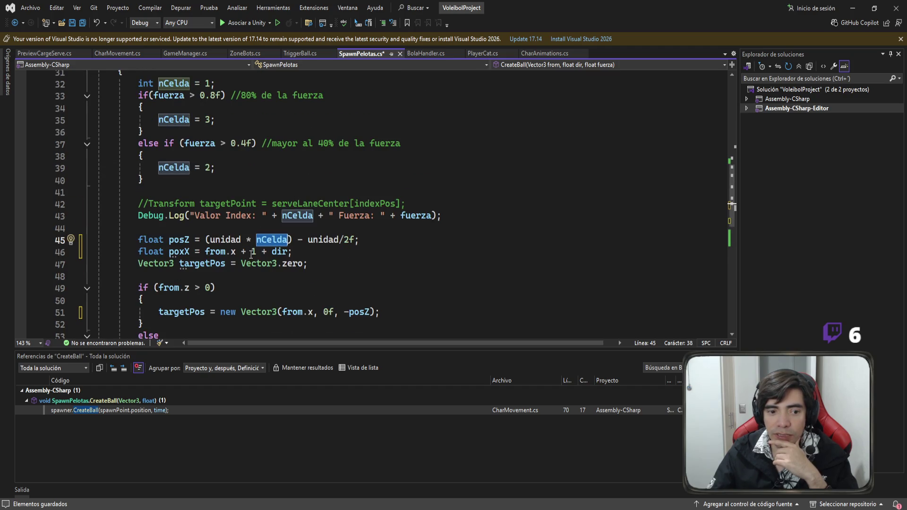
pyautogui.moveTo(251, 252); pyautogui.dragTo(287, 252)
pyautogui.scroll(1, 275, 225)
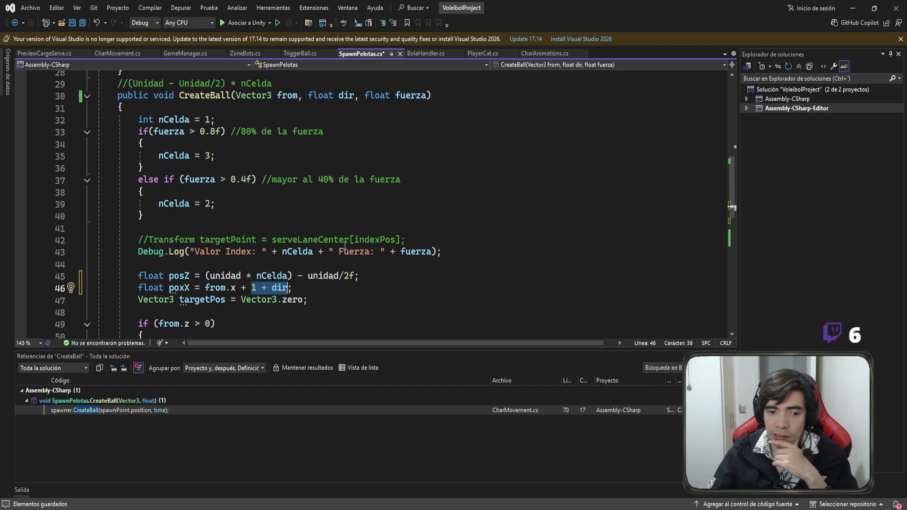
pyautogui.click(381, 275)
# Add a line declaring int nCeldaX = (unidad * nCelda) - unidad / 2f, copied from the posZ formula
pyautogui.press('Return')
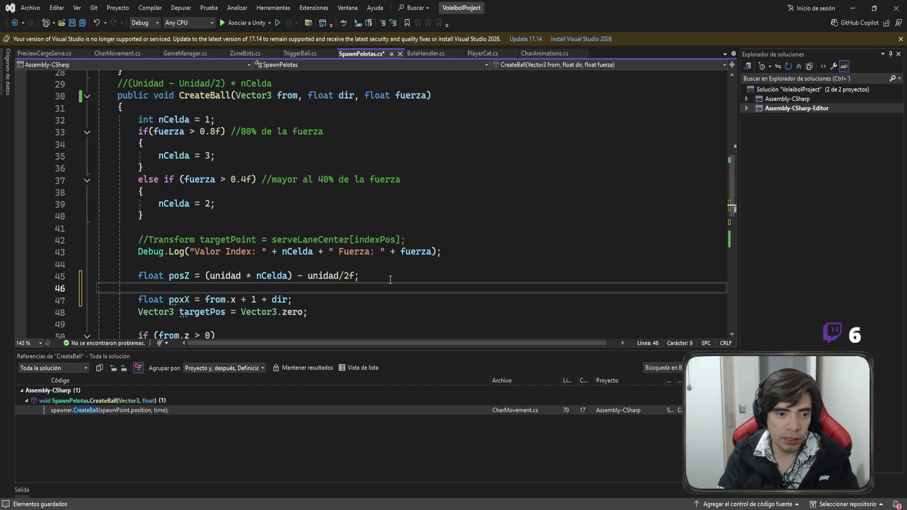
pyautogui.write('int ')
pyautogui.write('ce')
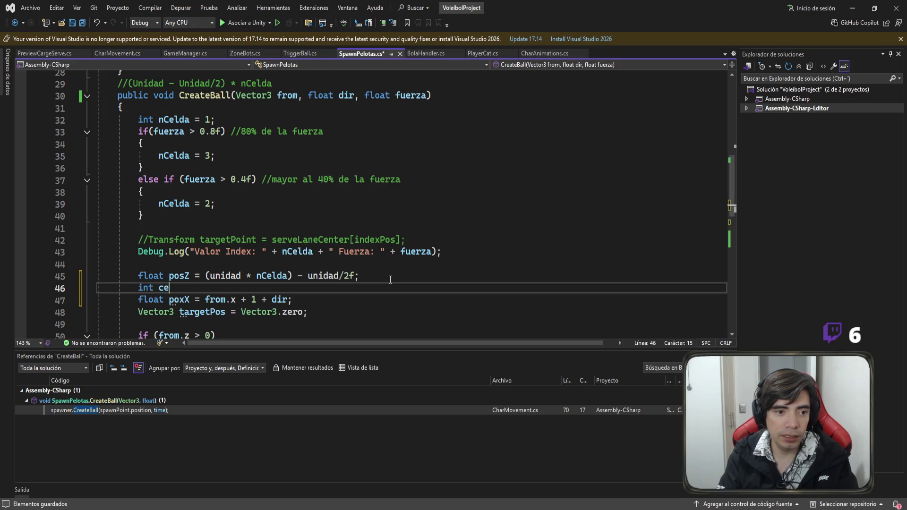
pyautogui.press('BackSpace')
pyautogui.press('BackSpace')
pyautogui.write('nC')
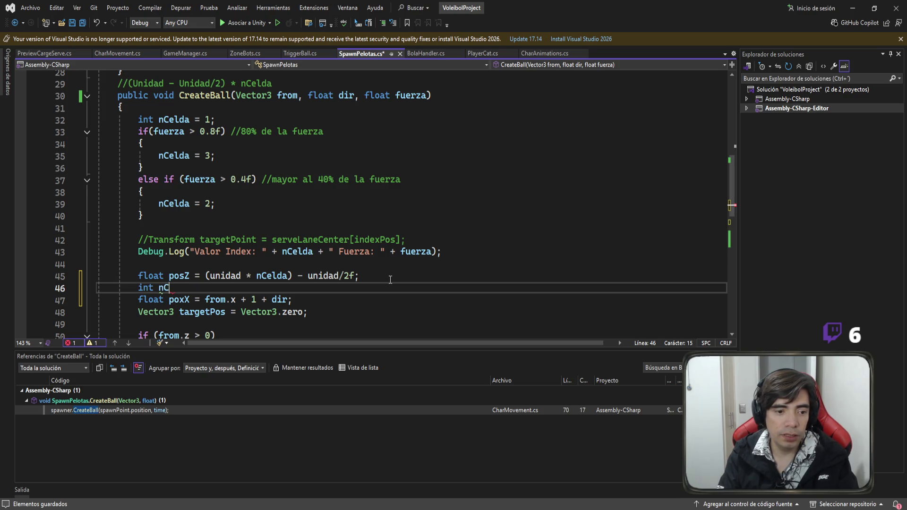
pyautogui.write('eldaX =')
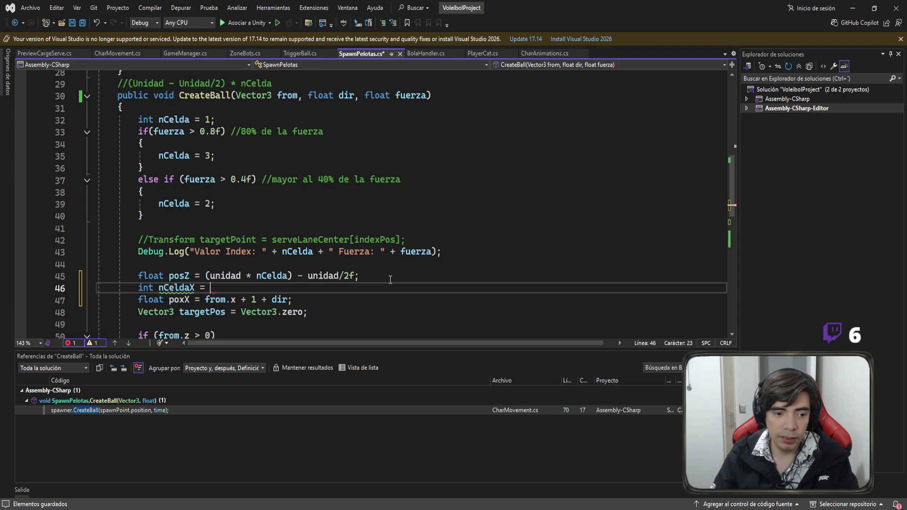
pyautogui.scroll(-2, 383, 264)
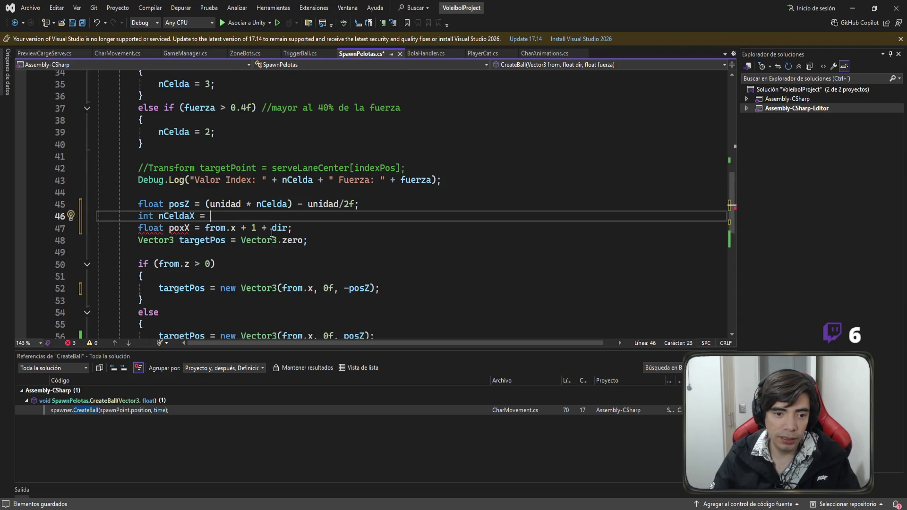
pyautogui.moveTo(378, 204); pyautogui.dragTo(210, 205)
pyautogui.hotkey('ctrl', 'c')
pyautogui.click(220, 217)
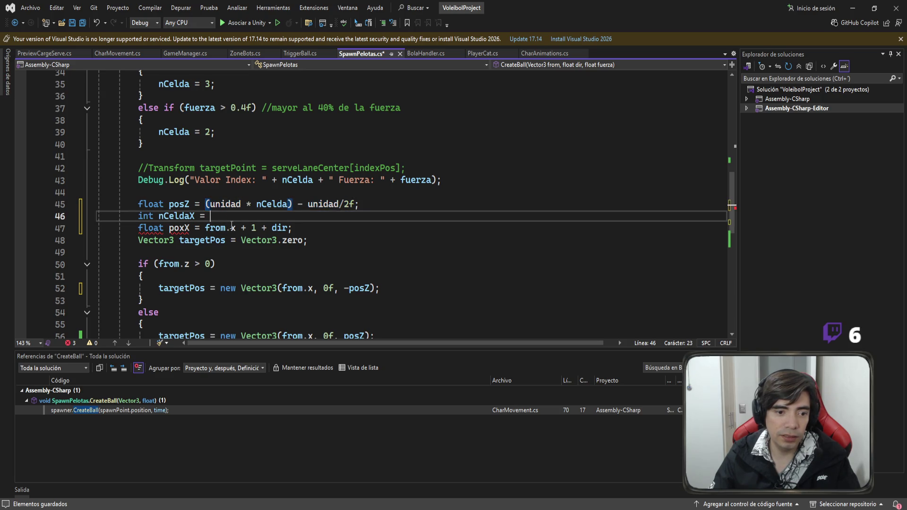
pyautogui.hotkey('ctrl', 'v')
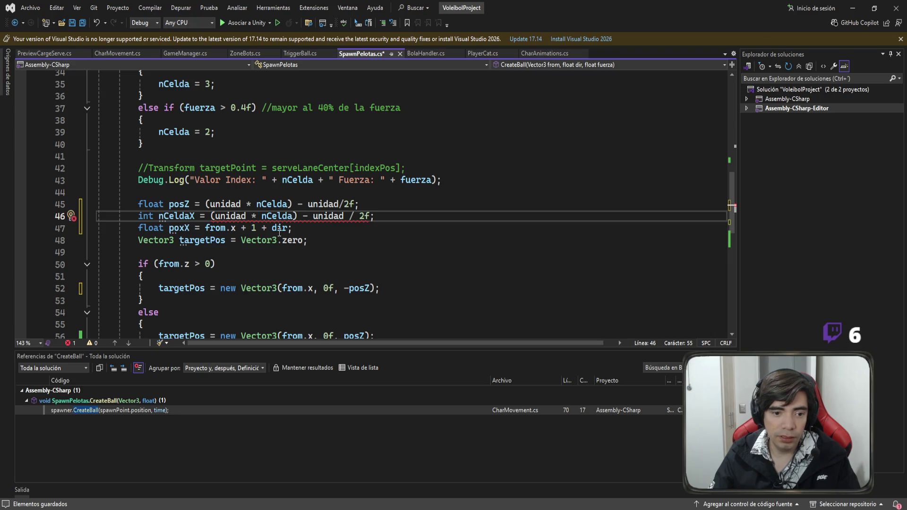
# Remove the extra space before the multiplication sign and insert a blank line below posZ
pyautogui.doubleClick(279, 231)
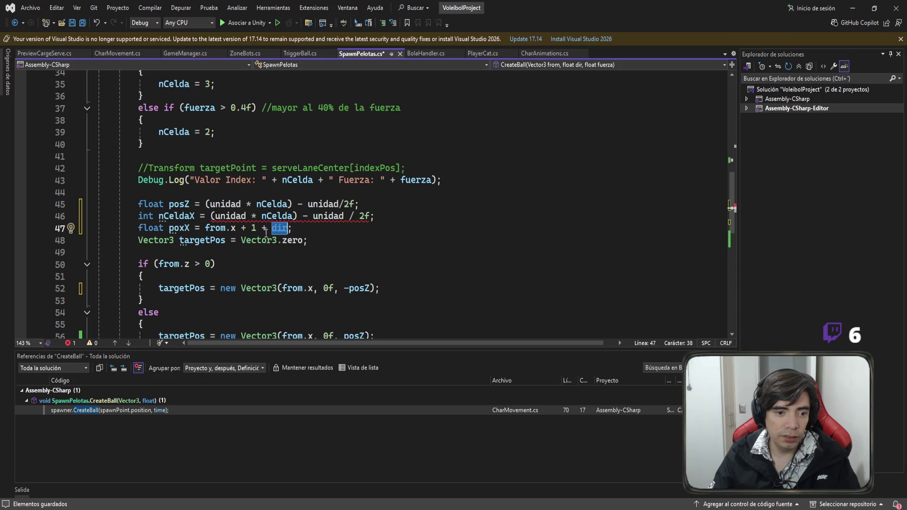
pyautogui.click(253, 216)
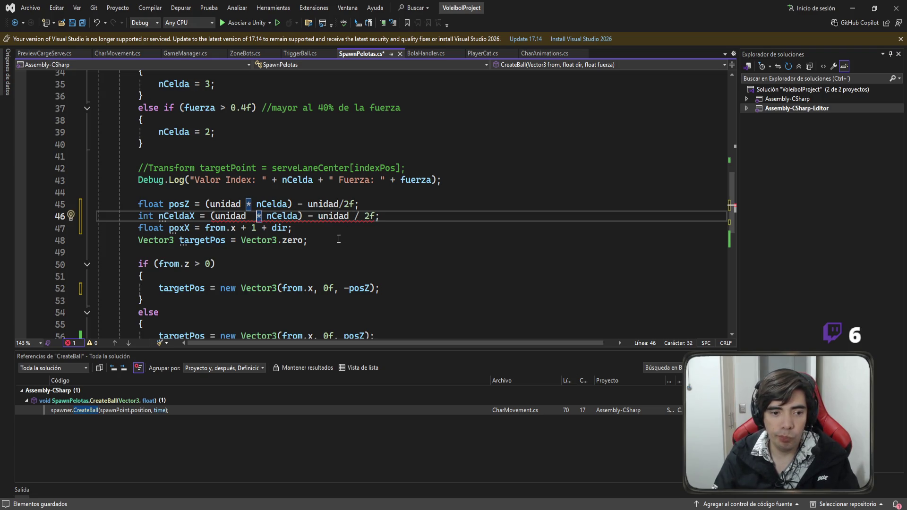
pyautogui.hotkey('ctrl', 'z')
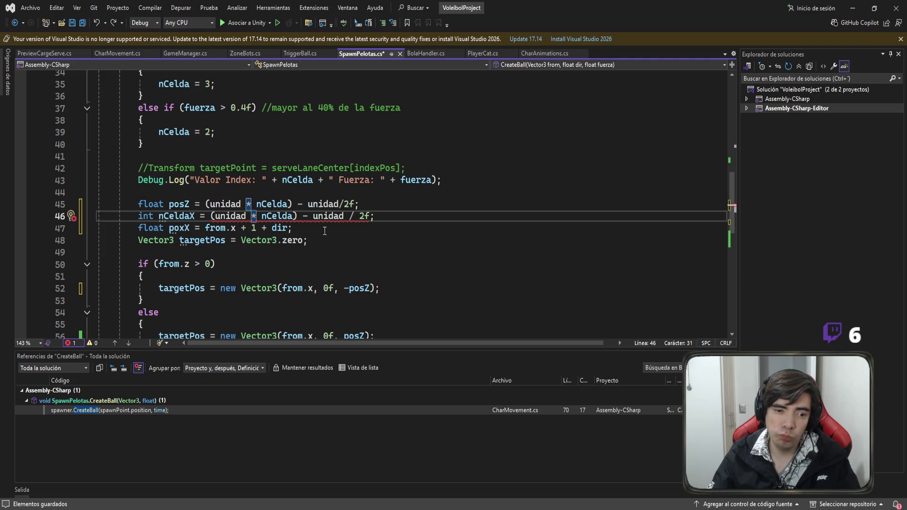
pyautogui.click(450, 217)
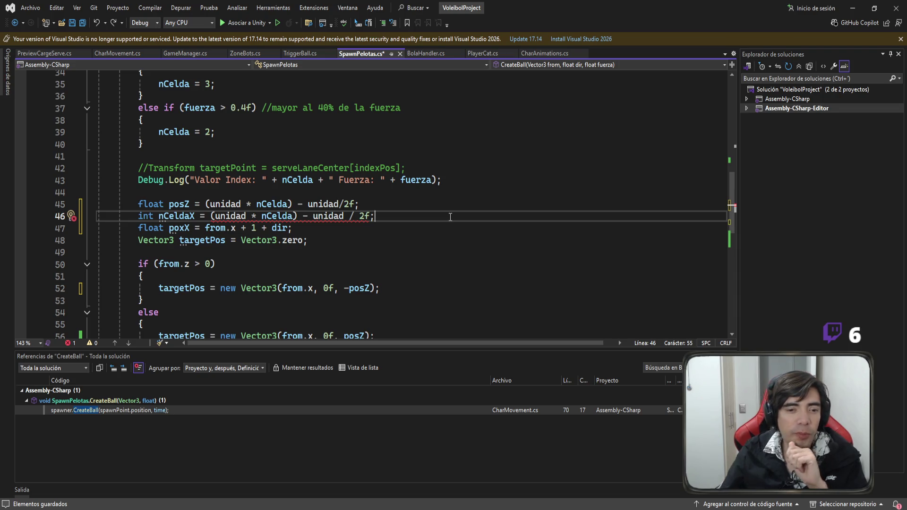
pyautogui.click(418, 202)
pyautogui.press('Return')
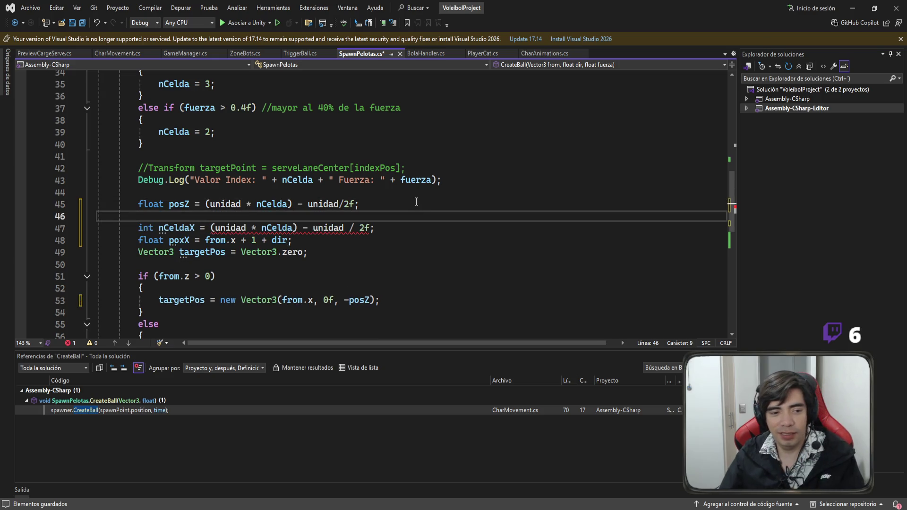
# Save SpawnPelotas.cs and check the new nCeldaX line
pyautogui.click(416, 201)
pyautogui.hotkey('ctrl', 's')
pyautogui.click(405, 213)
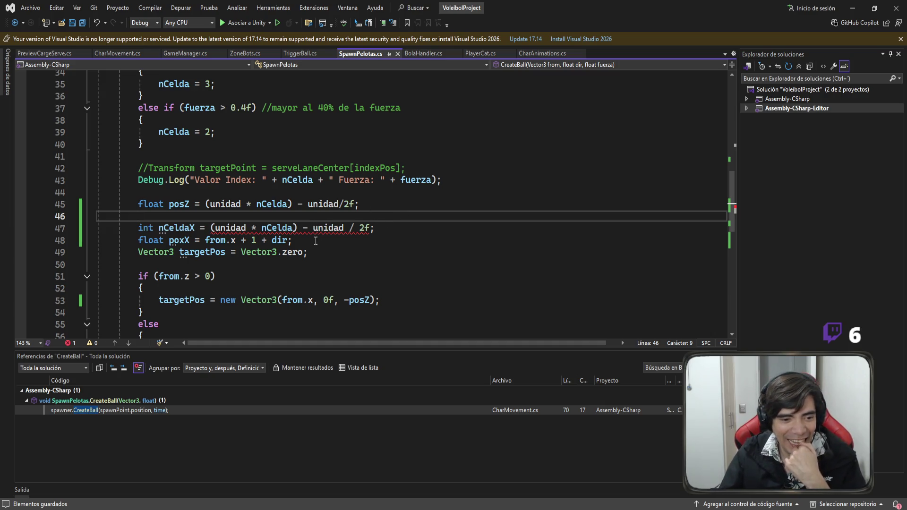
pyautogui.click(193, 228)
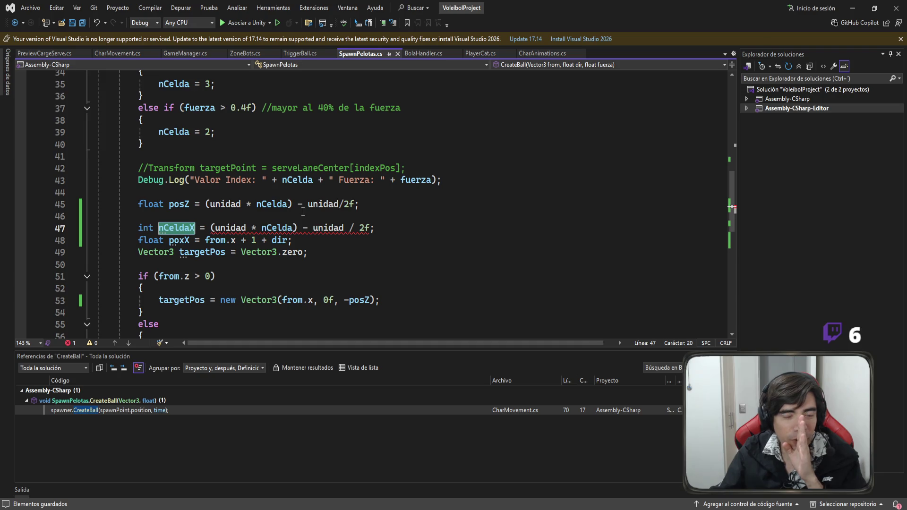
# Review the nCelda and fuerza conditions, then add blank lines after the if/else block
pyautogui.scroll(3, 284, 194)
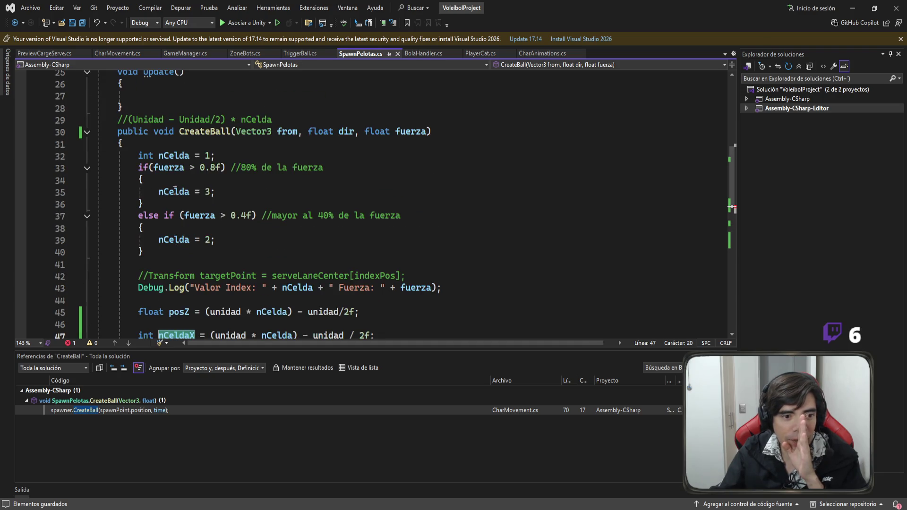
pyautogui.click(181, 217)
pyautogui.click(179, 157)
pyautogui.click(159, 168)
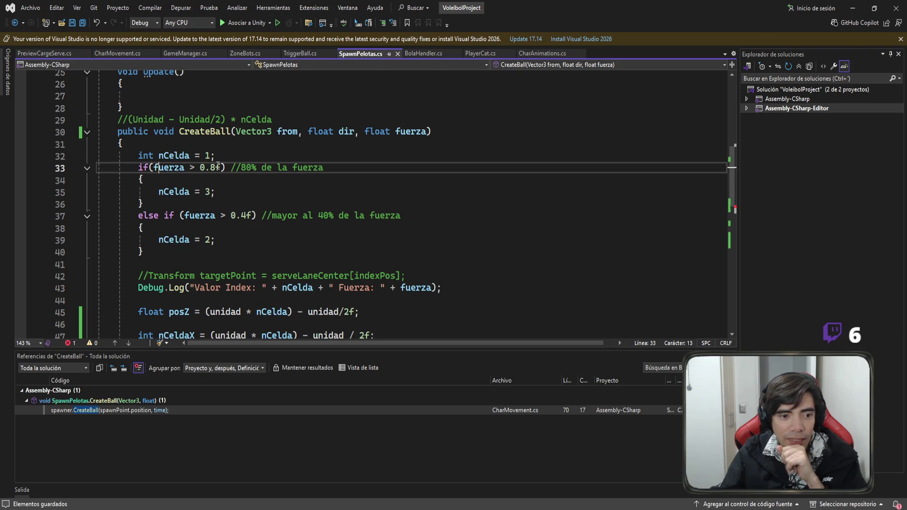
pyautogui.click(187, 249)
pyautogui.scroll(-2, 257, 241)
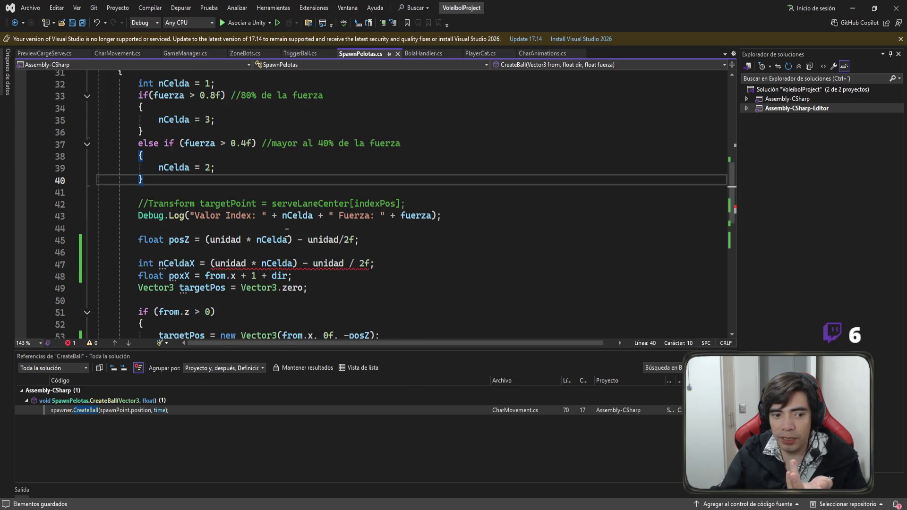
pyautogui.scroll(1, 285, 231)
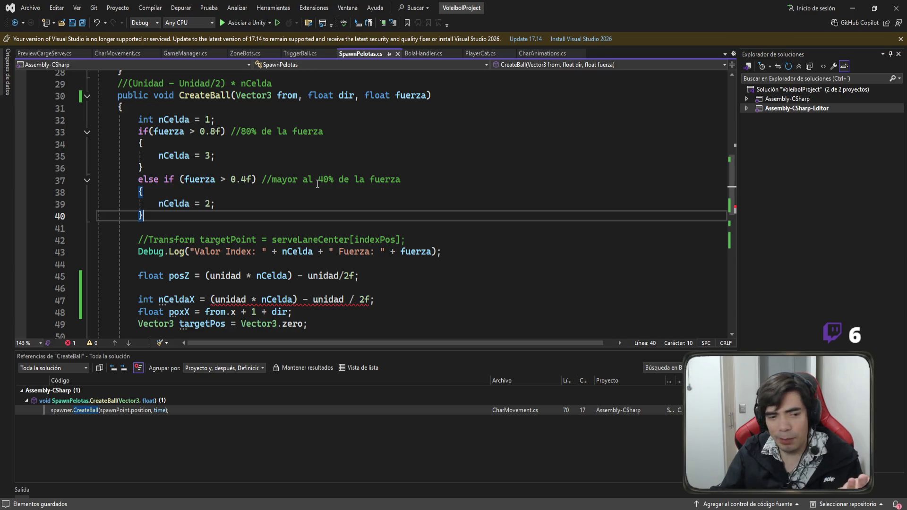
pyautogui.click(208, 221)
pyautogui.press('Return')
pyautogui.press('Return')
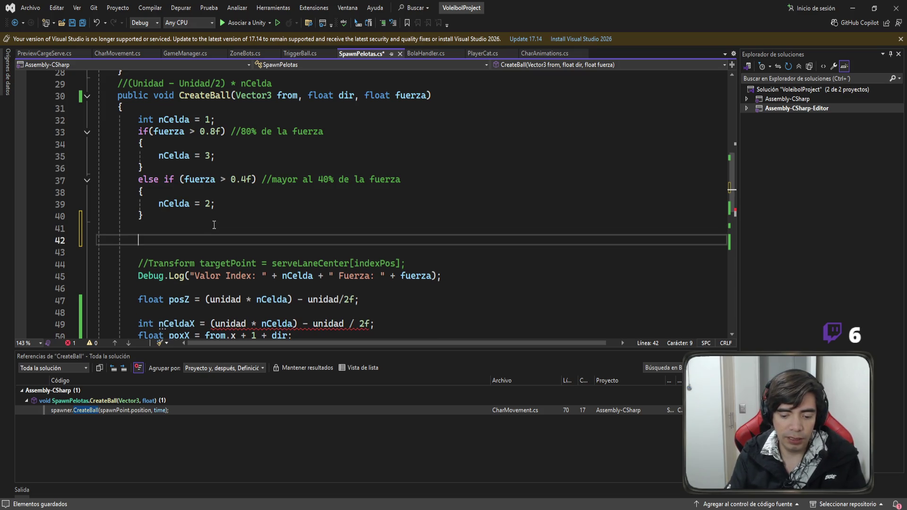
# Delete the old nCeldaX formula line and its leftover blank line
pyautogui.click(65, 321)
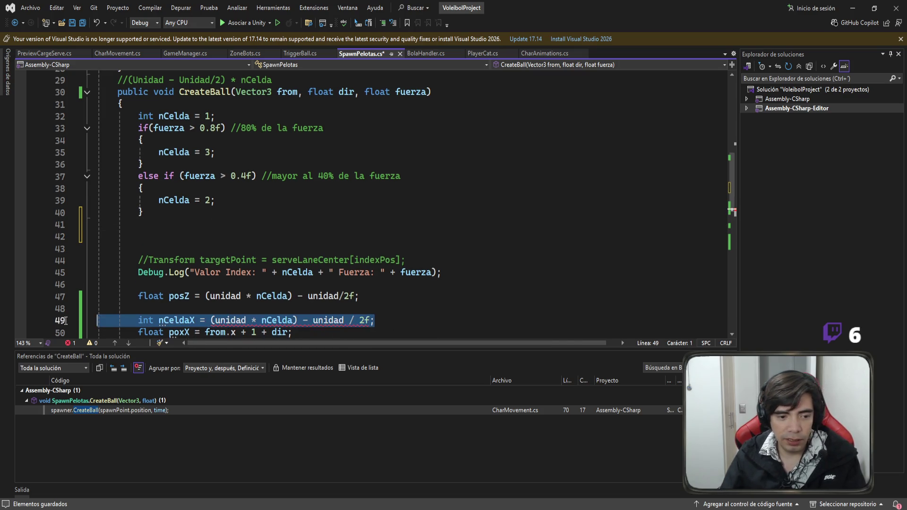
pyautogui.press('Delete')
pyautogui.press('BackSpace')
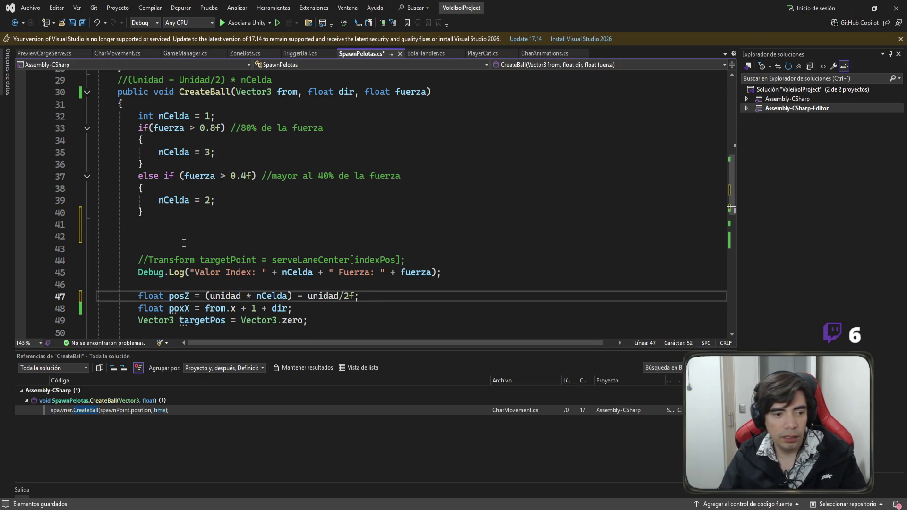
# Declare int nCeldaX = 2; on line 42
pyautogui.click(181, 237)
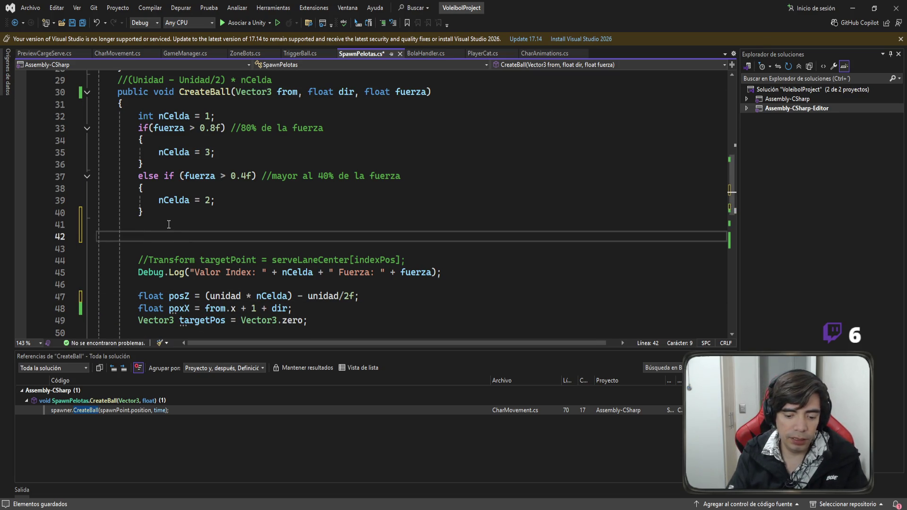
pyautogui.write('int ')
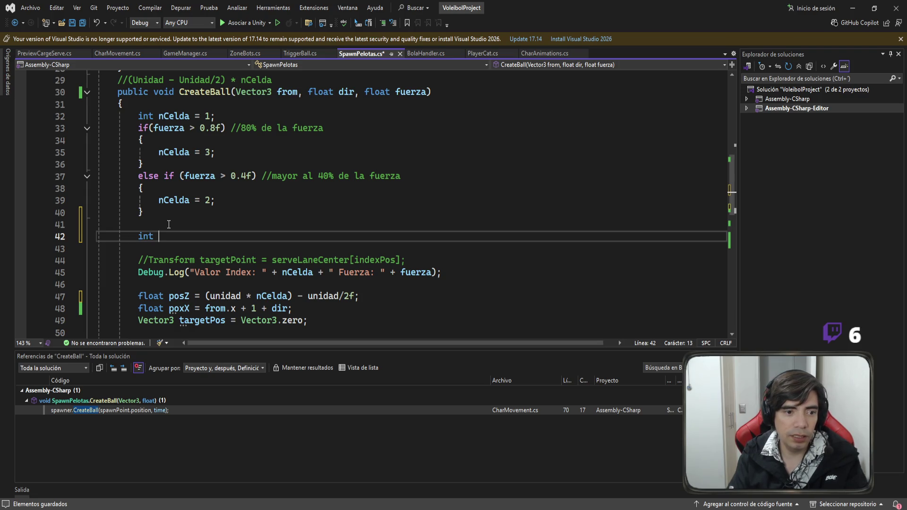
pyautogui.write('nCelda')
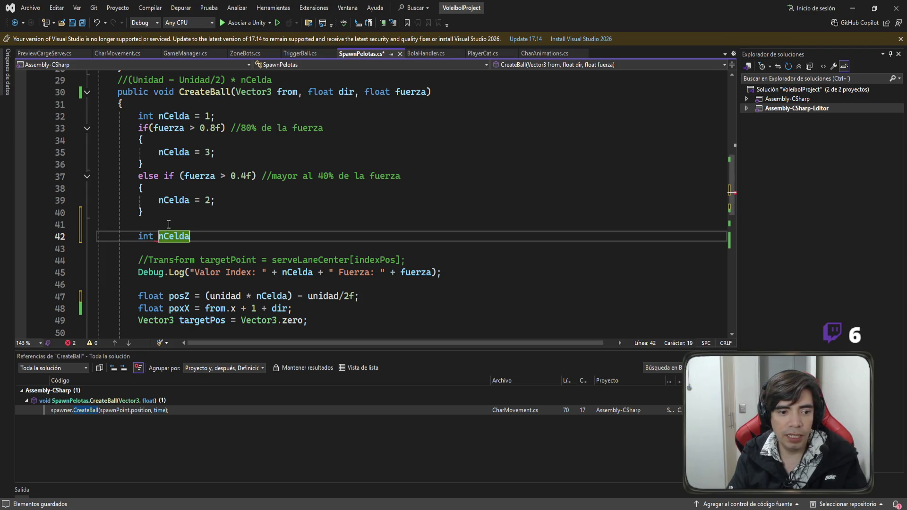
pyautogui.write('X =')
pyautogui.scroll(1, 168, 224)
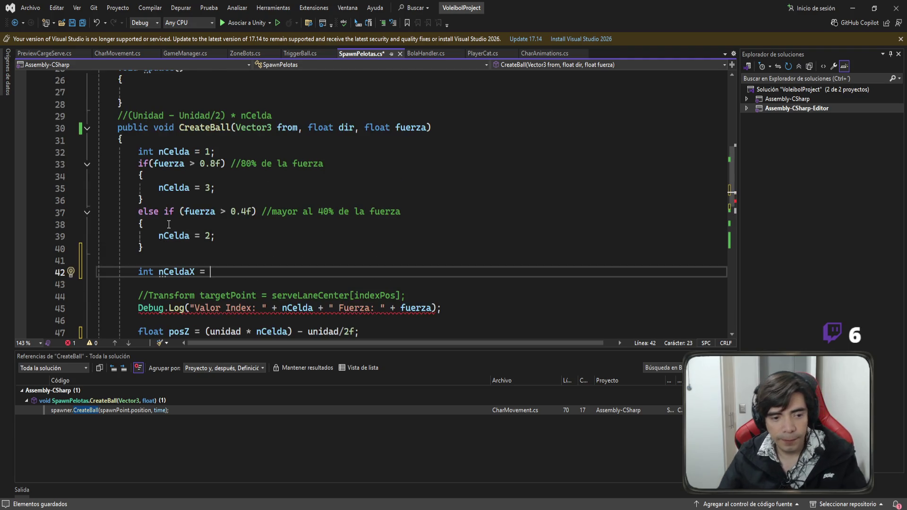
pyautogui.scroll(-2, 296, 222)
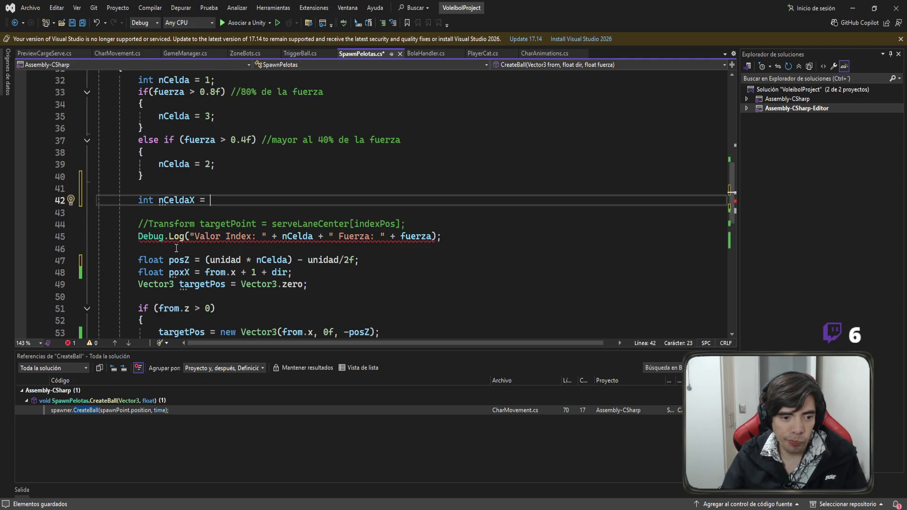
pyautogui.scroll(2, 250, 216)
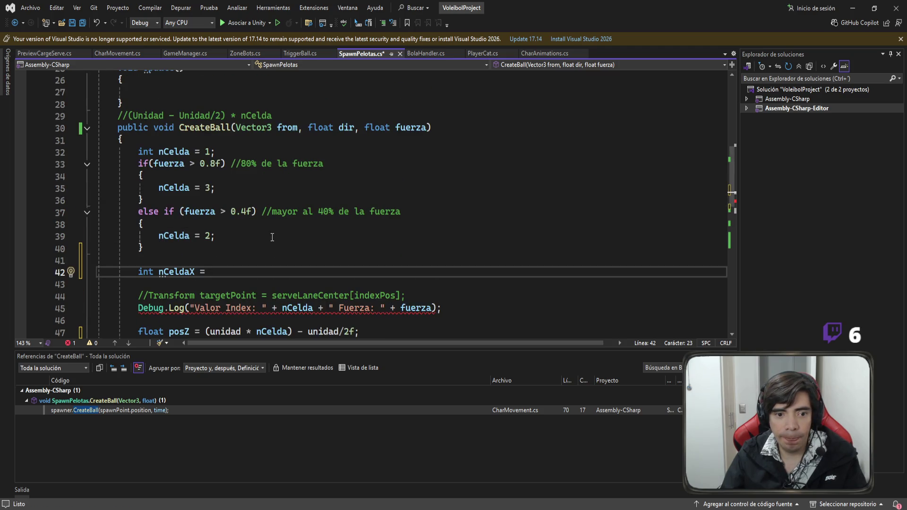
pyautogui.write('2')
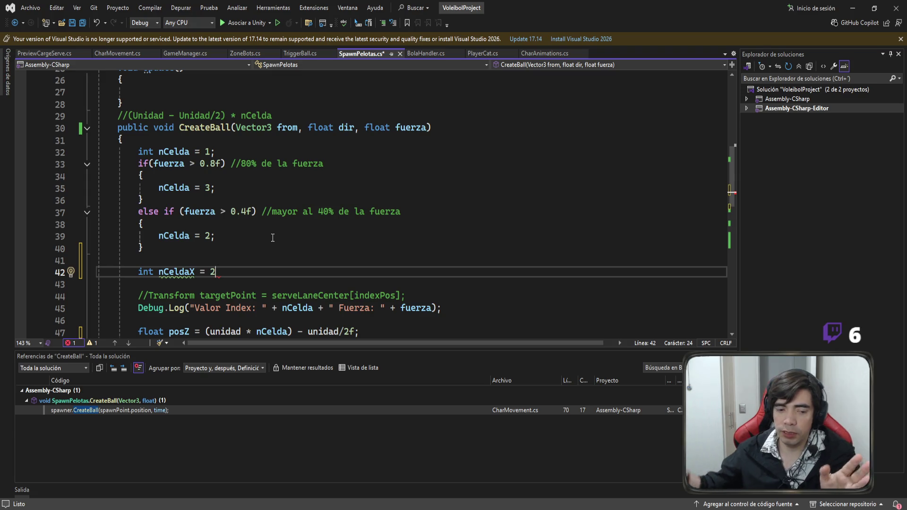
pyautogui.scroll(-3, 279, 236)
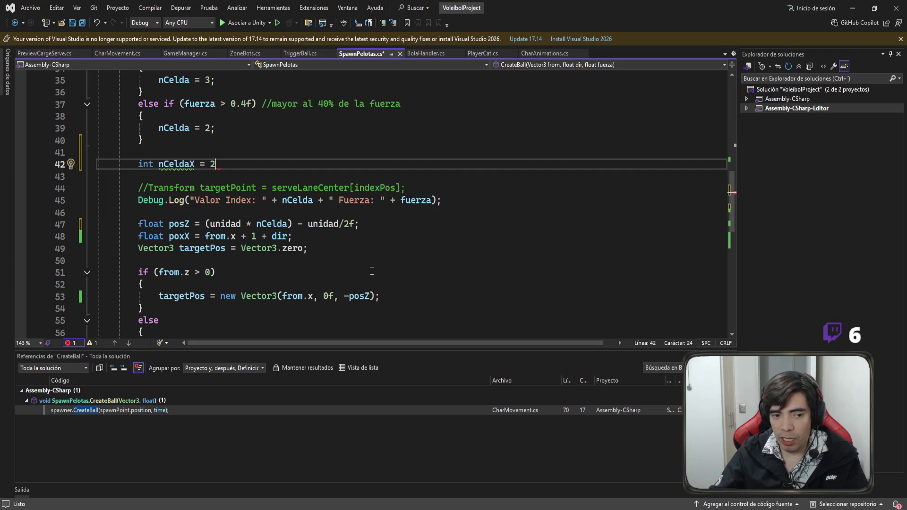
pyautogui.moveTo(209, 165); pyautogui.dragTo(222, 163)
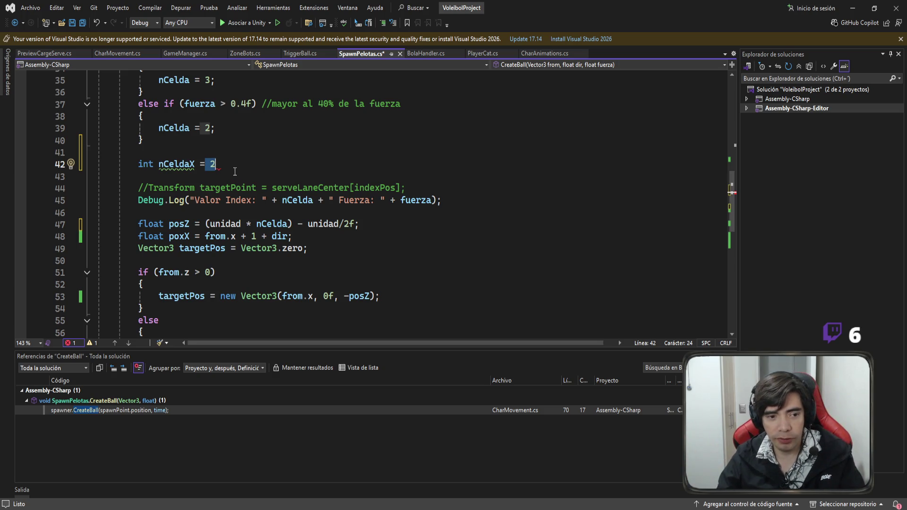
pyautogui.click(235, 169)
pyautogui.scroll(1, 236, 173)
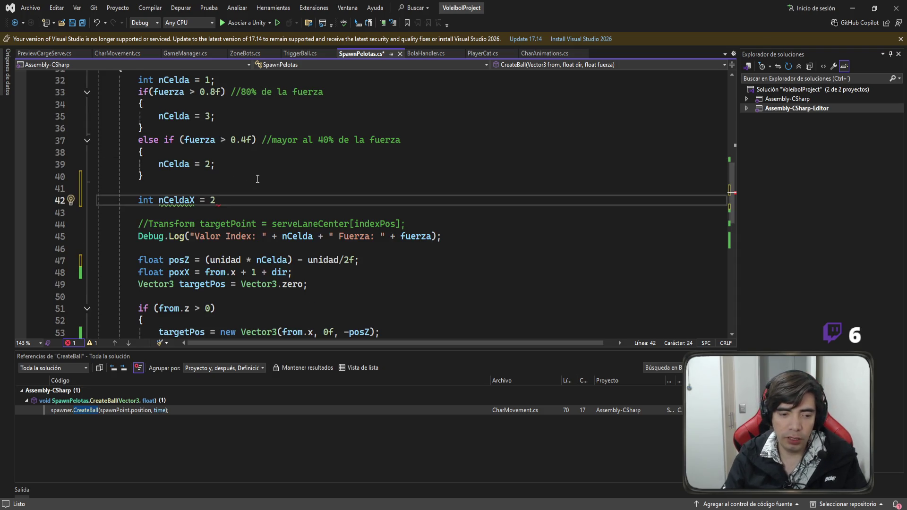
pyautogui.write(';')
# Add an if(dir > 0) block that sets nCeldaX = 3
pyautogui.press('Return')
pyautogui.write('if')
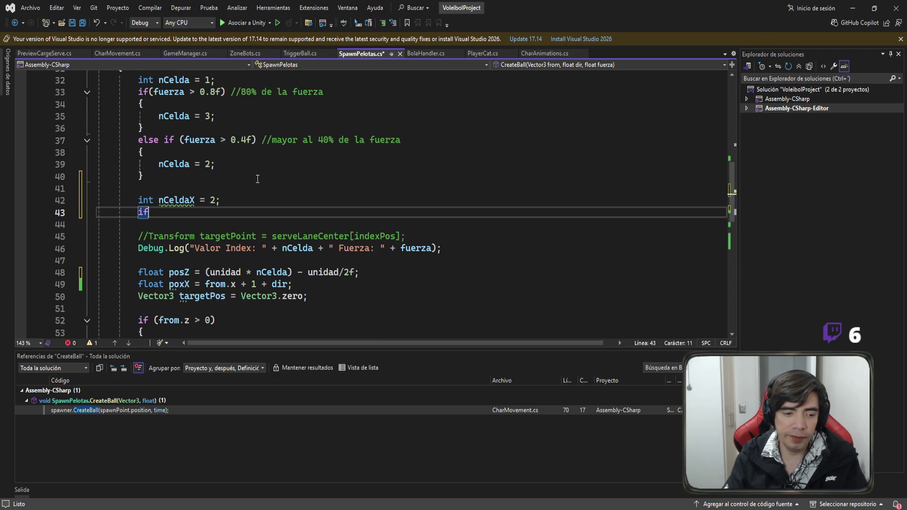
pyautogui.write('(dir')
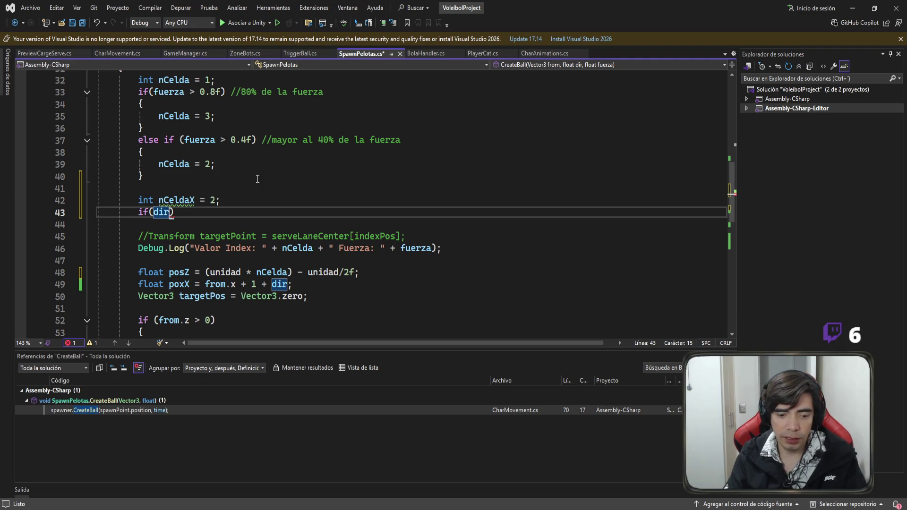
pyautogui.write(' > 0)')
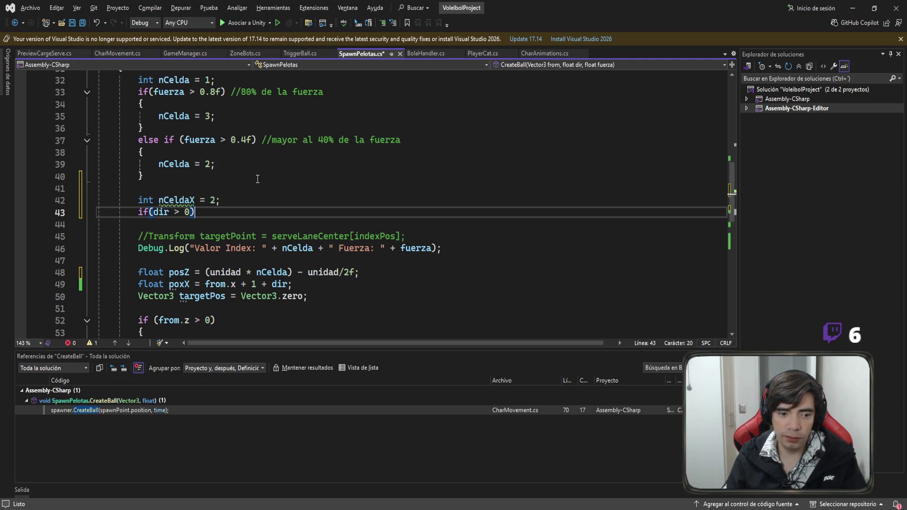
pyautogui.write('{')
pyautogui.press('Return')
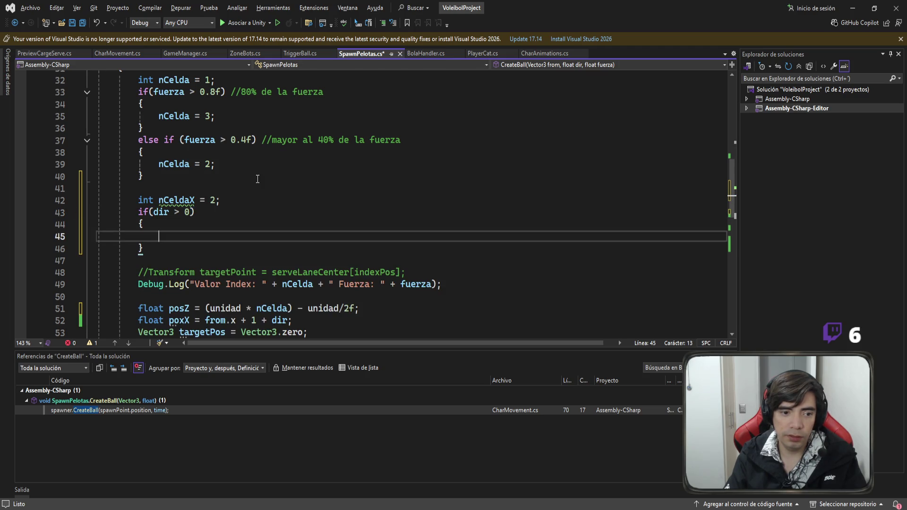
pyautogui.write('nc')
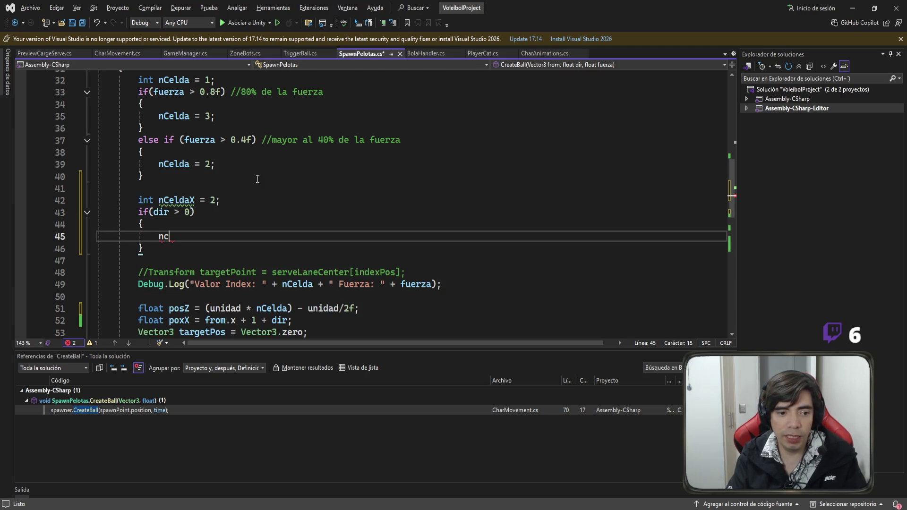
pyautogui.press('Tab')
pyautogui.write('=')
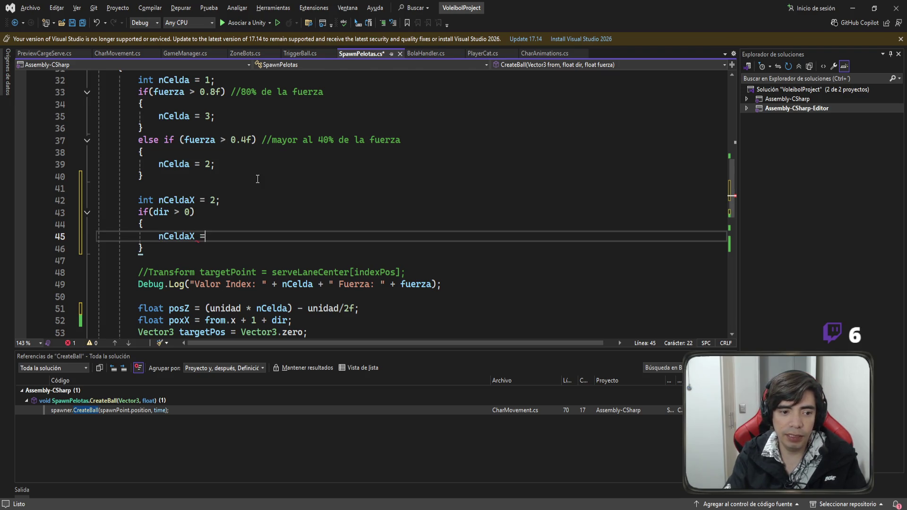
pyautogui.write(' 3;')
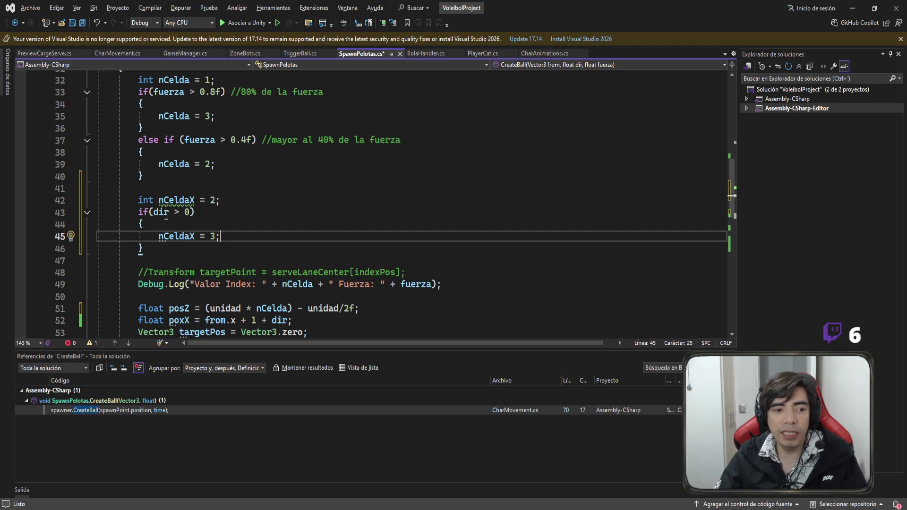
pyautogui.press('Up')
pyautogui.press('Up')
pyautogui.press('Up')
# Append + dir to the nCeldaX declaration, trying and then removing an (int) cast
pyautogui.write('+ dir')
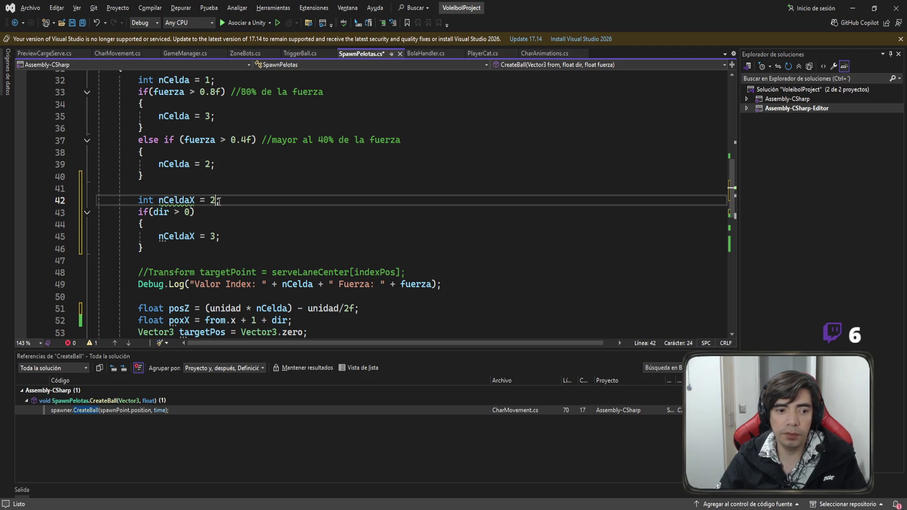
pyautogui.press('Left')
pyautogui.press('Left')
pyautogui.press('Left')
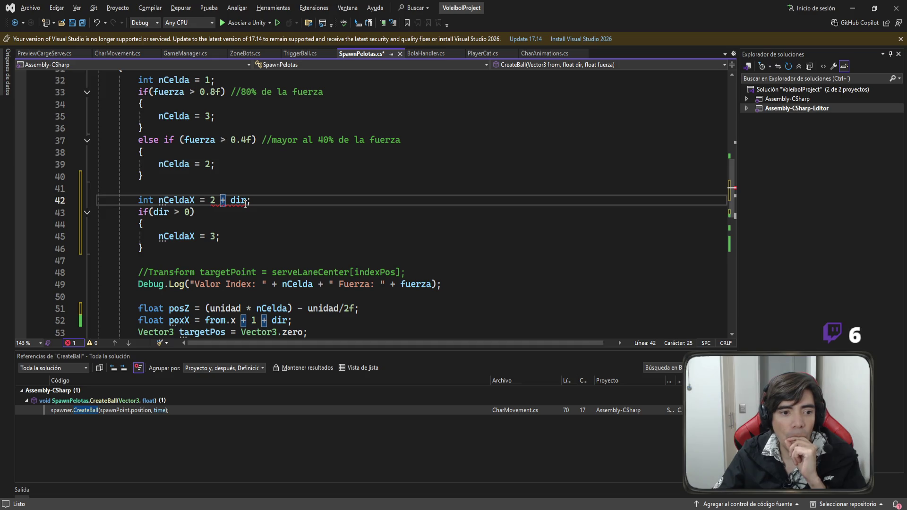
pyautogui.doubleClick(152, 201)
pyautogui.click(236, 203)
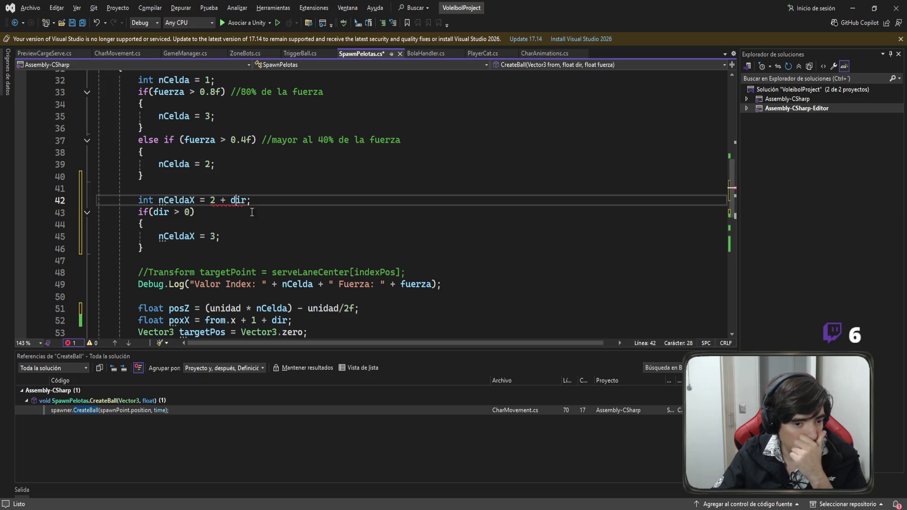
pyautogui.press('Left')
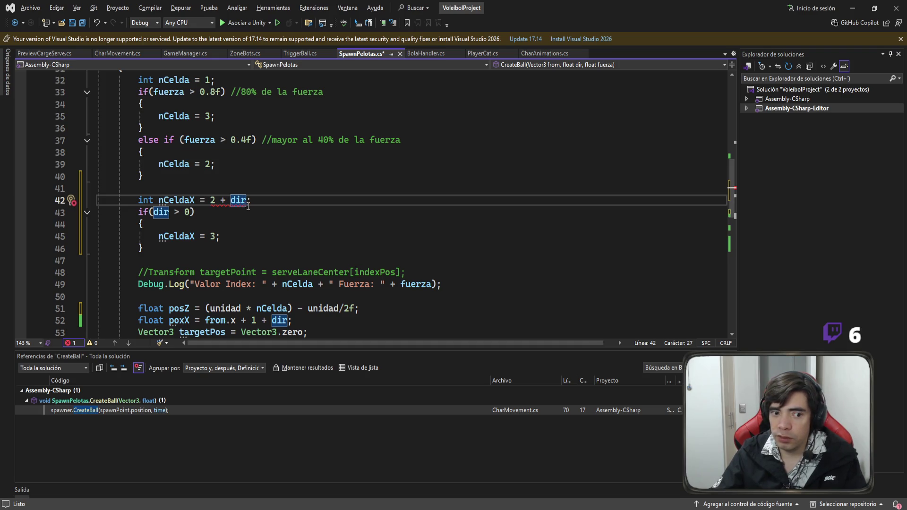
pyautogui.write('(int)')
pyautogui.press('BackSpace')
pyautogui.press('BackSpace')
pyautogui.press('BackSpace')
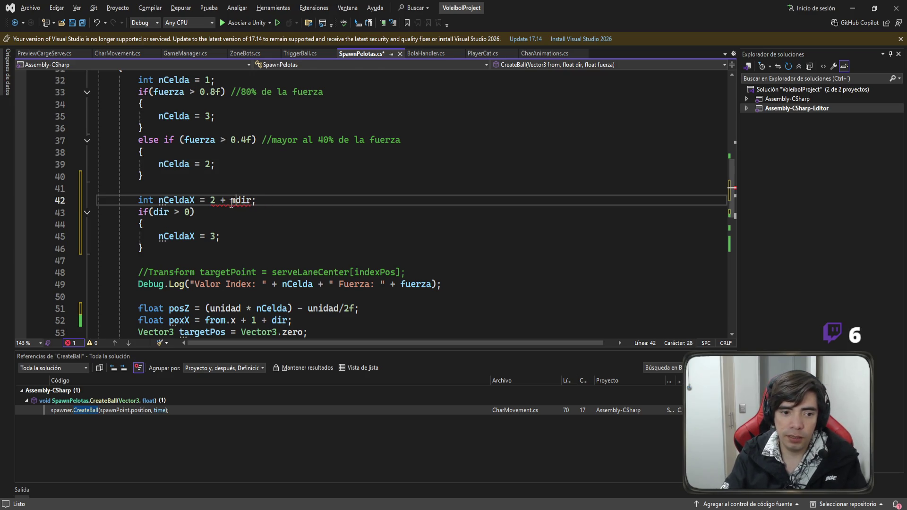
pyautogui.press('BackSpace')
# Wrap dir in Mathf.RoundToInt() and select the if(dir > 0) block below
pyautogui.write('Mathf.')
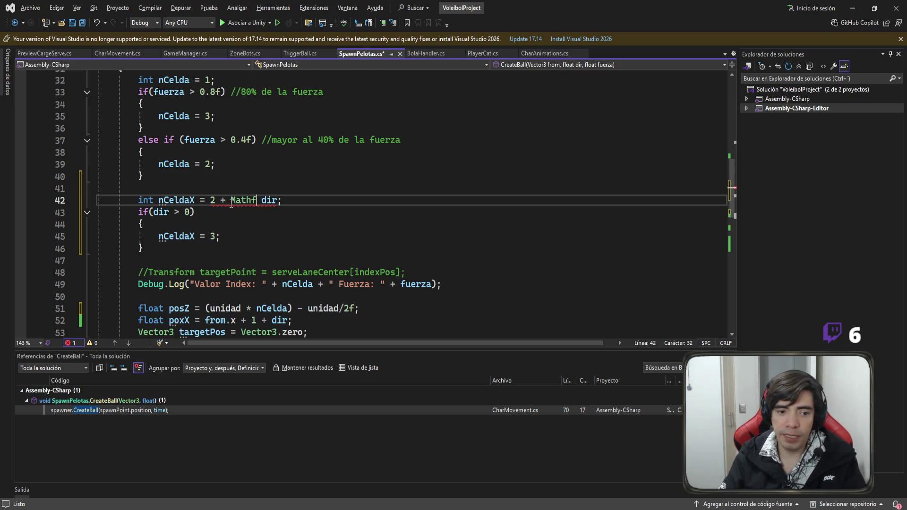
pyautogui.write('roun')
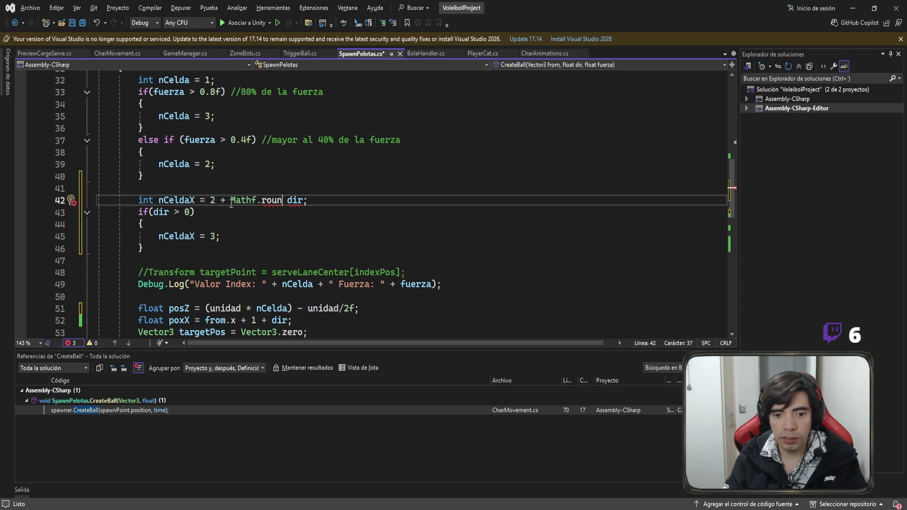
pyautogui.press('Tab')
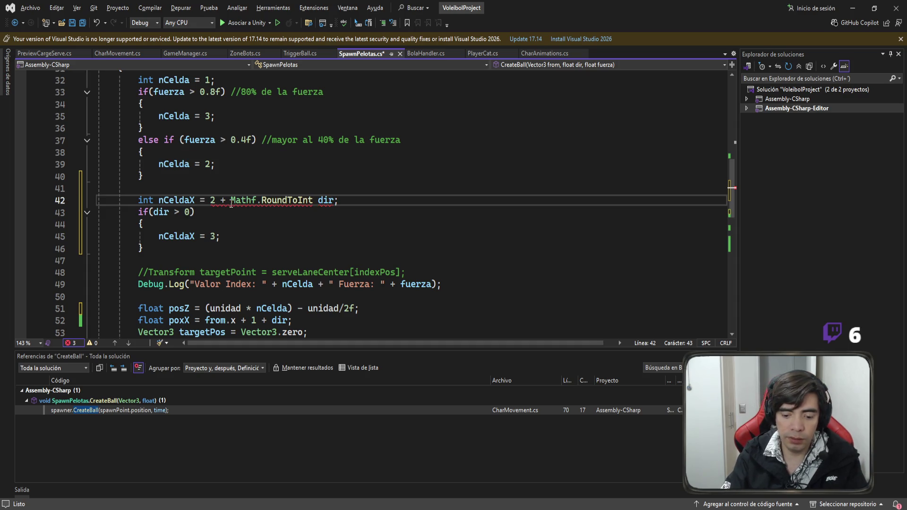
pyautogui.write('(')
pyautogui.press('Delete')
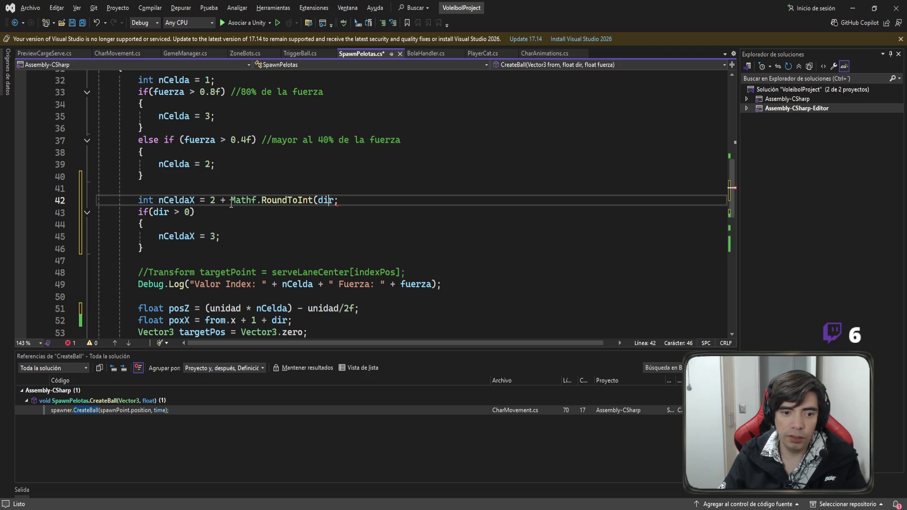
pyautogui.press('Right')
pyautogui.press('Right')
pyautogui.press('Right')
pyautogui.write(')')
pyautogui.click(250, 220)
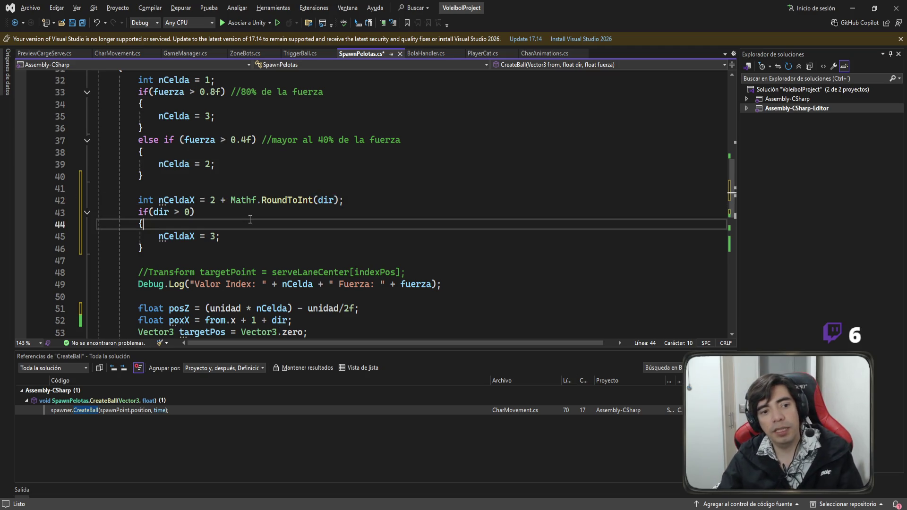
pyautogui.moveTo(179, 247); pyautogui.dragTo(58, 214)
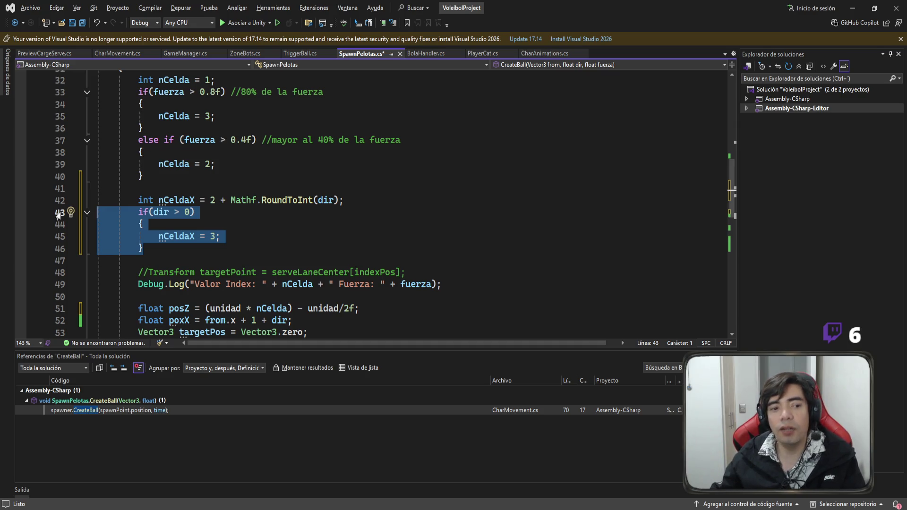
# Delete the redundant if(dir > 0) block
pyautogui.click(177, 260)
pyautogui.moveTo(168, 253); pyautogui.dragTo(349, 201)
pyautogui.press('Delete')
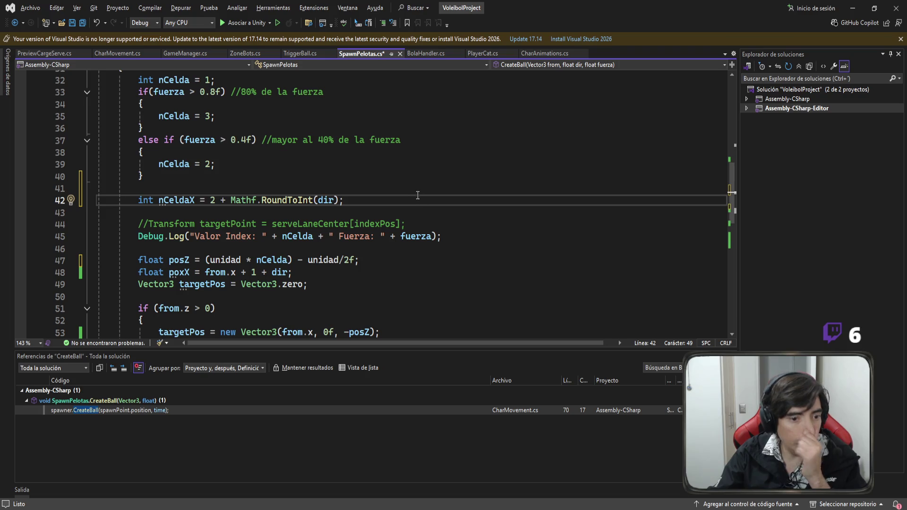
# Rename the misspelled poxX variable to posX and save the script
pyautogui.doubleClick(179, 272)
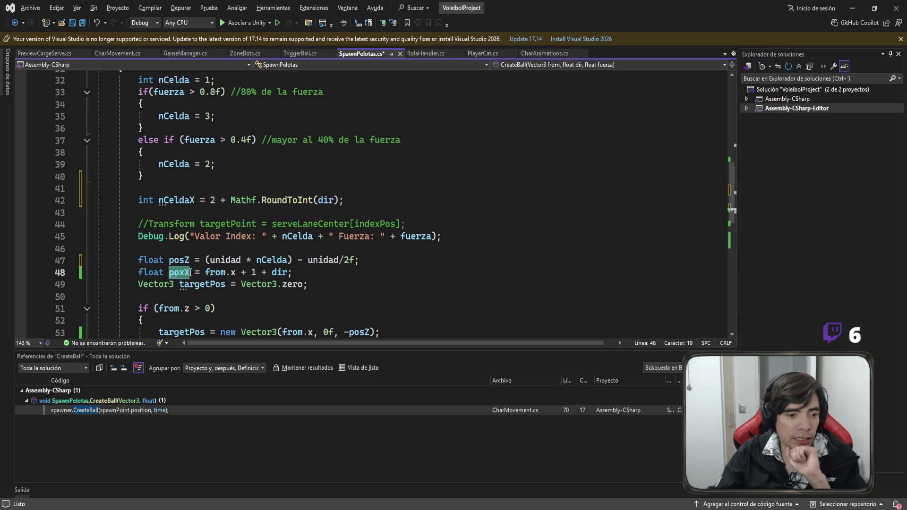
pyautogui.write('posX')
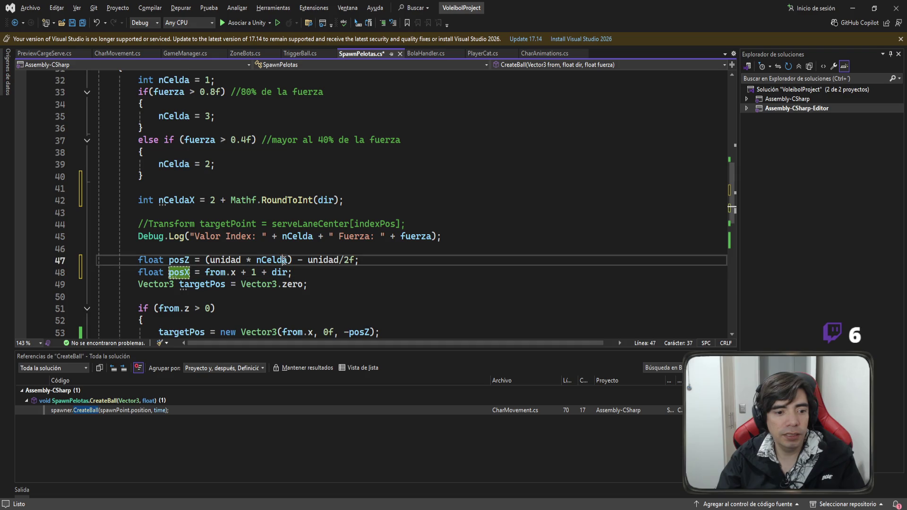
pyautogui.click(282, 260)
pyautogui.hotkey('ctrl', 's')
# Select the posZ offset expression (unidad * nCelda) - unidad / 2f on line 47
pyautogui.scroll(-1, 392, 260)
pyautogui.scroll(1, 392, 260)
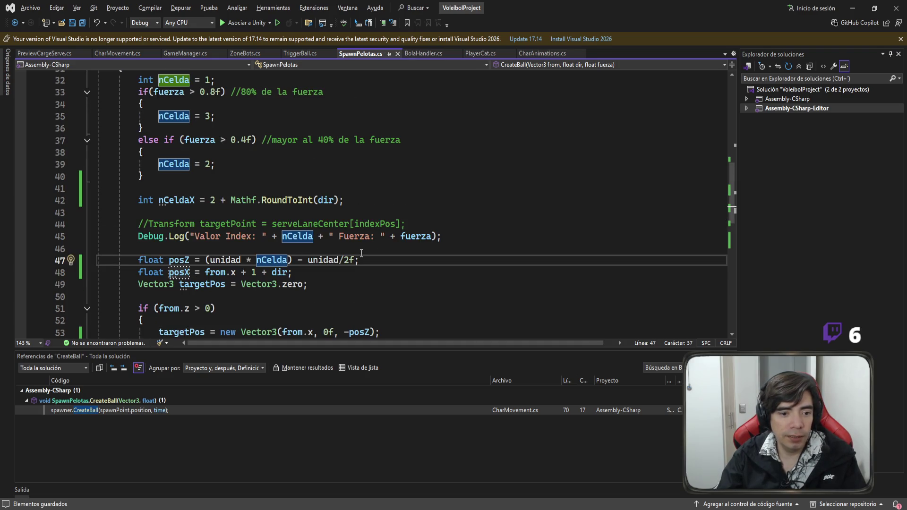
pyautogui.click(207, 273)
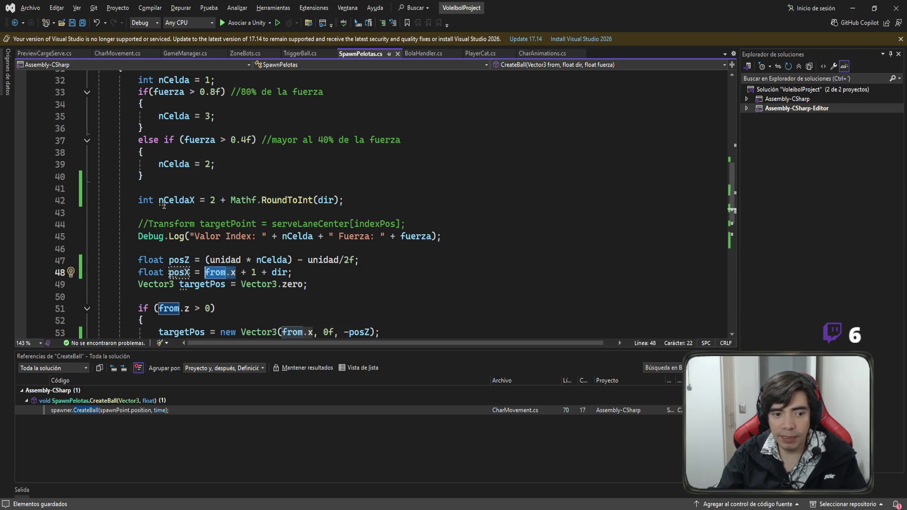
pyautogui.moveTo(360, 259); pyautogui.dragTo(207, 259)
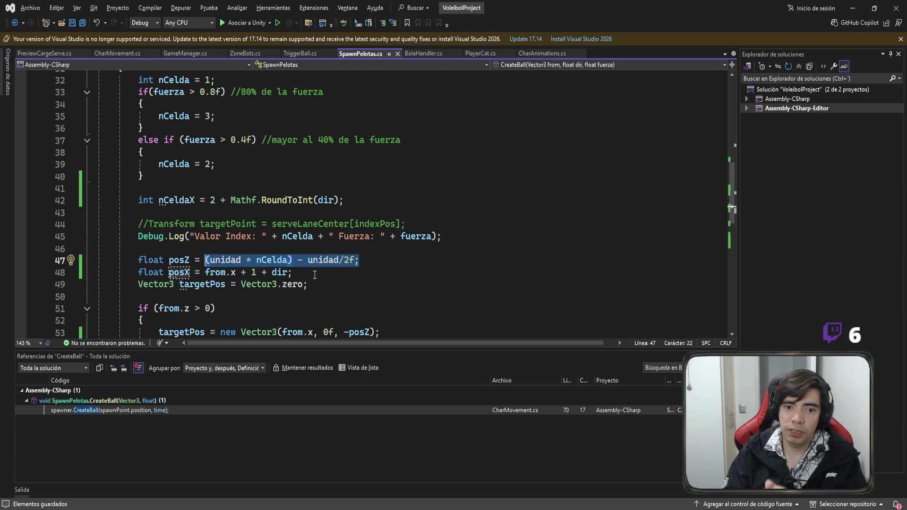
pyautogui.click(314, 275)
pyautogui.click(353, 253)
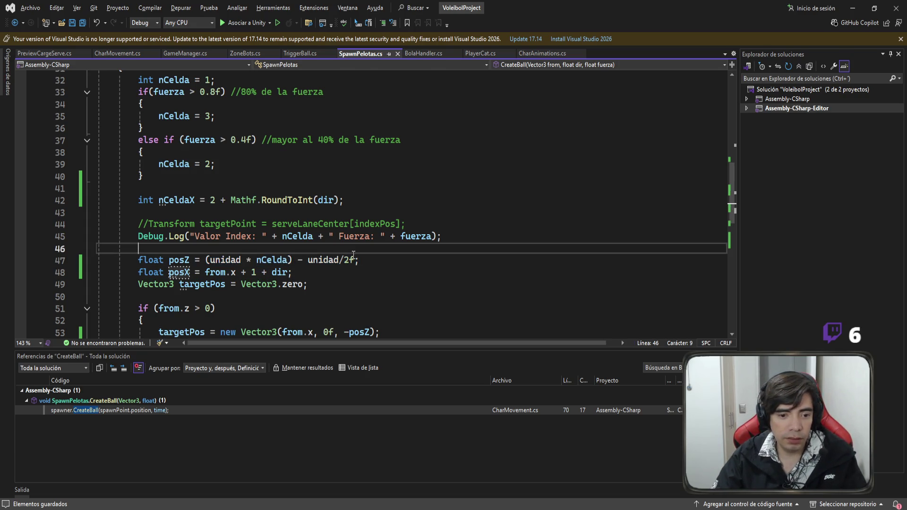
pyautogui.moveTo(354, 260); pyautogui.dragTo(206, 263)
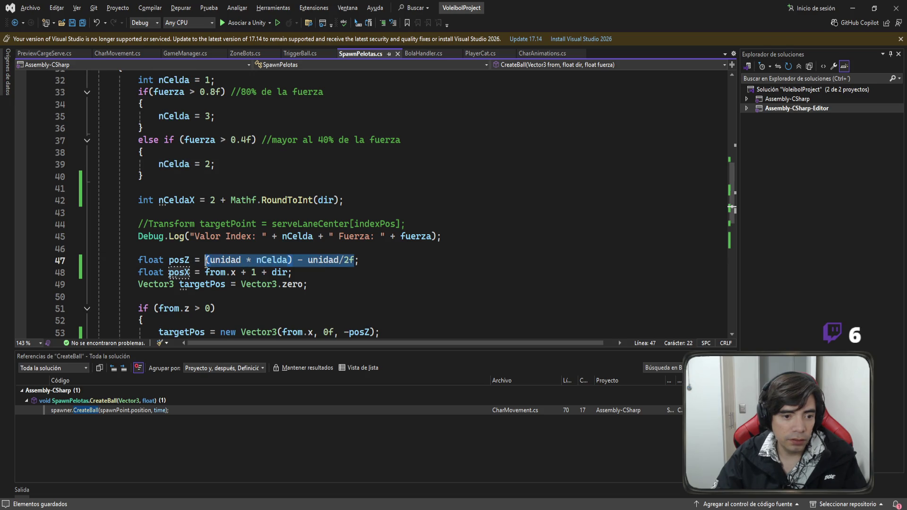
# Replace 1 + dir in posX with the pasted offset, giving from.x + ((unidad * nCelda) - unidad / 2f)
pyautogui.click(284, 273)
pyautogui.moveTo(287, 273)
pyautogui.mouseDown()
pyautogui.moveTo(243, 273)
pyautogui.moveTo(250, 272)
pyautogui.mouseUp()
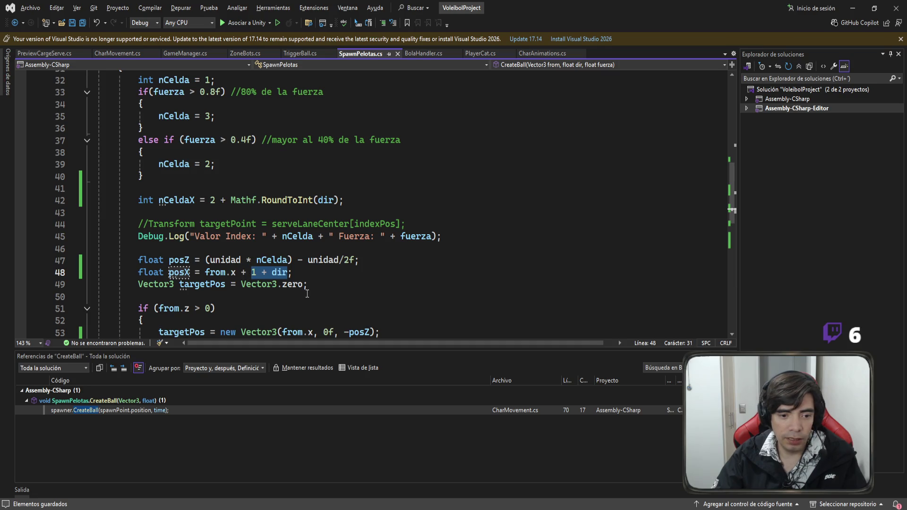
pyautogui.write('(')
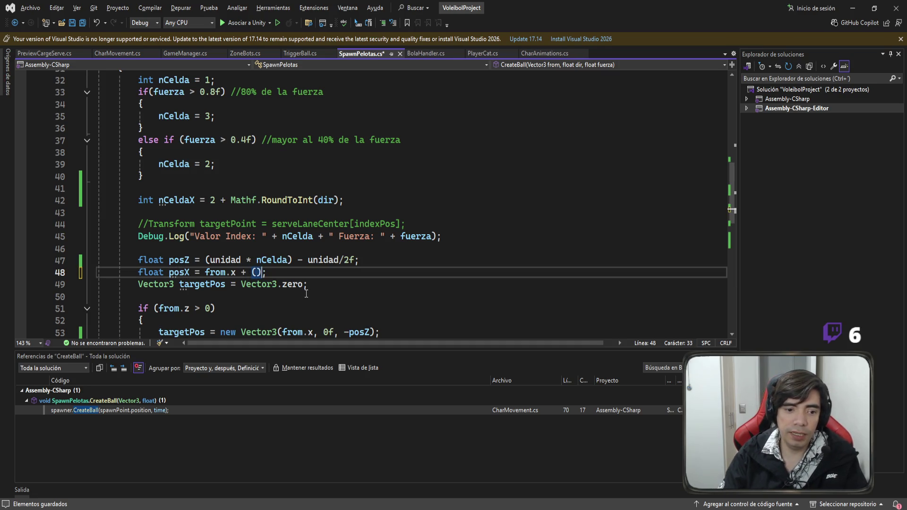
pyautogui.write('(unidad * nCelda) - unidad / 2f')
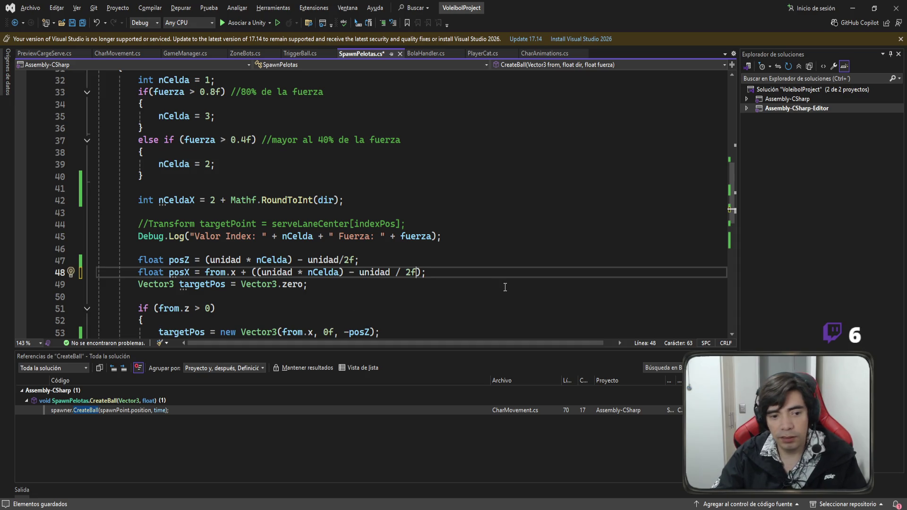
pyautogui.press('Down')
pyautogui.scroll(1, 491, 269)
pyautogui.scroll(-2, 490, 266)
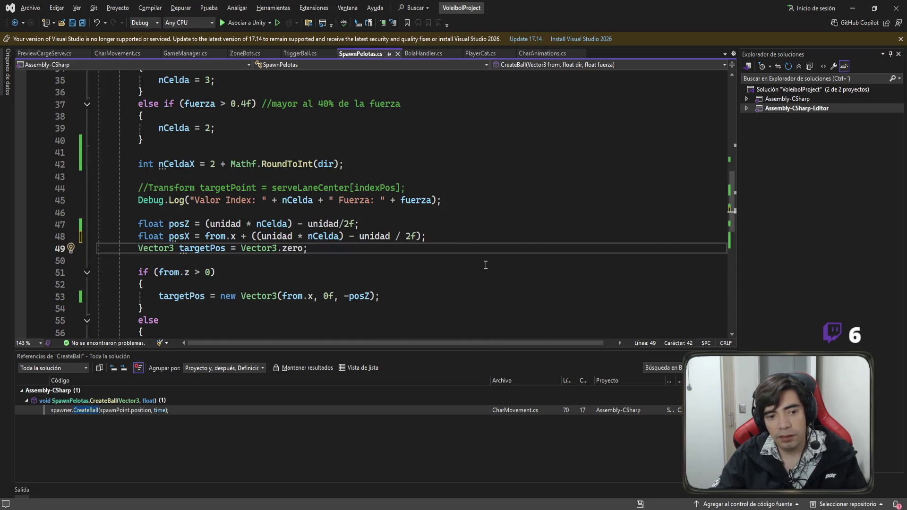
pyautogui.moveTo(426, 236); pyautogui.dragTo(251, 236)
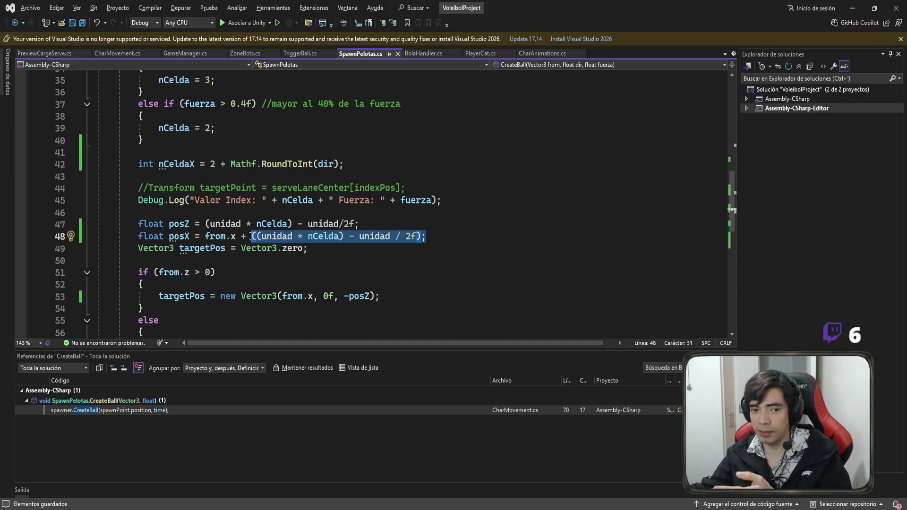
# Replace from.x with posX in both new Vector3 targetPos assignments
pyautogui.press('Down')
pyautogui.scroll(-3, 299, 266)
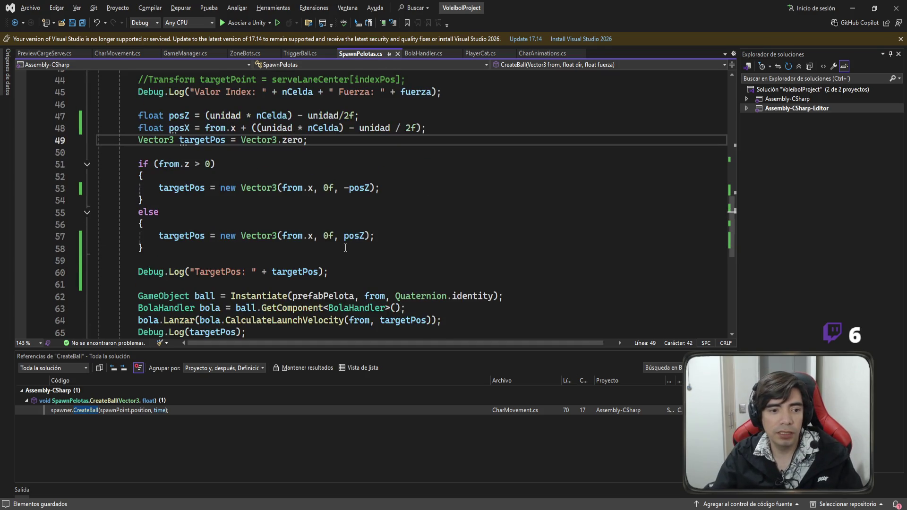
pyautogui.scroll(1, 182, 171)
pyautogui.click(182, 169)
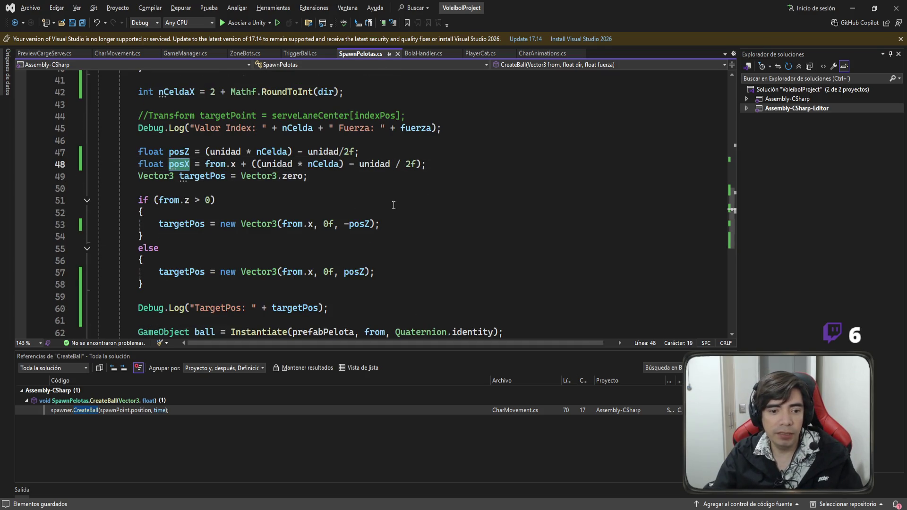
pyautogui.click(315, 225)
pyautogui.moveTo(315, 224); pyautogui.dragTo(282, 225)
pyautogui.write('posX')
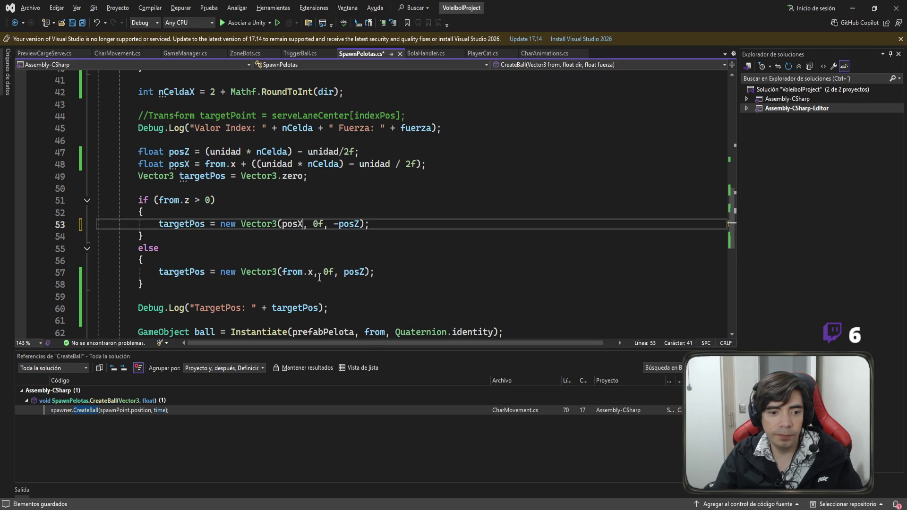
pyautogui.moveTo(314, 273); pyautogui.dragTo(279, 273)
pyautogui.write('posX')
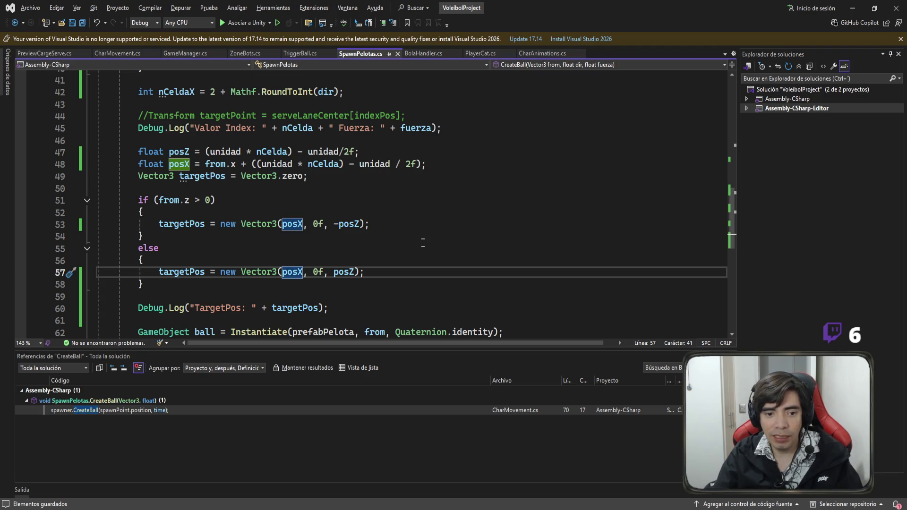
pyautogui.scroll(1, 426, 243)
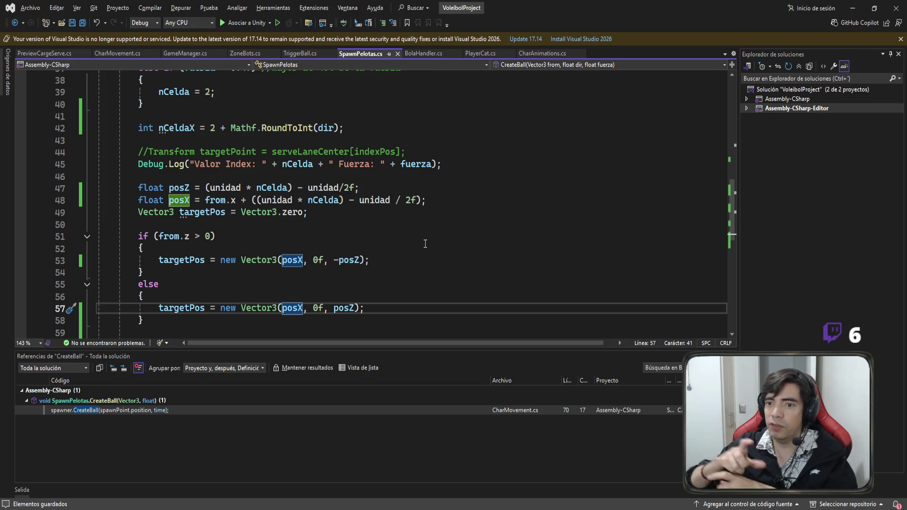
# In play mode, serve several balls while moving the Character left and right, then stop
pyautogui.hotkey('alt', 'Tab')
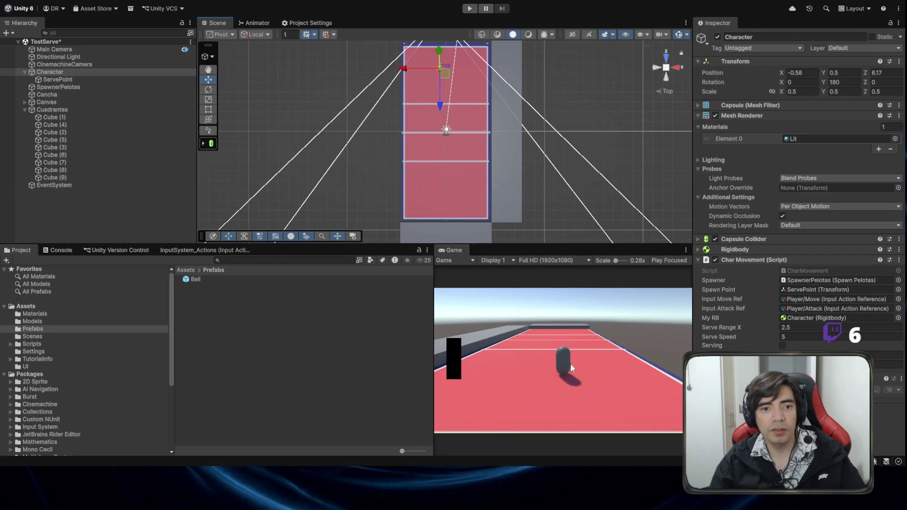
pyautogui.click(469, 8)
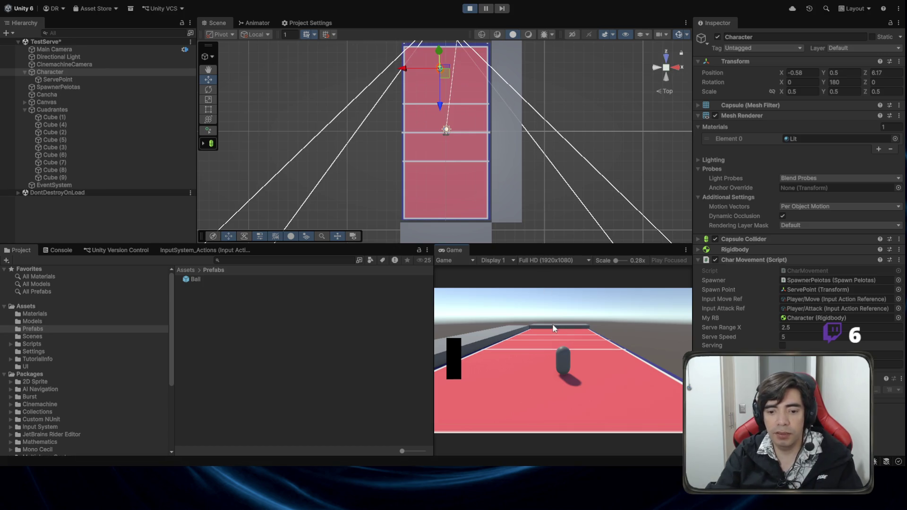
pyautogui.click(555, 338)
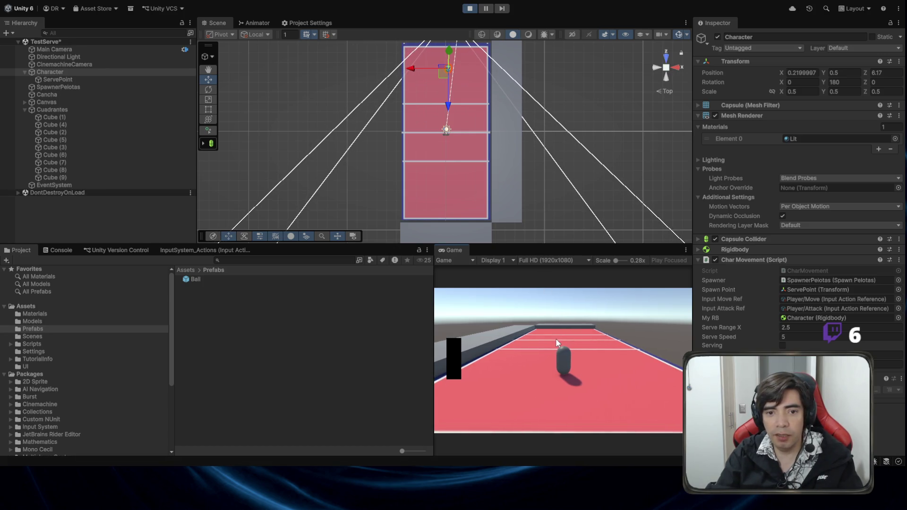
pyautogui.press('d')
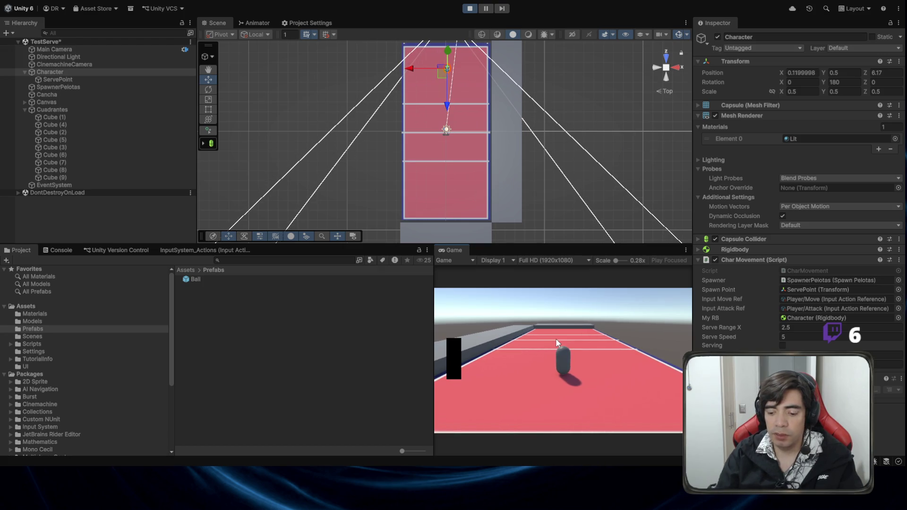
pyautogui.press('a')
pyautogui.click(556, 338)
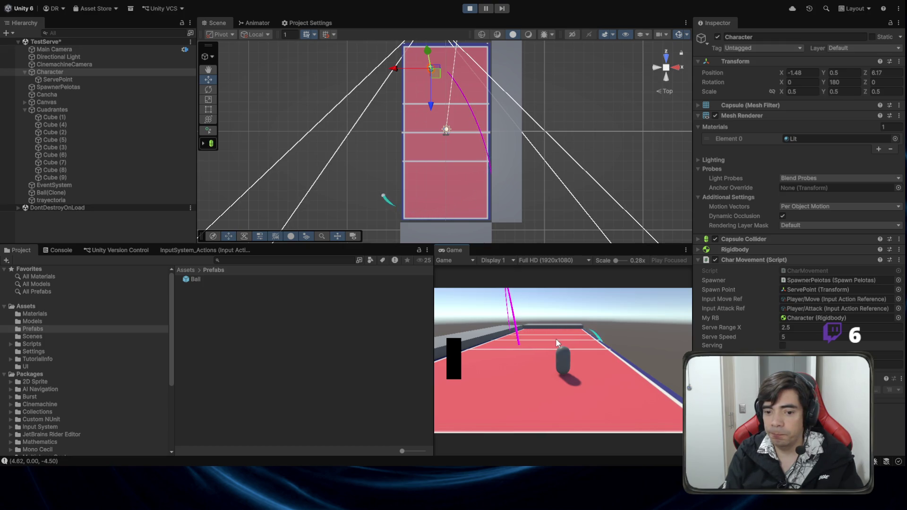
pyautogui.press('d')
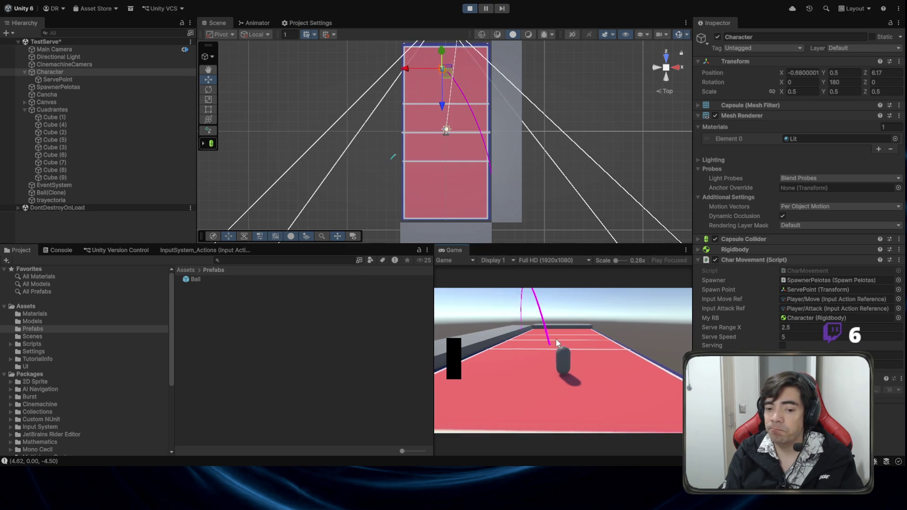
pyautogui.press('d')
pyautogui.click(555, 338)
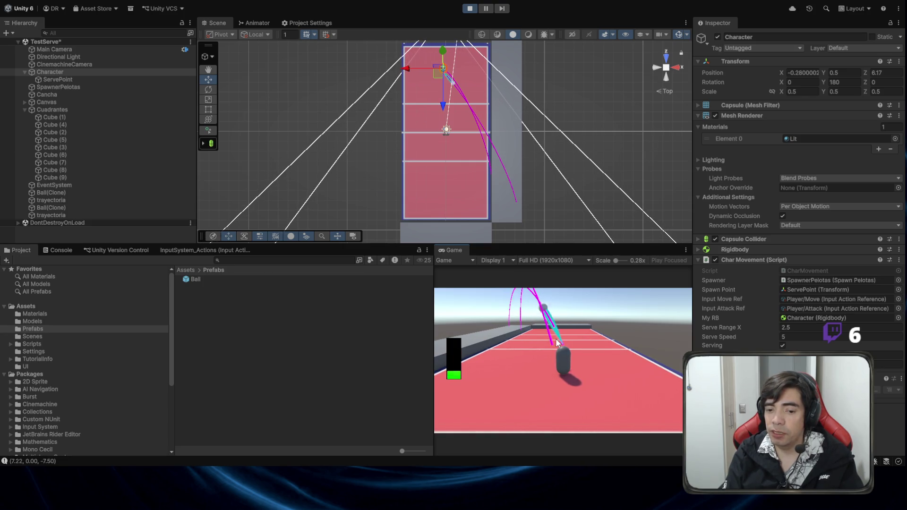
pyautogui.press('d')
pyautogui.click(556, 339)
pyautogui.click(555, 338)
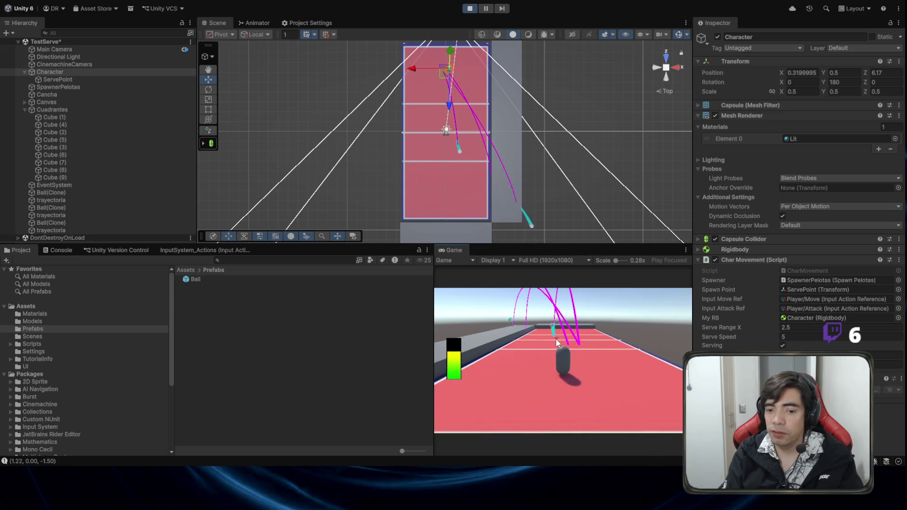
pyautogui.press('a')
pyautogui.click(555, 338)
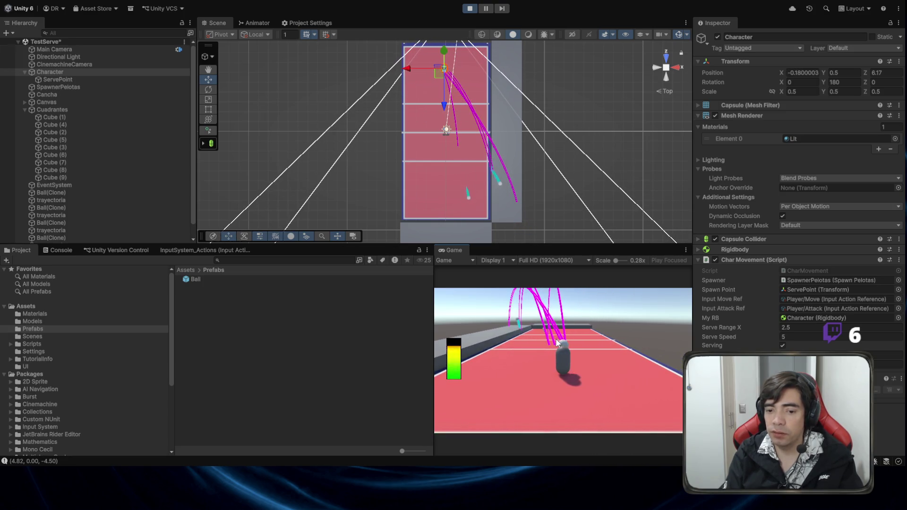
pyautogui.press('d')
pyautogui.click(556, 338)
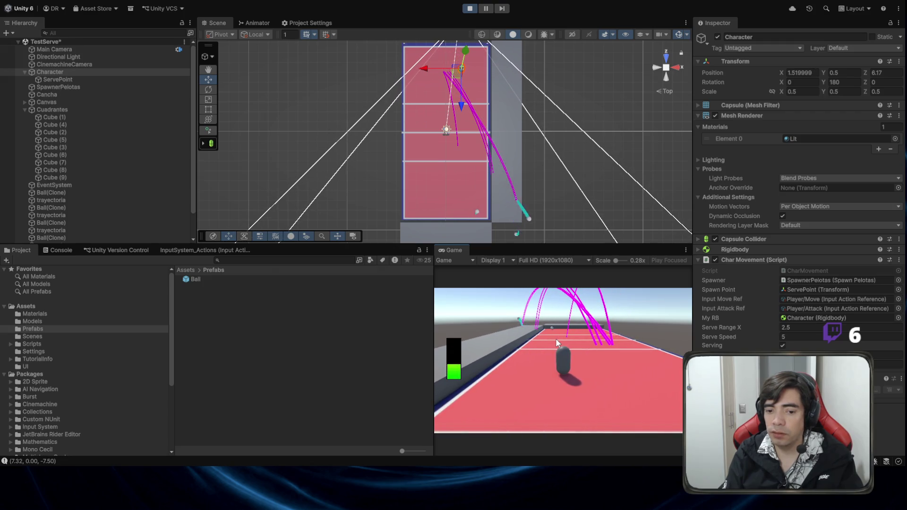
pyautogui.press('a')
pyautogui.click(555, 338)
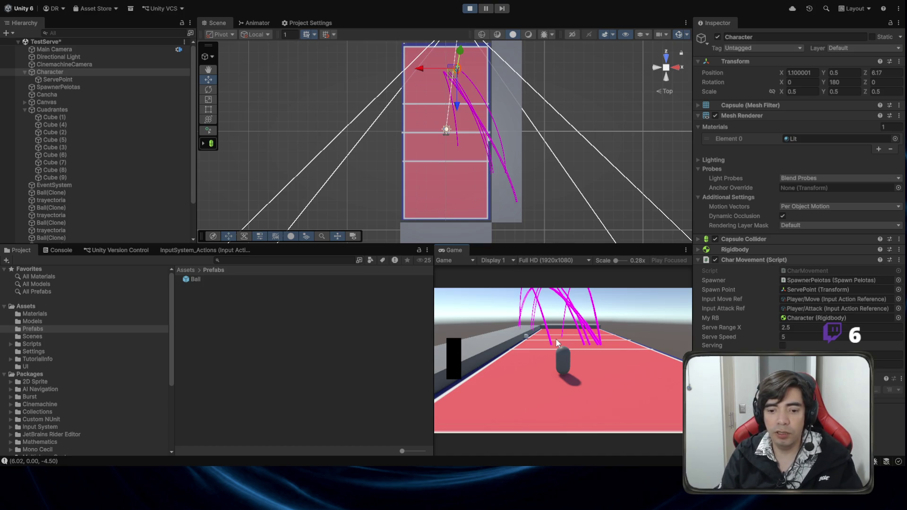
pyautogui.click(555, 338)
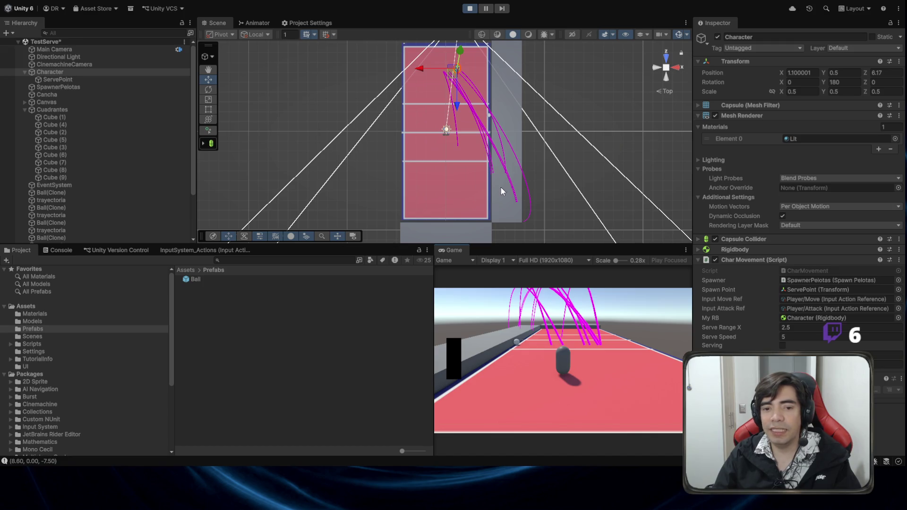
pyautogui.click(469, 8)
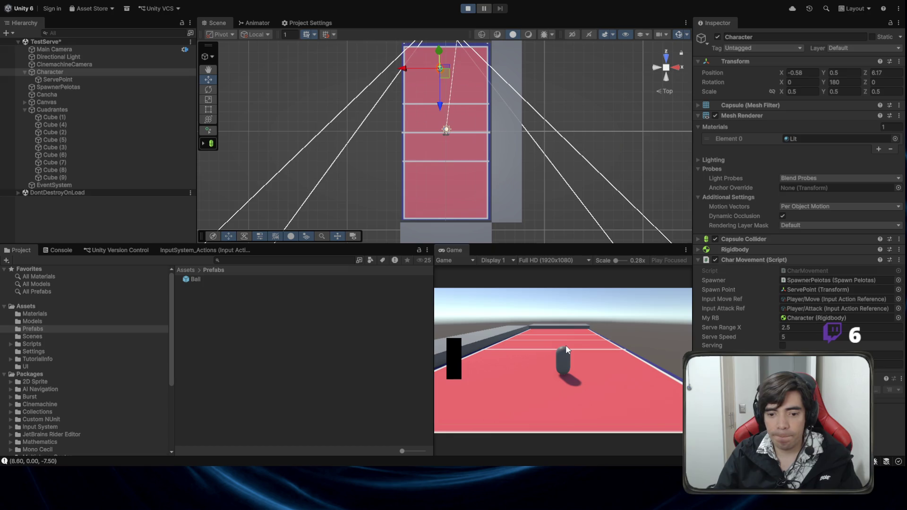
# Serve again, pause to inspect court cells Cube (8) and Cube (7), then stop play mode
pyautogui.press('d')
pyautogui.press('a')
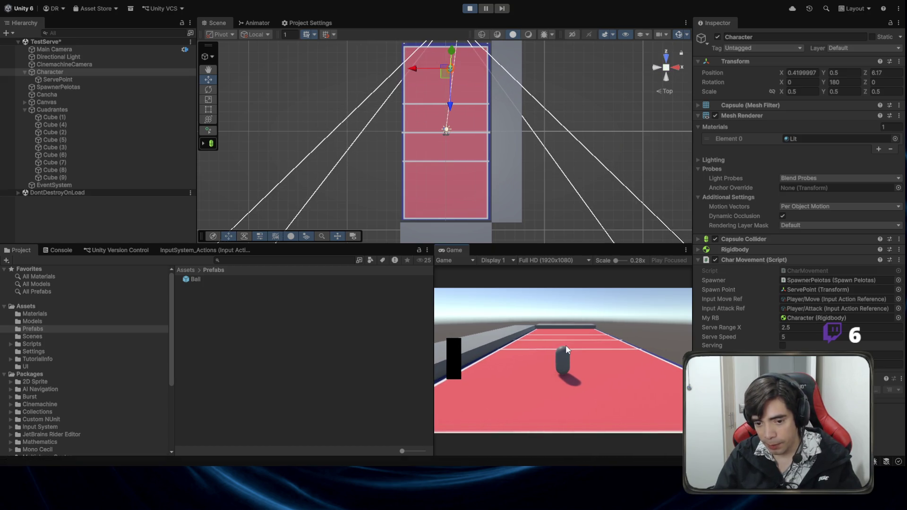
pyautogui.click(567, 350)
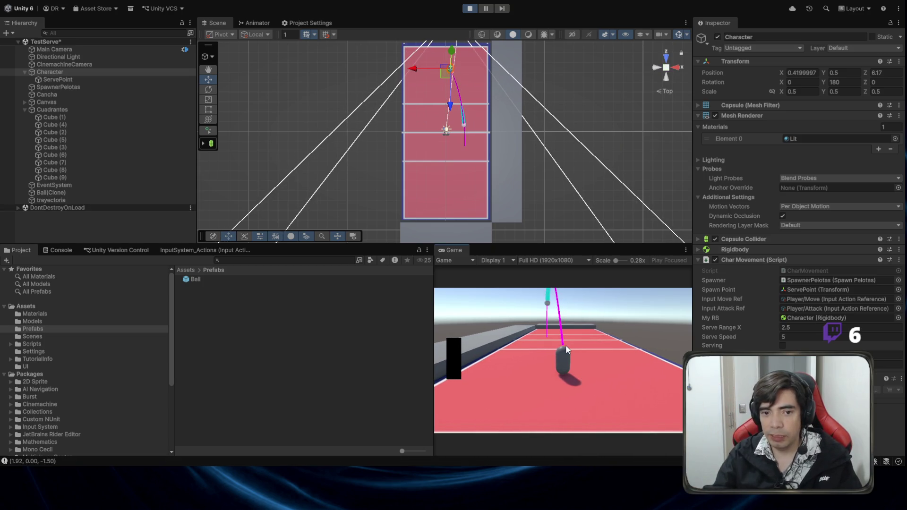
pyautogui.click(484, 11)
pyautogui.scroll(5, 441, 131)
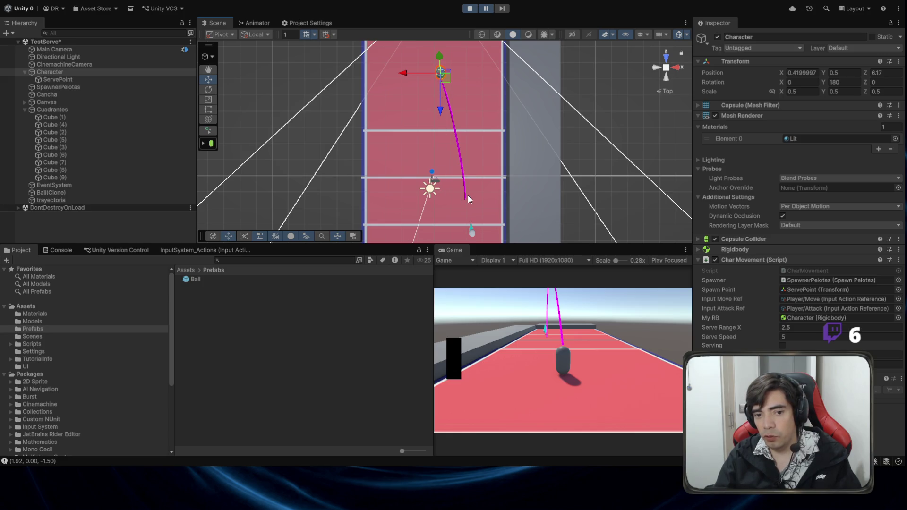
pyautogui.scroll(-2, 492, 193)
pyautogui.click(438, 171)
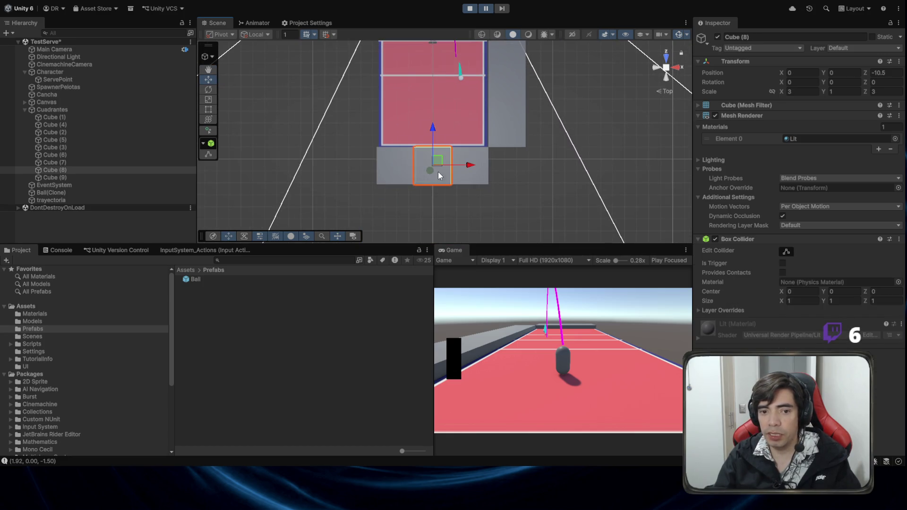
pyautogui.click(481, 177)
pyautogui.moveTo(468, 44); pyautogui.dragTo(475, 167)
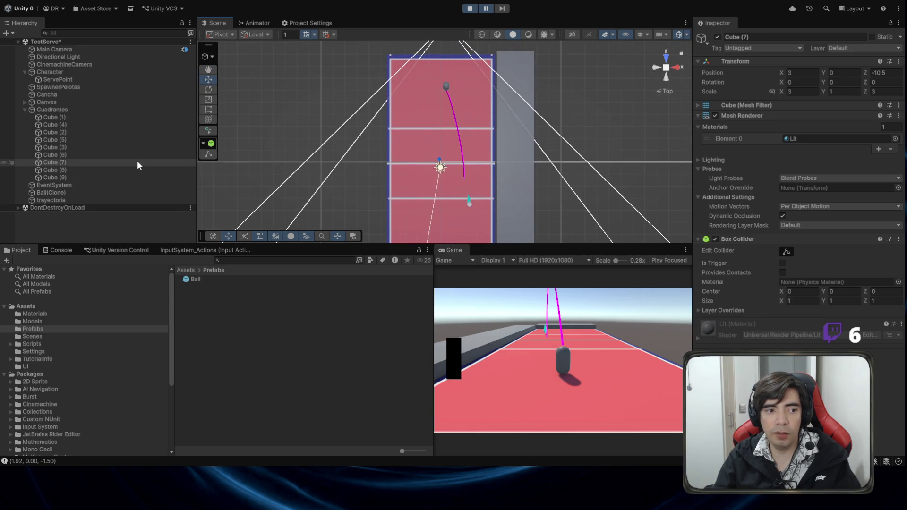
pyautogui.click(473, 8)
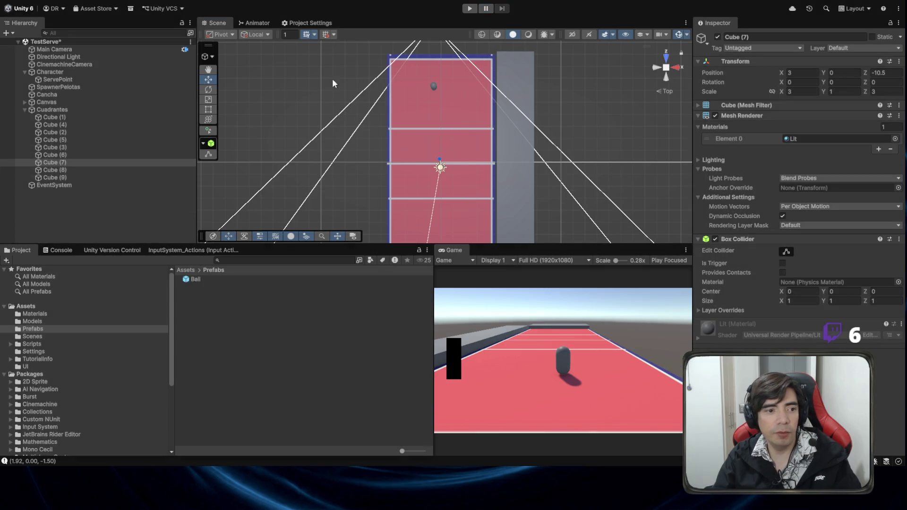
# Set the Character's Transform Position X to 0 and start play mode
pyautogui.click(809, 70)
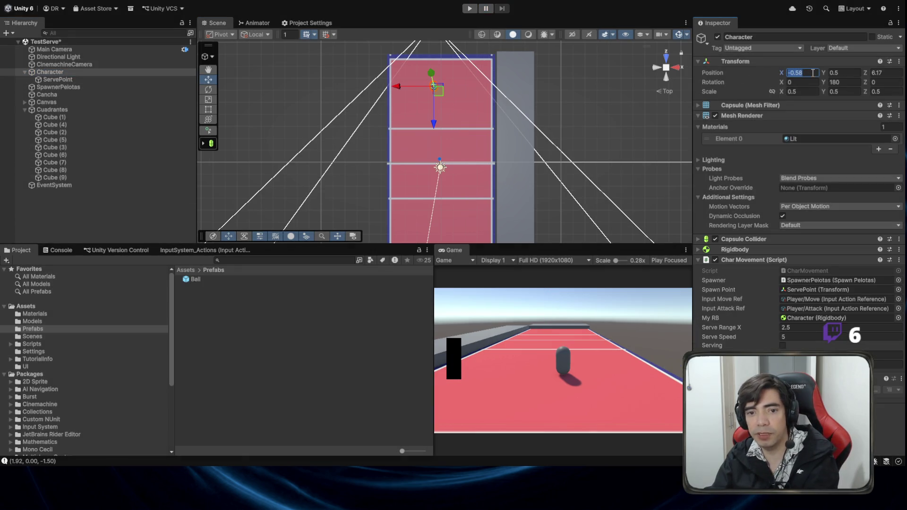
pyautogui.write('0')
pyautogui.click(470, 8)
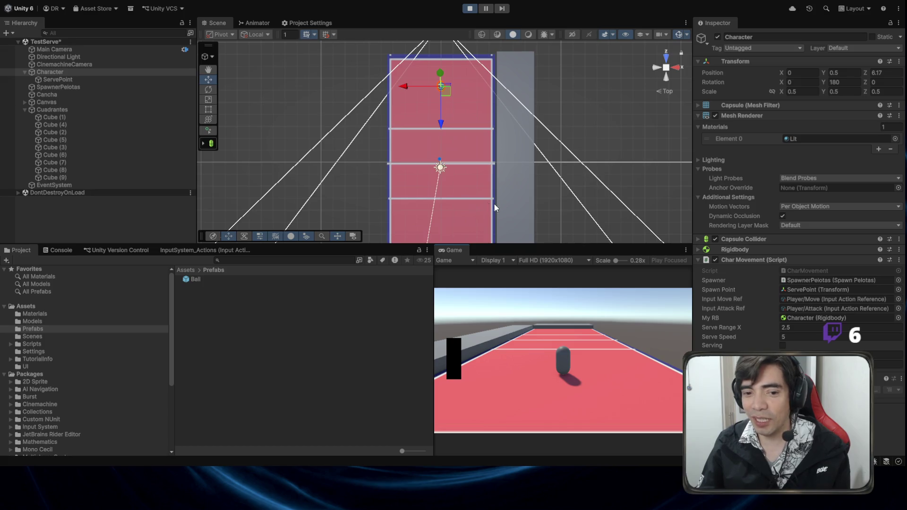
# Inspect court cells Cube (8) and Cube (7) in the Scene, then stop play mode
pyautogui.moveTo(494, 204); pyautogui.dragTo(531, 163)
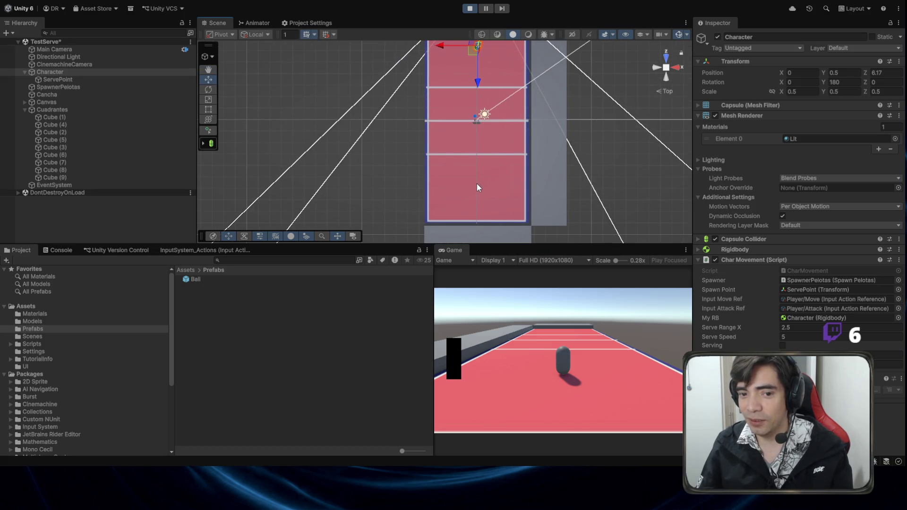
pyautogui.moveTo(481, 216); pyautogui.dragTo(482, 179)
pyautogui.click(478, 203)
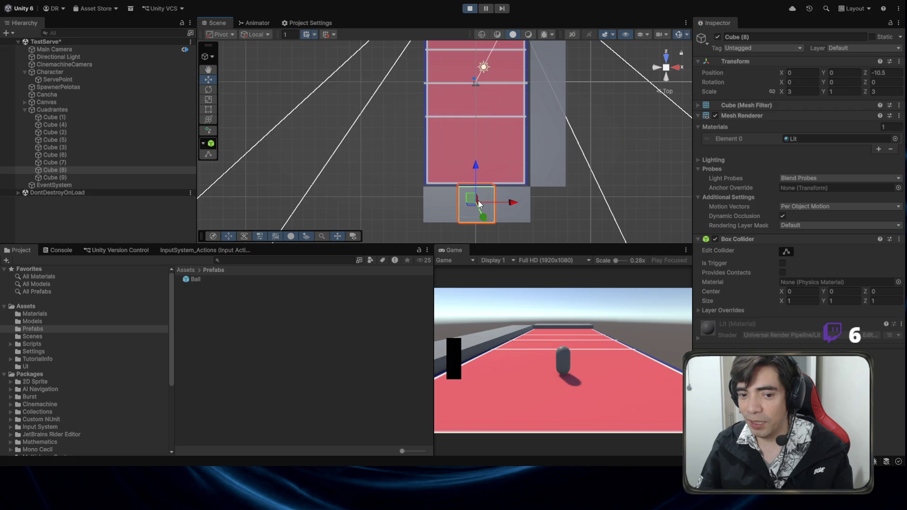
pyautogui.click(519, 215)
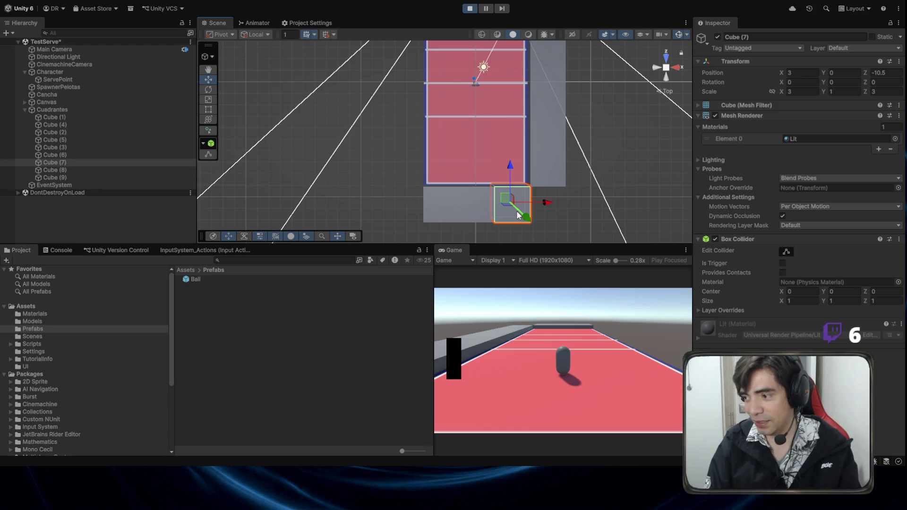
pyautogui.click(473, 10)
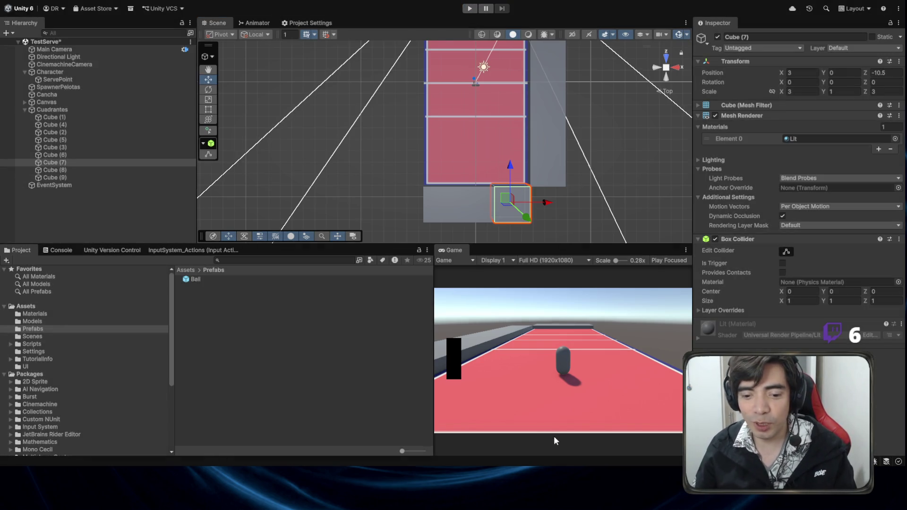
# In SpawnPelotas.cs, replace nCelda with dir in the posX formula
pyautogui.hotkey('alt', 'Tab')
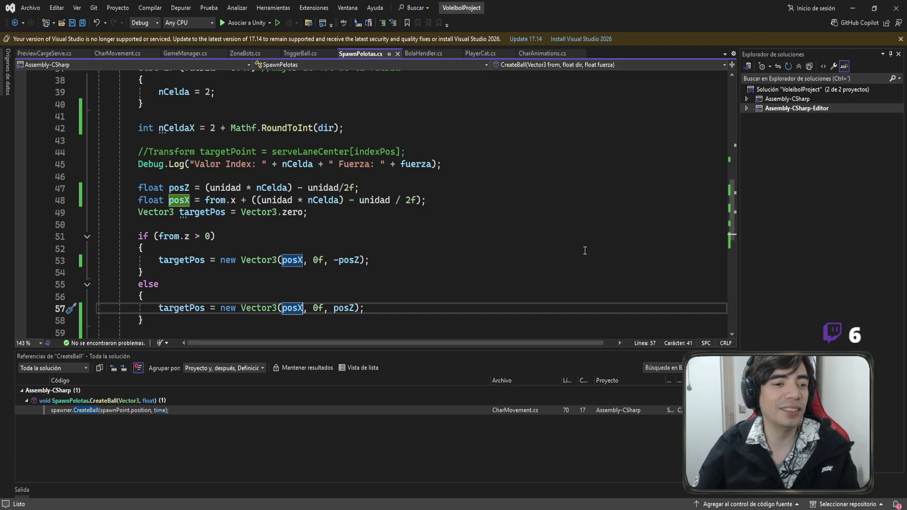
pyautogui.moveTo(421, 202)
pyautogui.mouseDown()
pyautogui.moveTo(303, 187)
pyautogui.moveTo(254, 202)
pyautogui.mouseUp()
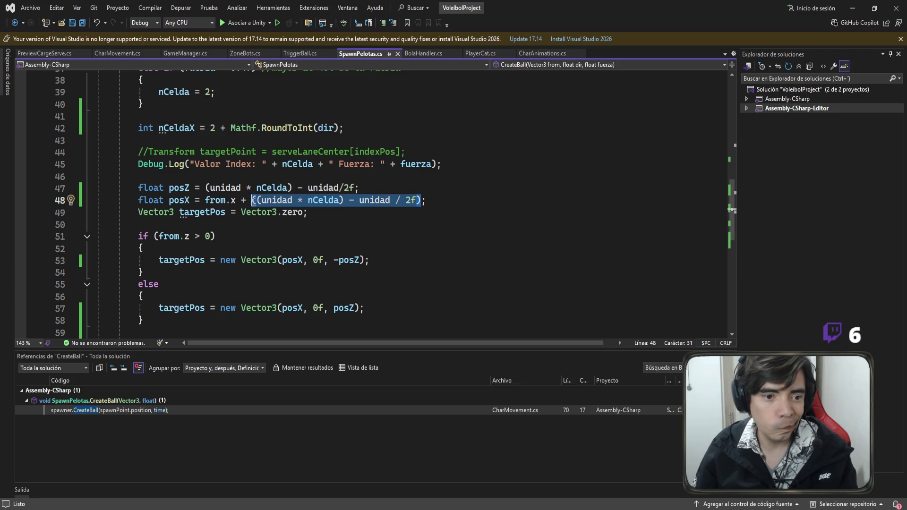
pyautogui.scroll(3, 283, 212)
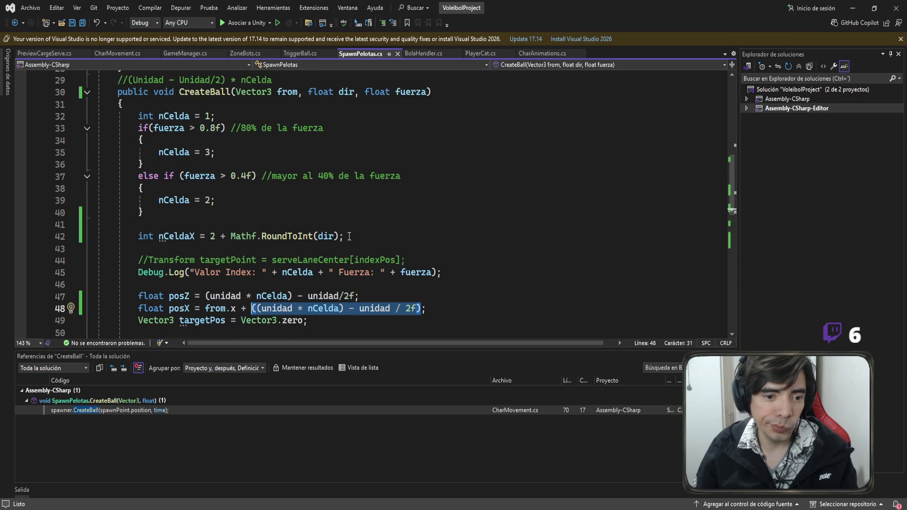
pyautogui.moveTo(349, 236); pyautogui.dragTo(118, 240)
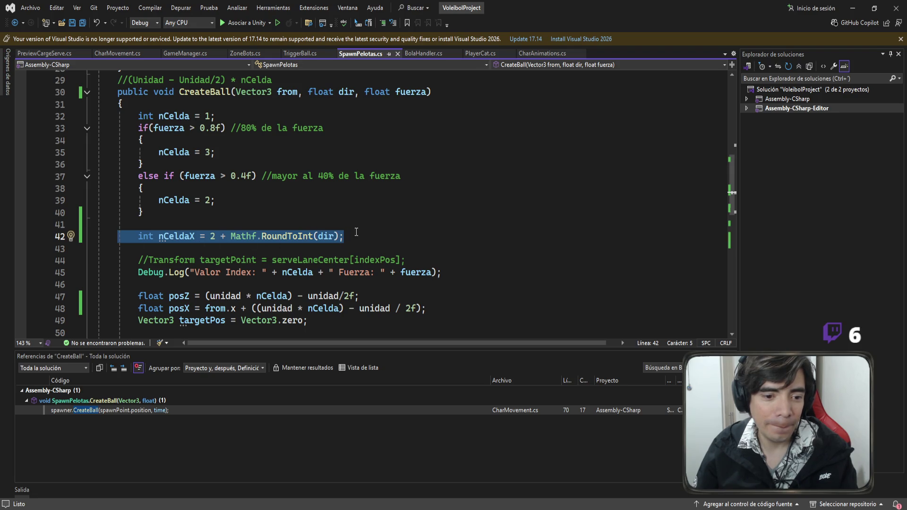
pyautogui.doubleClick(329, 242)
pyautogui.hotkey('ctrl', 'c')
pyautogui.doubleClick(323, 308)
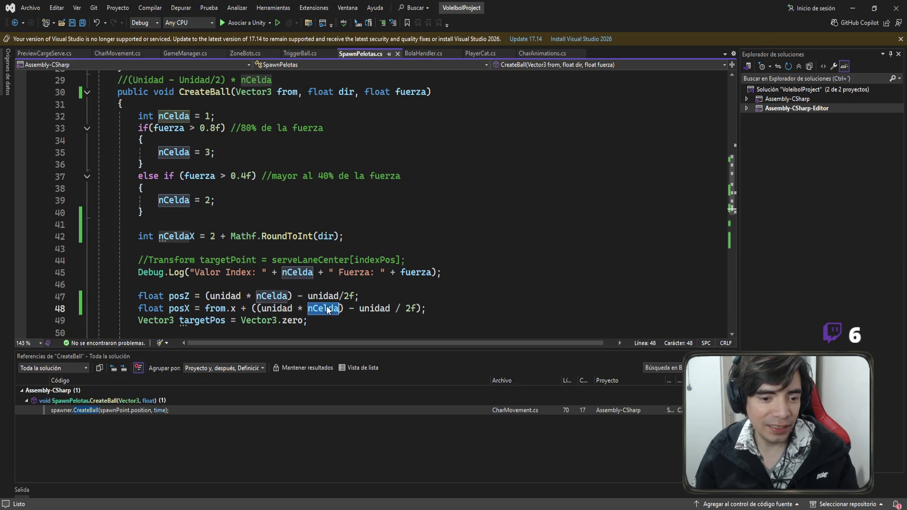
pyautogui.hotkey('ctrl', 'v')
# Delete the unused int nCeldaX line from CreateBall
pyautogui.moveTo(366, 235); pyautogui.dragTo(35, 239)
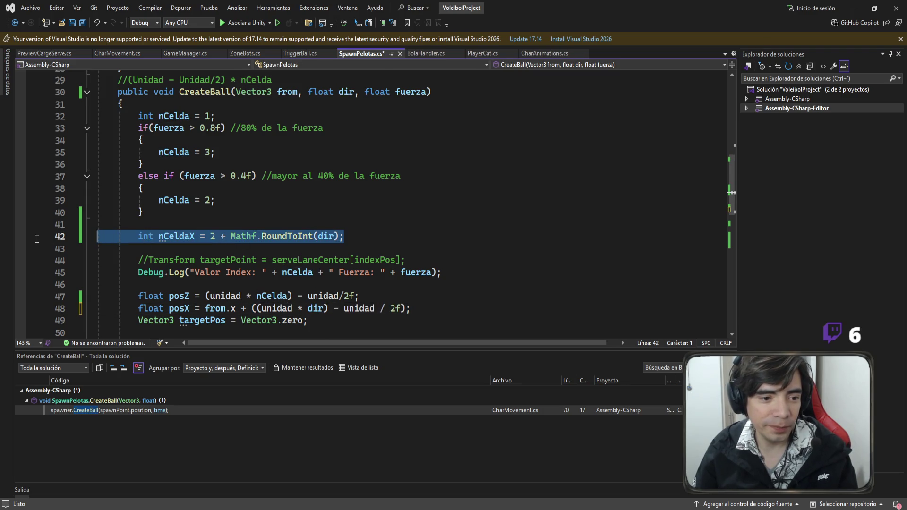
pyautogui.press('BackSpace')
pyautogui.press('BackSpace')
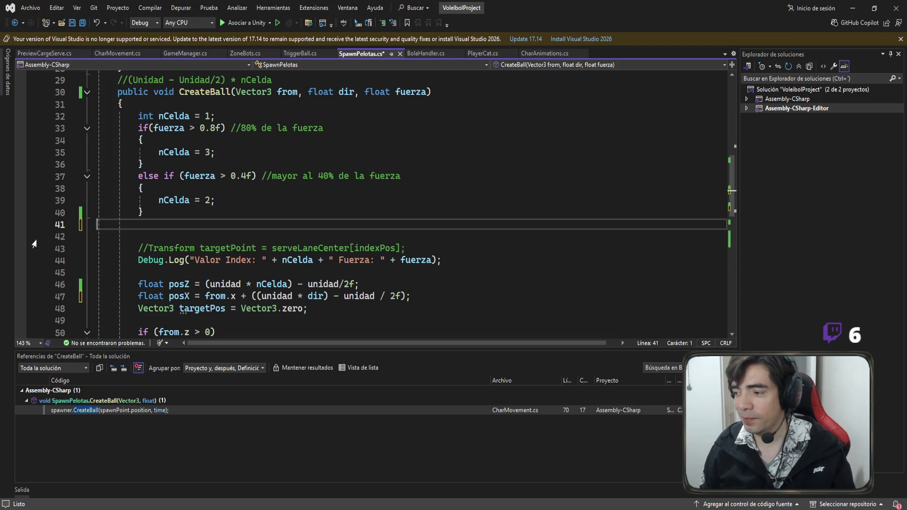
pyautogui.scroll(-2, 274, 235)
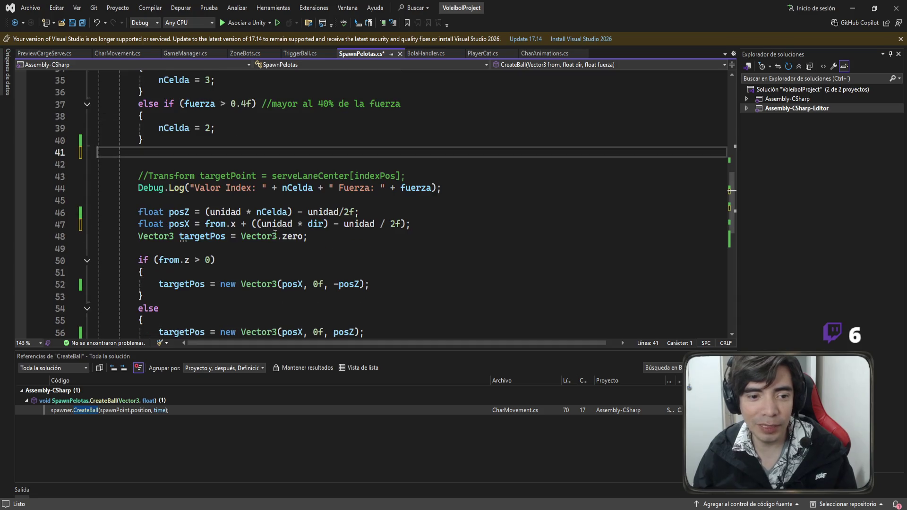
pyautogui.click(282, 225)
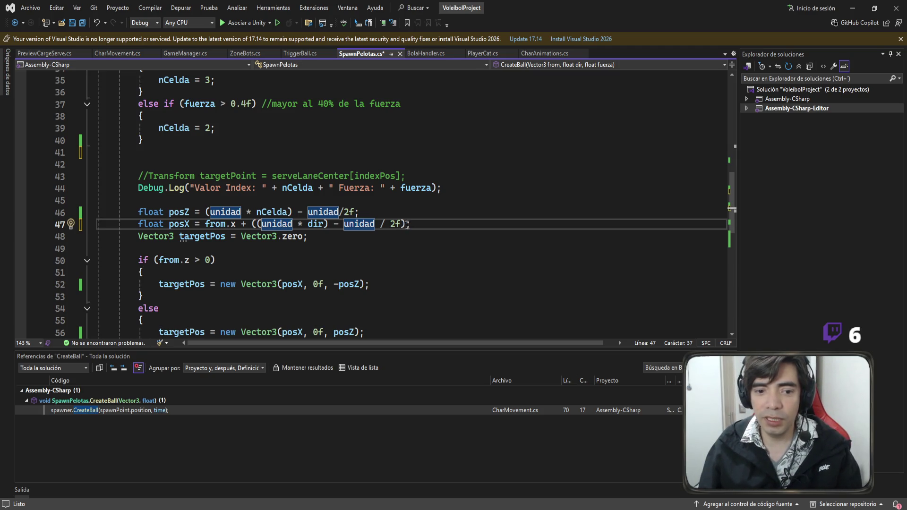
# Rewrite line 47 so posX is from.x + dir * (unidad / 2f), dropping the (unidad * dir) term
pyautogui.click(396, 224)
pyautogui.moveTo(399, 224); pyautogui.dragTo(335, 224)
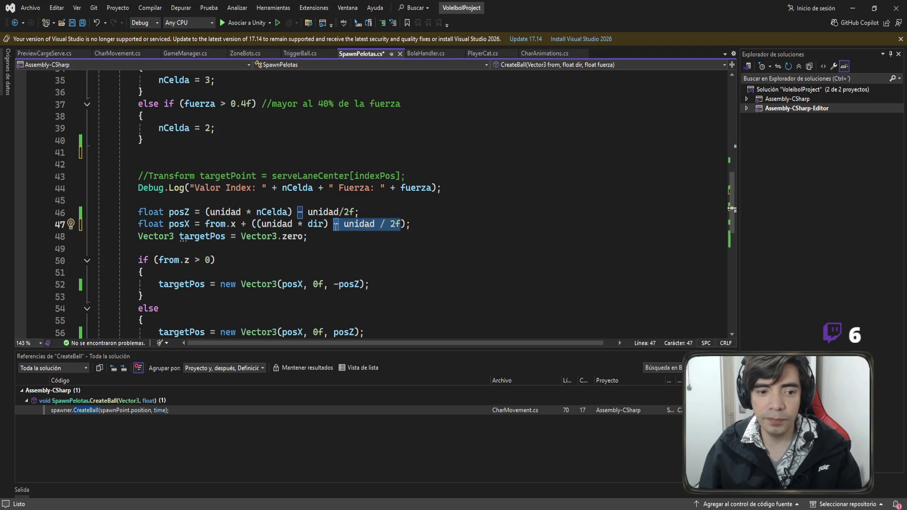
pyautogui.moveTo(407, 223); pyautogui.dragTo(329, 224)
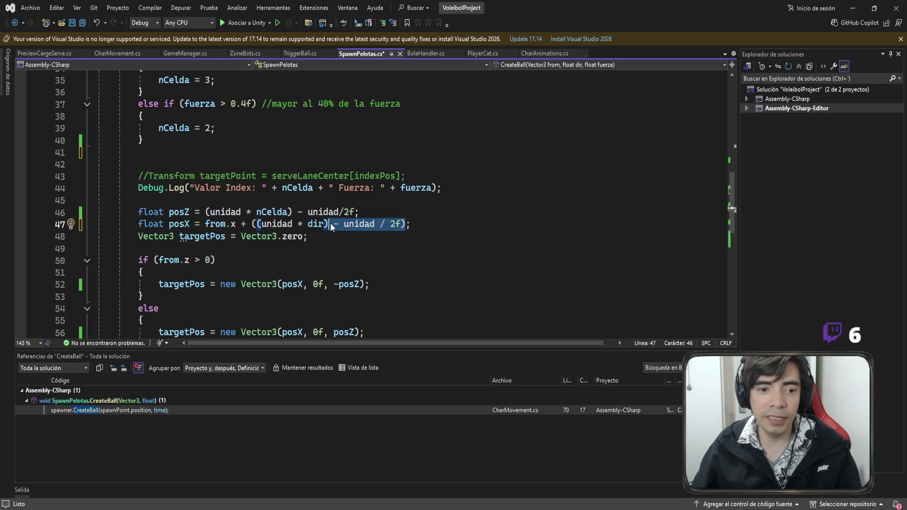
pyautogui.click(355, 233)
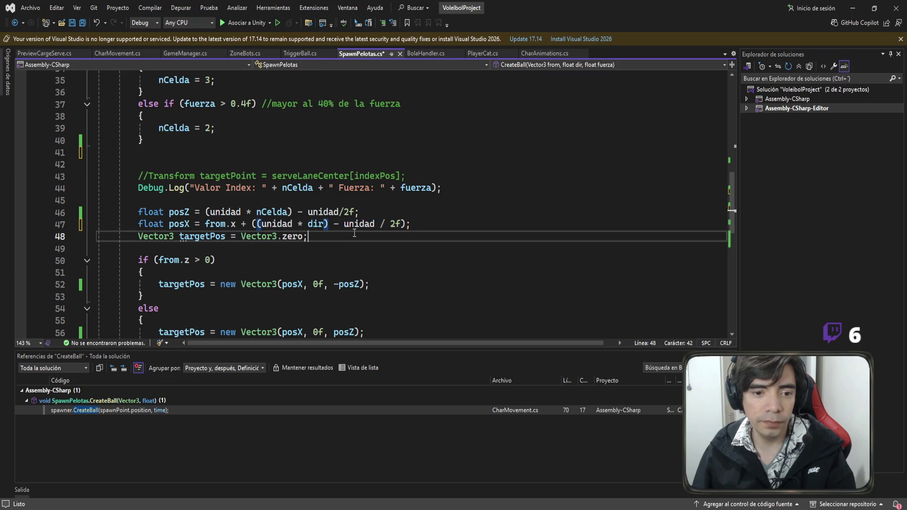
pyautogui.click(344, 229)
pyautogui.write('(')
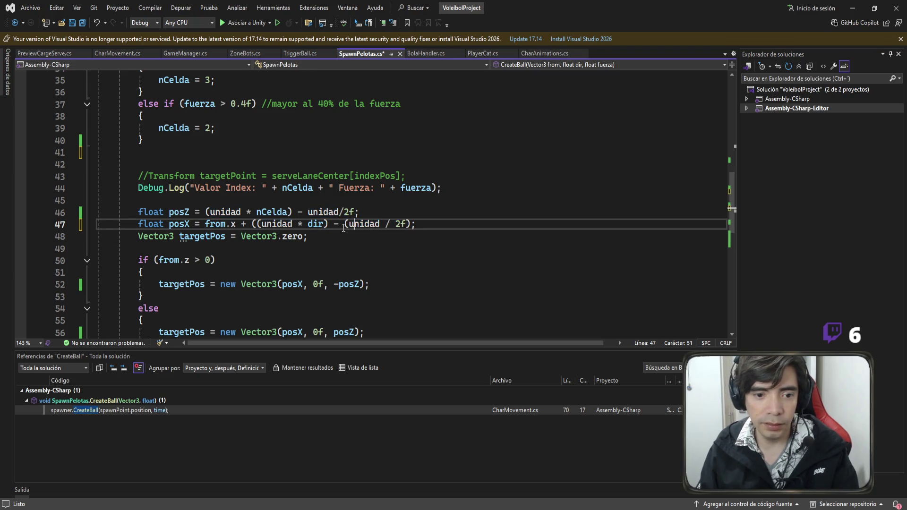
pyautogui.press('Right')
pyautogui.press('Right')
pyautogui.press('Right')
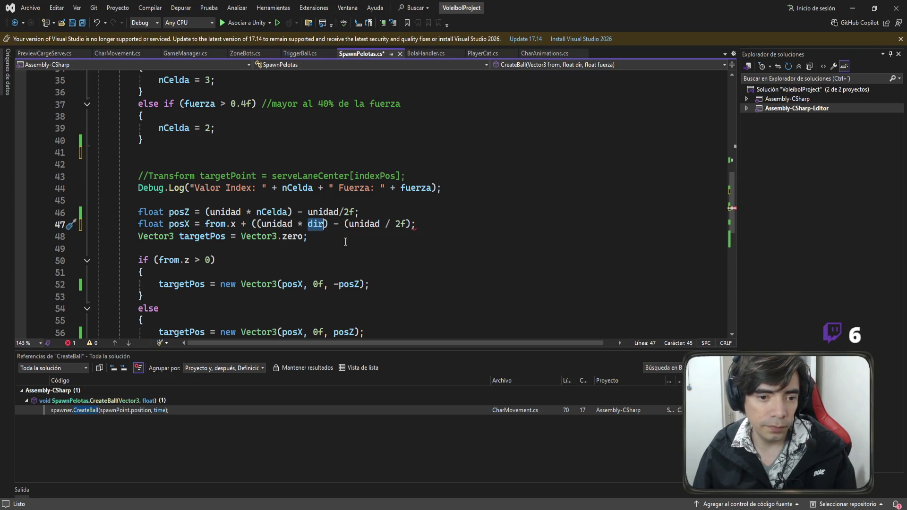
pyautogui.click(335, 225)
pyautogui.press('Delete')
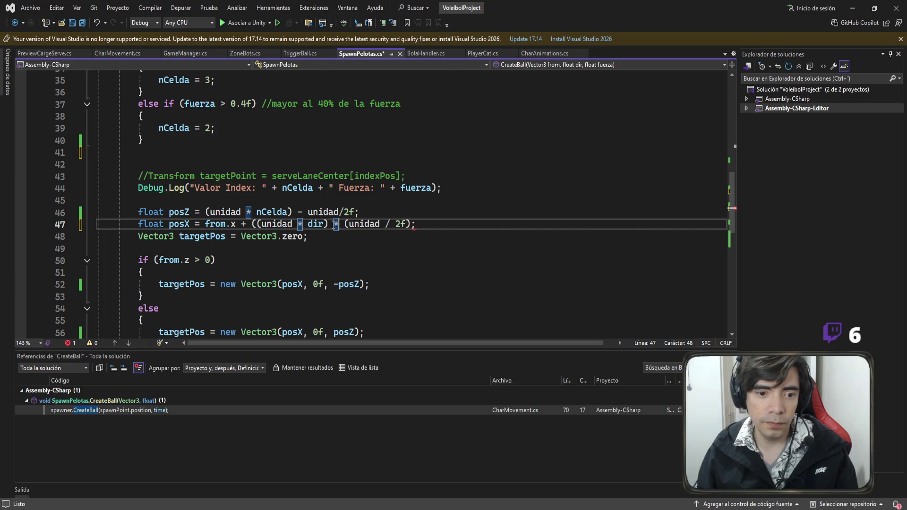
pyautogui.write('dir *')
pyautogui.moveTo(333, 224); pyautogui.dragTo(253, 226)
pyautogui.press('BackSpace')
pyautogui.click(376, 221)
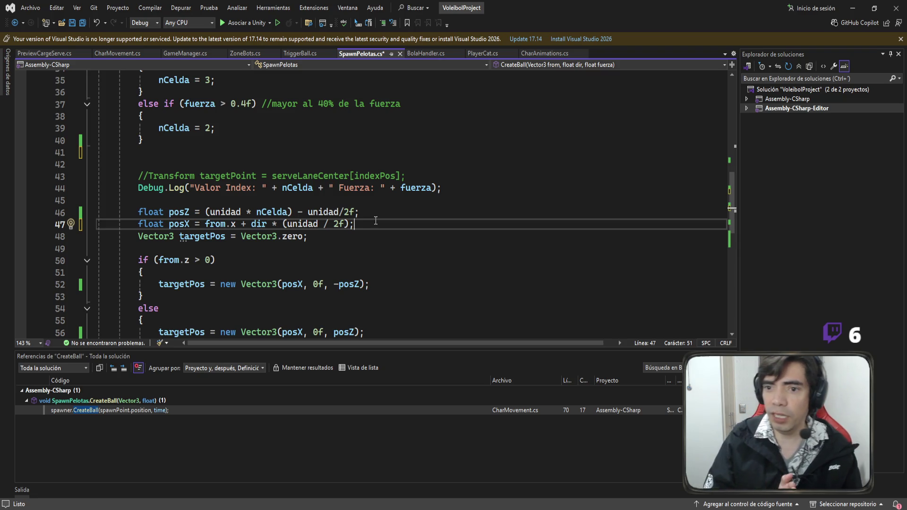
# In Unity's top view, compare Cube (8) at X 0 with neighbouring Cube (7) at X 3
pyautogui.click(511, 500)
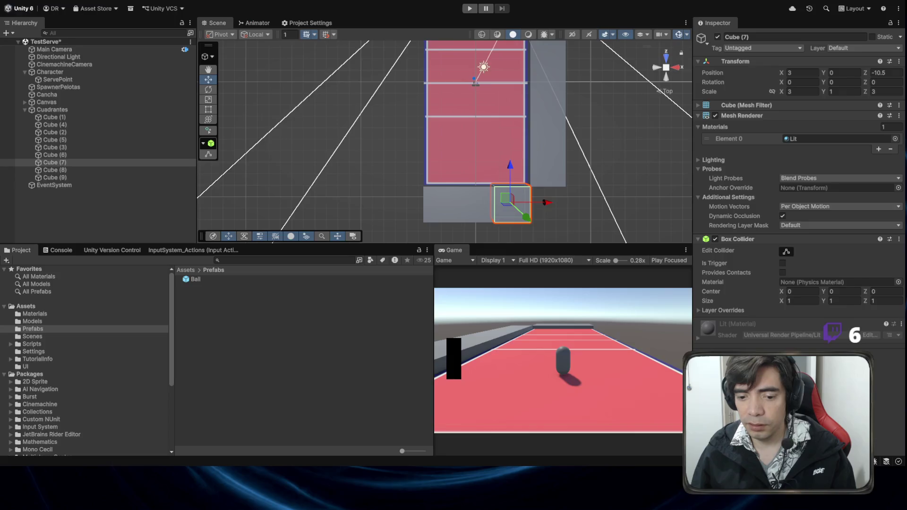
pyautogui.moveTo(483, 157)
pyautogui.mouseDown()
pyautogui.moveTo(564, 150)
pyautogui.moveTo(568, 107)
pyautogui.mouseUp()
pyautogui.scroll(2, 553, 137)
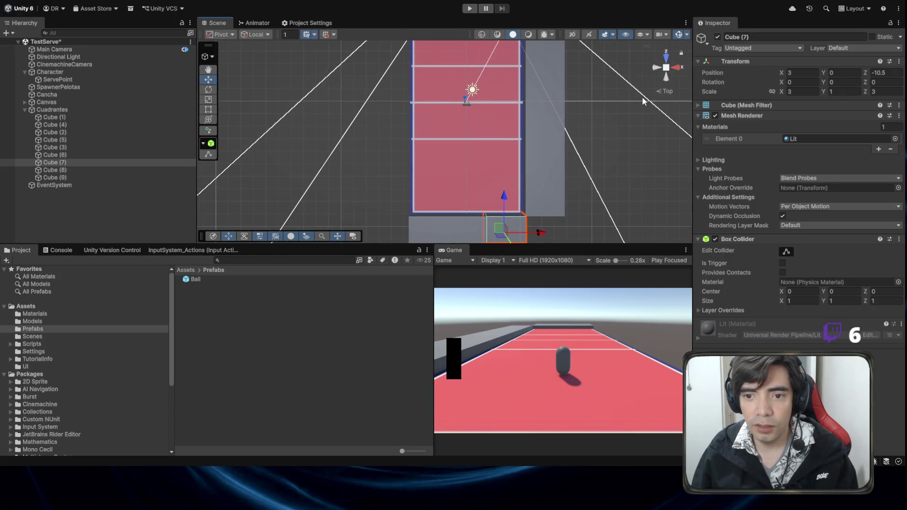
pyautogui.click(661, 91)
pyautogui.click(477, 177)
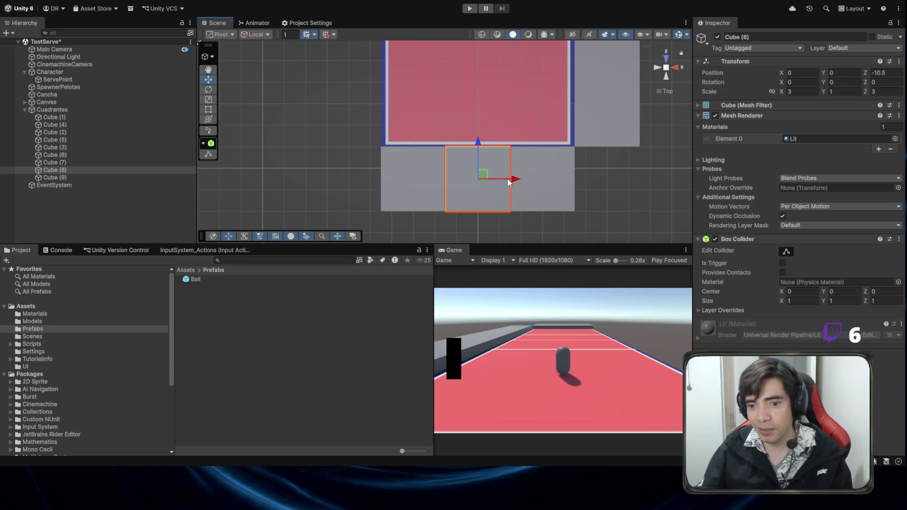
pyautogui.click(540, 181)
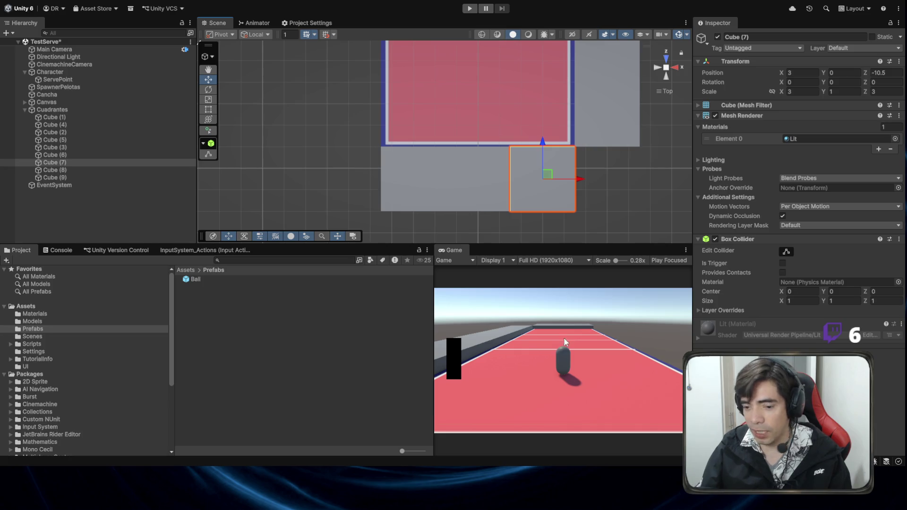
pyautogui.hotkey('alt', 'Tab')
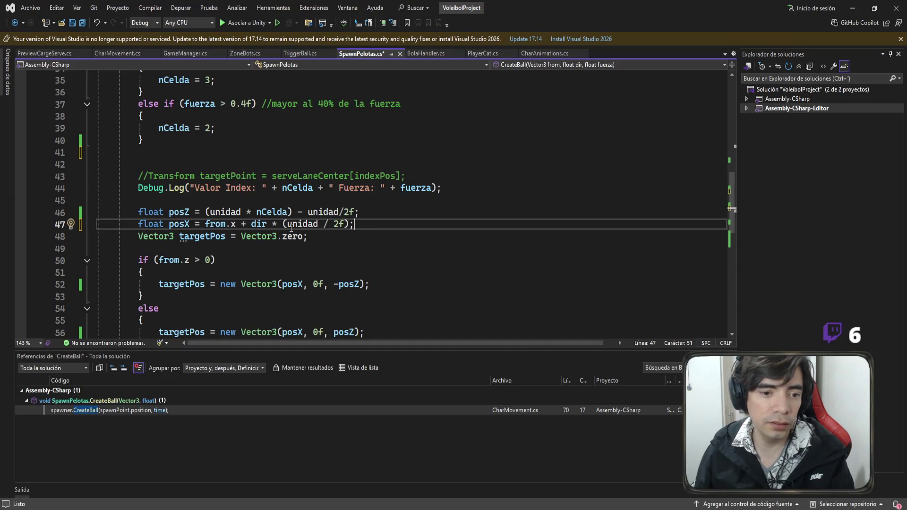
# Simplify line 47 to float posX = from.x + dir * unidad; and save SpawnPelotas.cs
pyautogui.press('BackSpace')
pyautogui.click(347, 224)
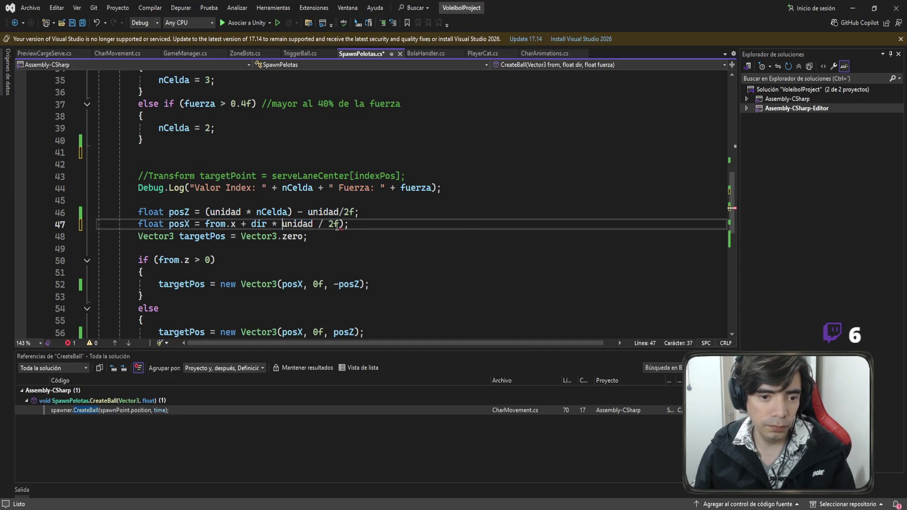
pyautogui.press('BackSpace')
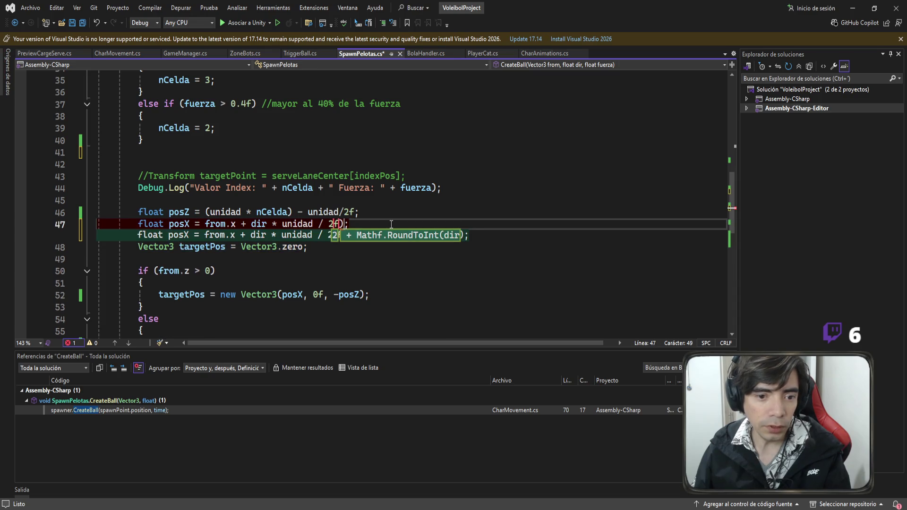
pyautogui.press('BackSpace')
pyautogui.press('BackSpace')
pyautogui.press('BackSpace')
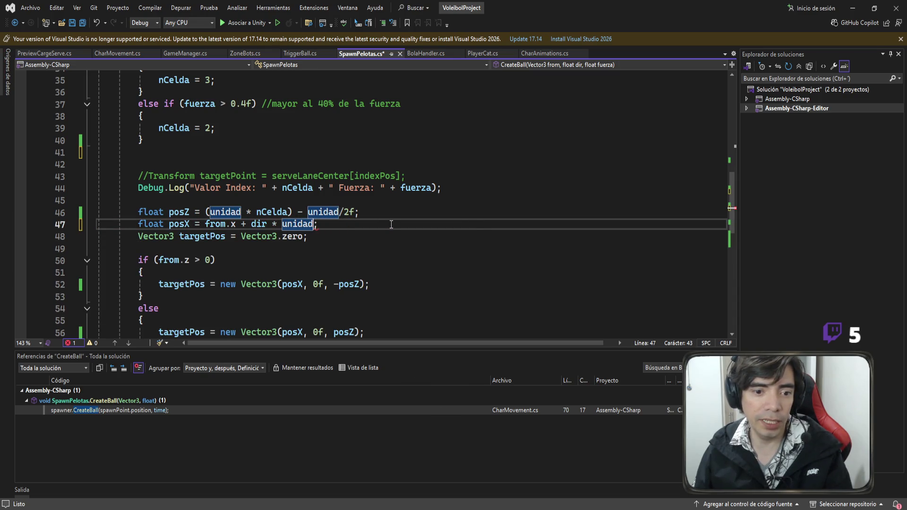
pyautogui.press('End')
pyautogui.hotkey('ctrl', 's')
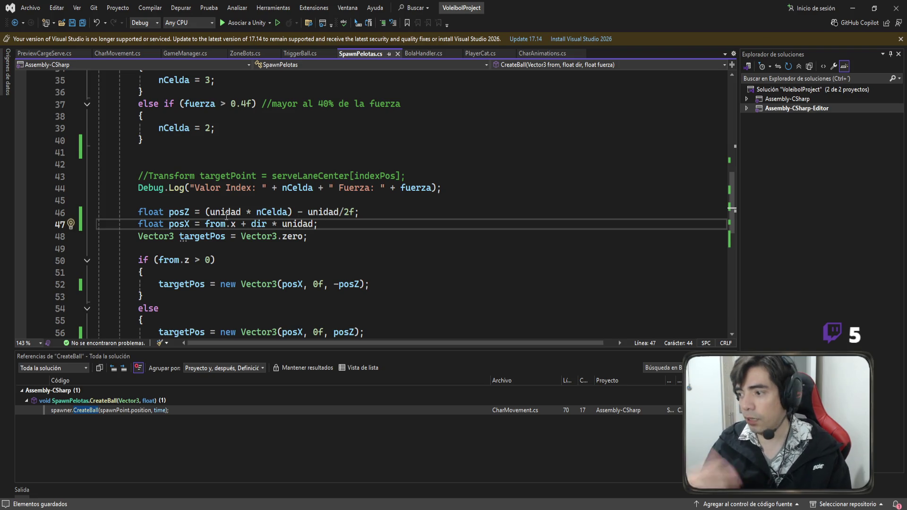
# Check how unidad is assigned in Start(), then start the TestServe scene in Unity
pyautogui.scroll(6, 226, 216)
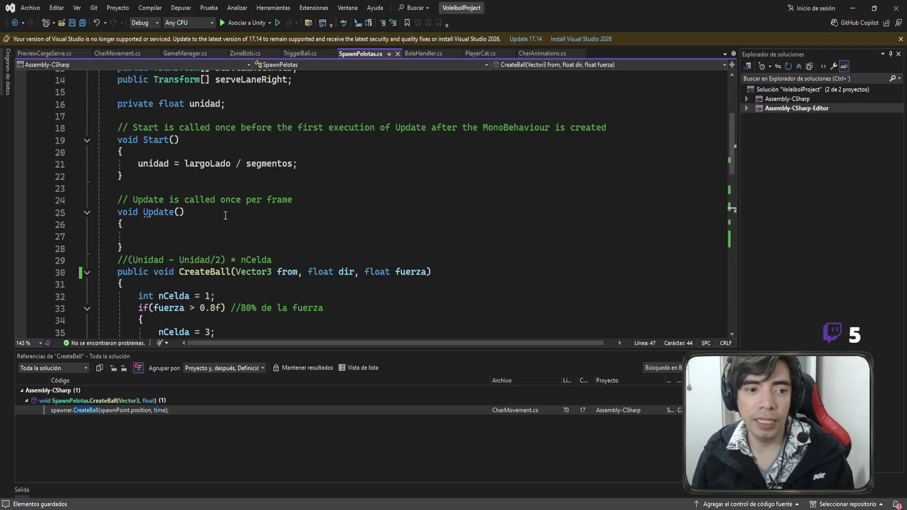
pyautogui.moveTo(297, 128); pyautogui.dragTo(99, 128)
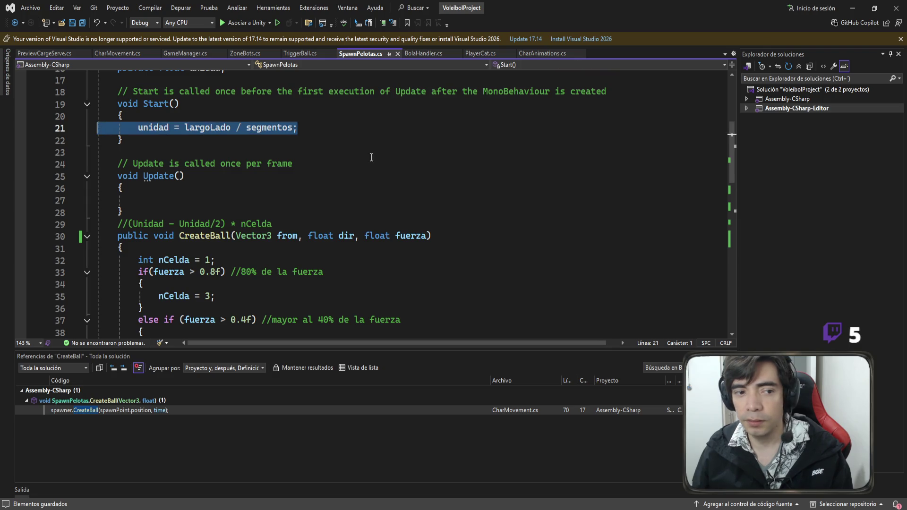
pyautogui.scroll(-8, 437, 173)
pyautogui.scroll(-6, 420, 201)
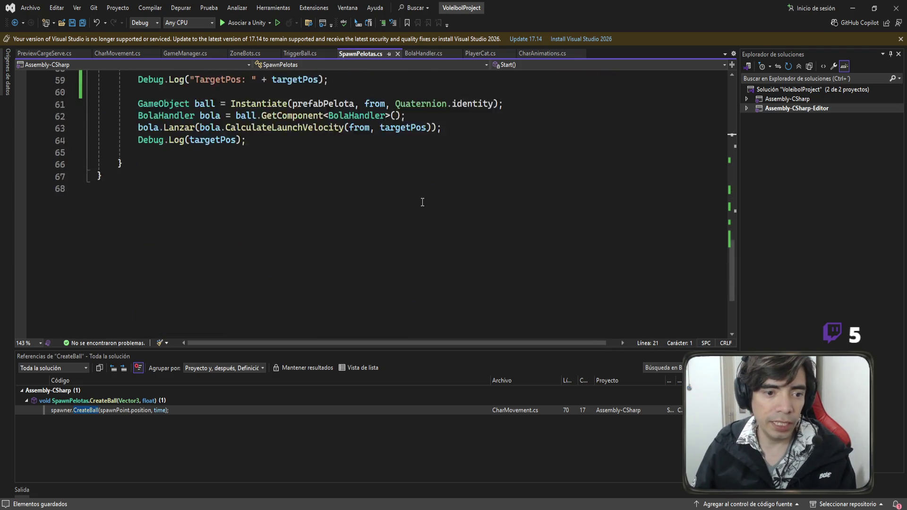
pyautogui.scroll(6, 420, 200)
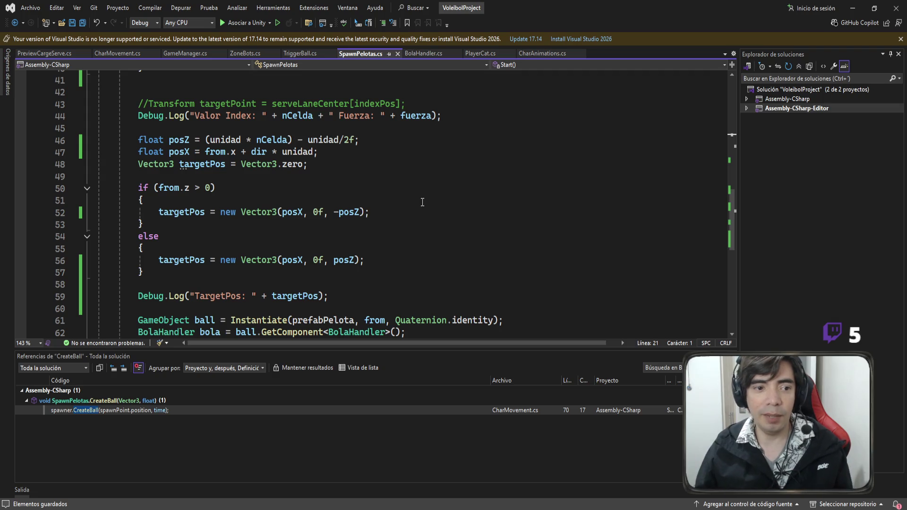
pyautogui.scroll(2, 328, 193)
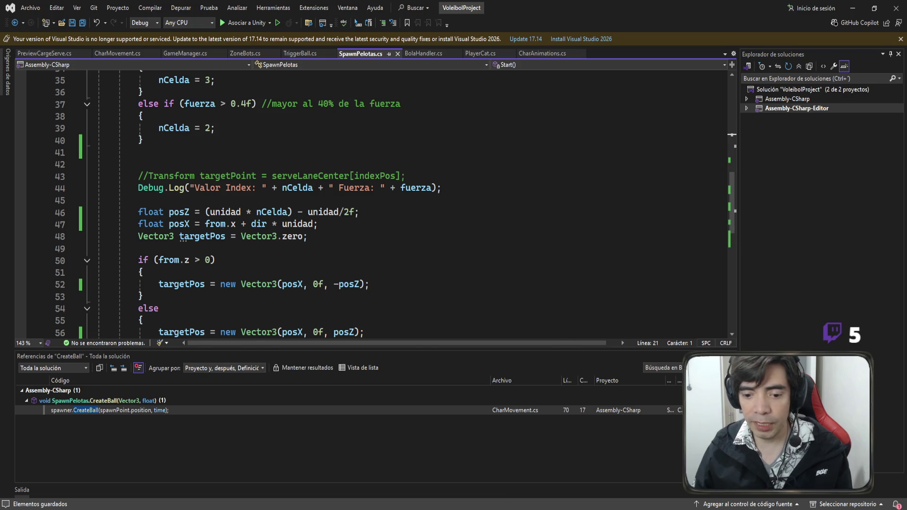
pyautogui.hotkey('alt', 'Tab')
pyautogui.click(467, 9)
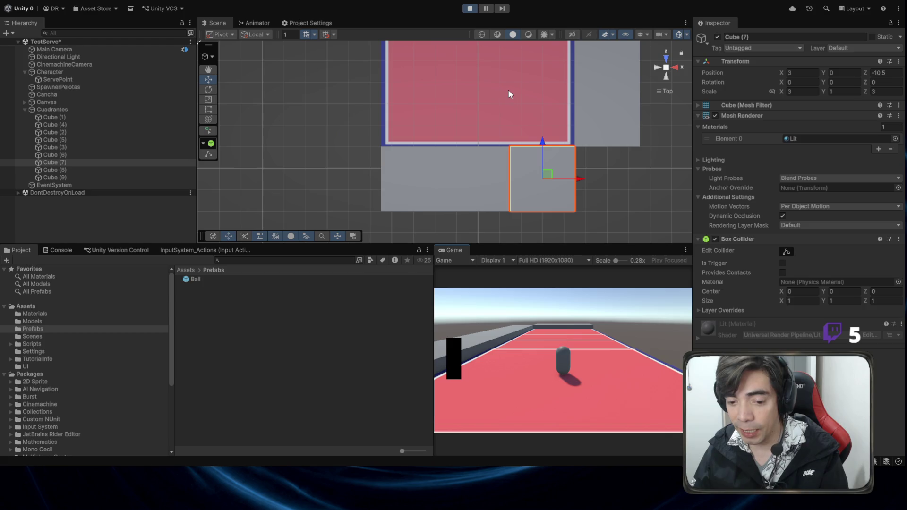
# Fire several test serves and watch the balls land in different court cells, including the side lane
pyautogui.scroll(-3, 508, 90)
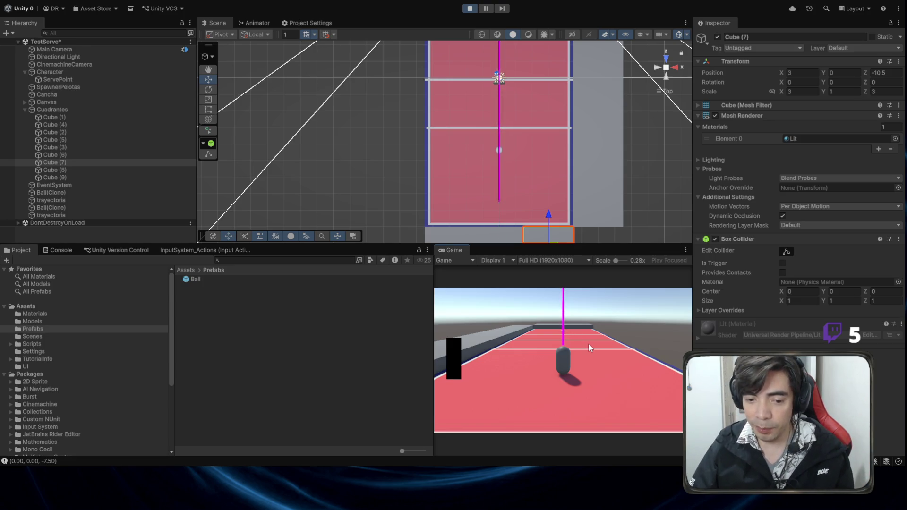
pyautogui.press('space')
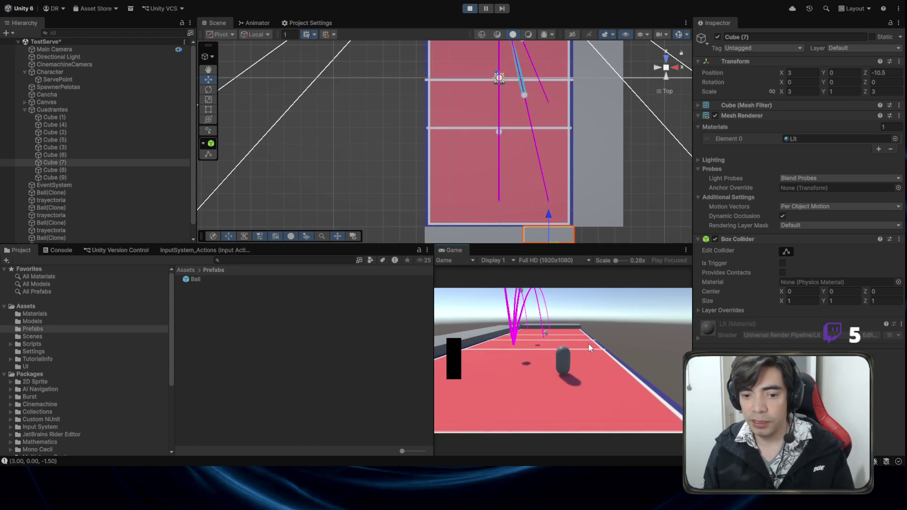
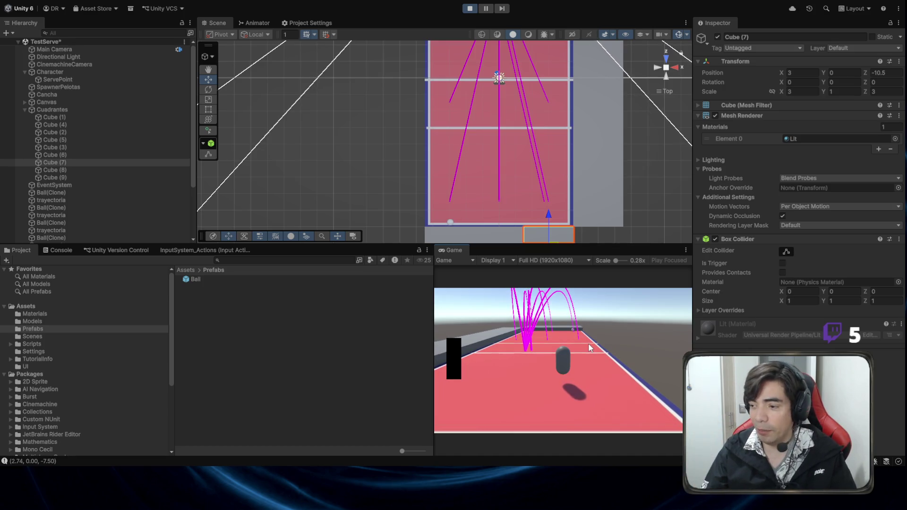
# Stop the running game and return to SpawnPelotas.cs in Visual Studio
pyautogui.click(470, 9)
pyautogui.hotkey('alt', 'Tab')
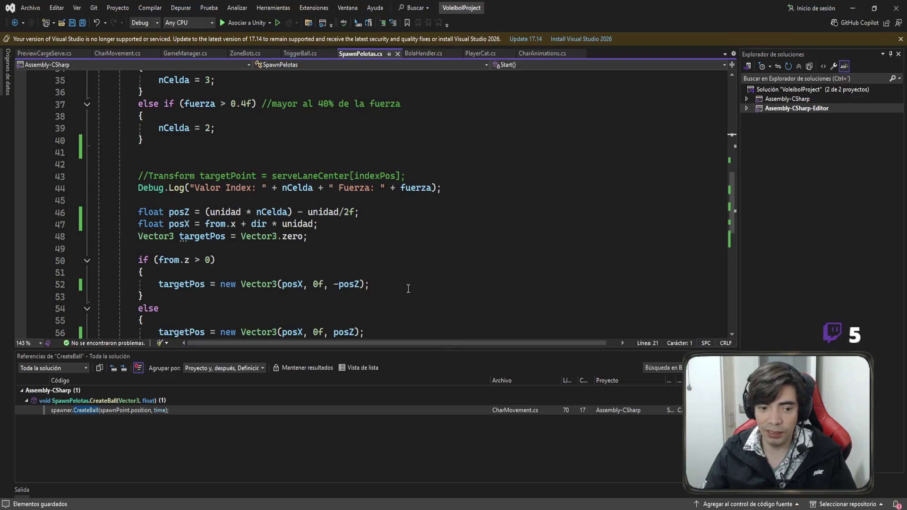
# Negate posX in the else-branch target to new Vector3(-posX, 0f, posZ), save, and return to Unity
pyautogui.scroll(-4, 408, 289)
pyautogui.scroll(1, 403, 251)
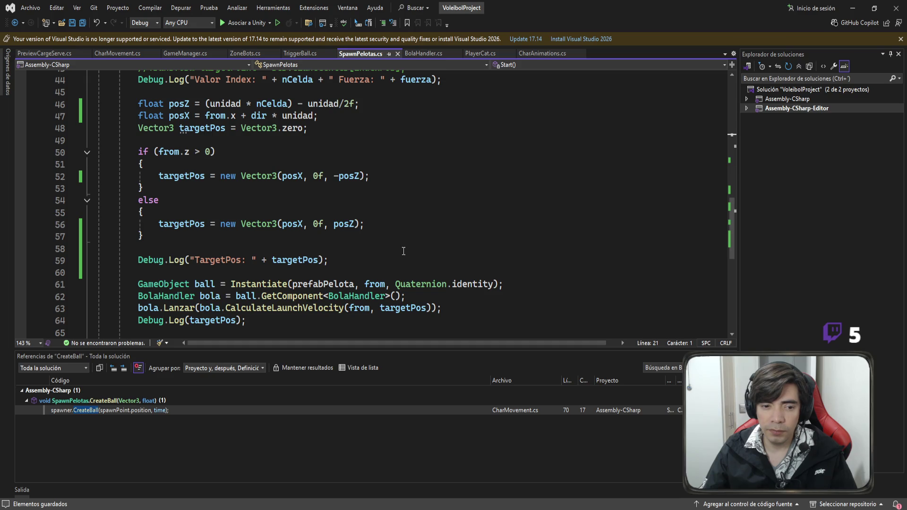
pyautogui.click(282, 224)
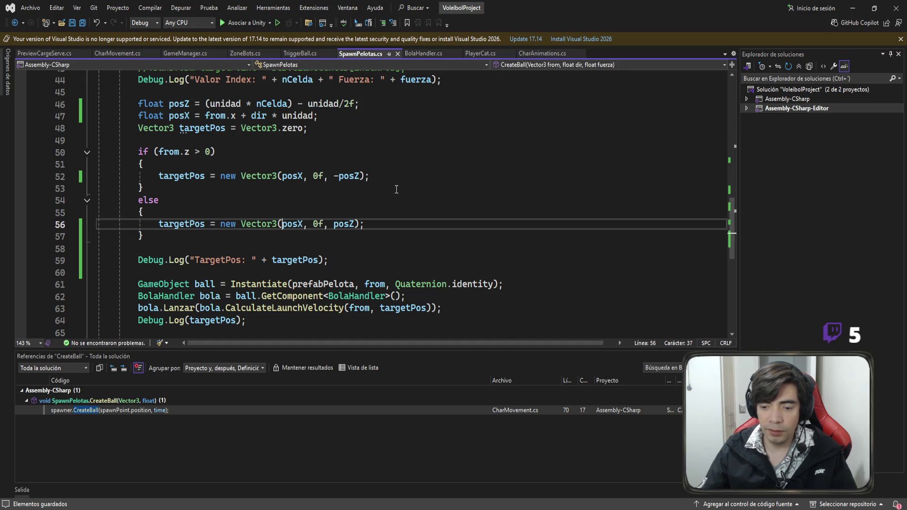
pyautogui.write('-')
pyautogui.hotkey('ctrl', 's')
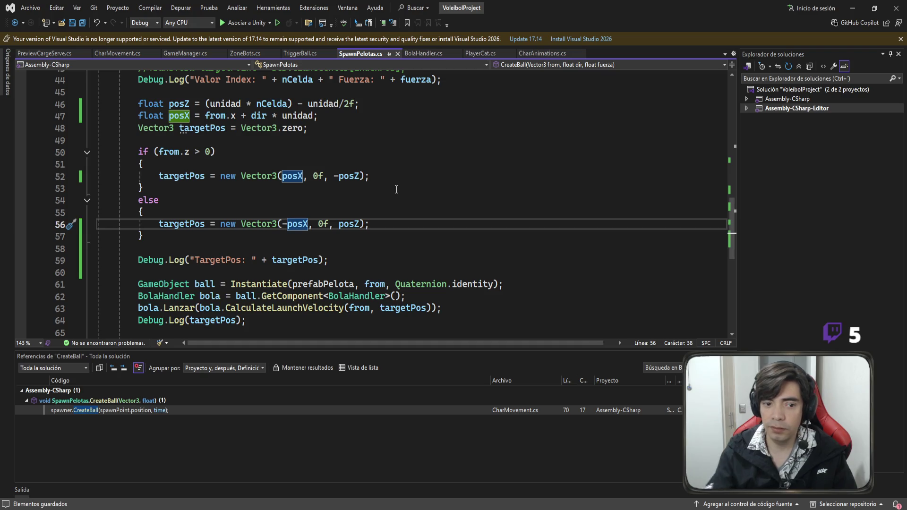
pyautogui.click(455, 236)
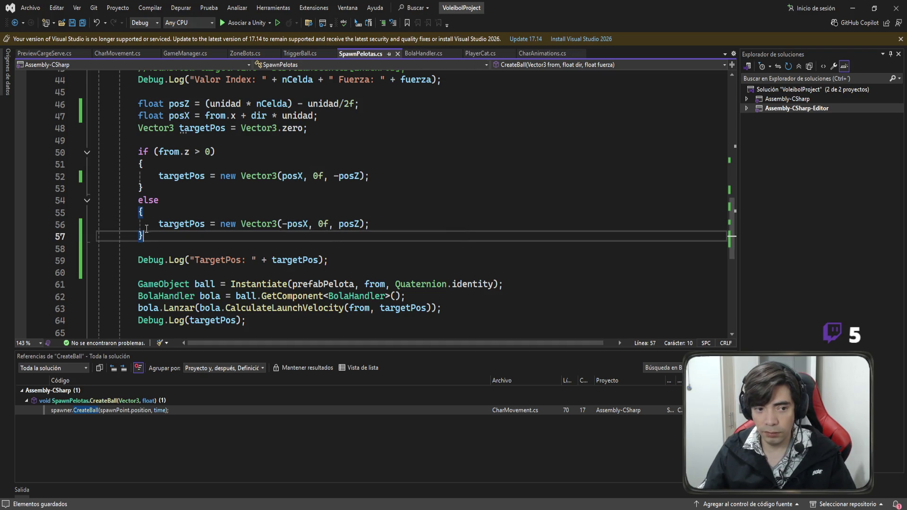
pyautogui.click(215, 150)
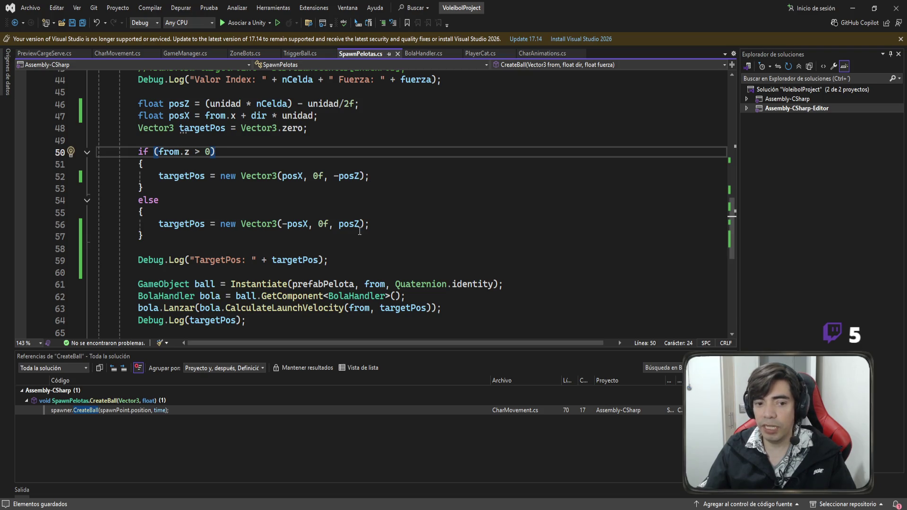
pyautogui.hotkey('alt', 'Tab')
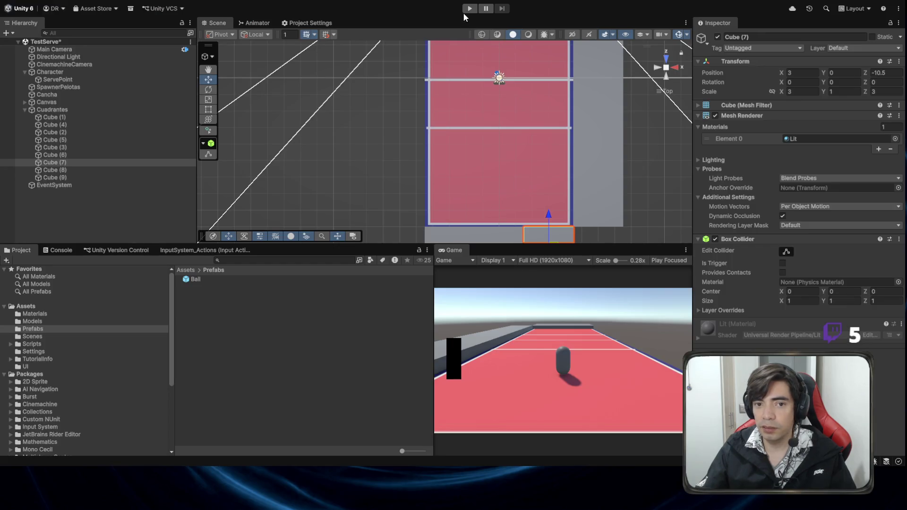
# Play the game, launch two test serves, then stop and go back to the code
pyautogui.click(463, 9)
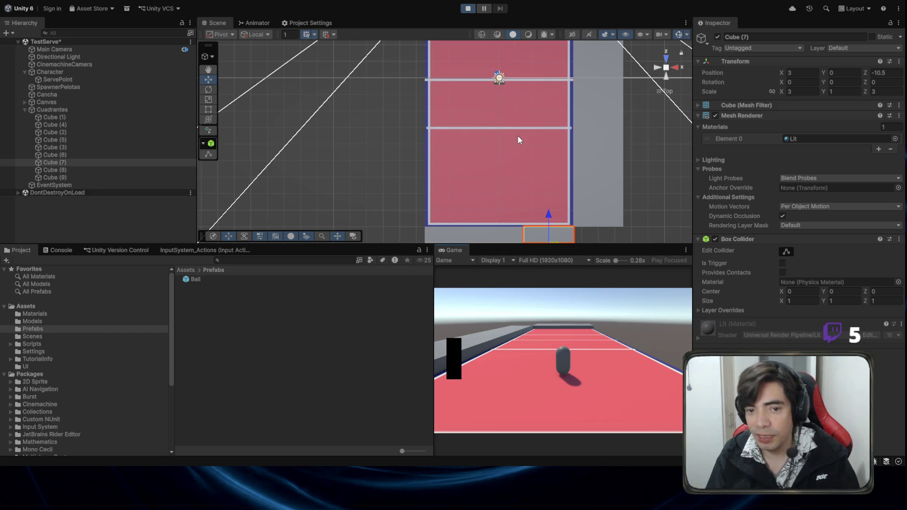
pyautogui.press('space')
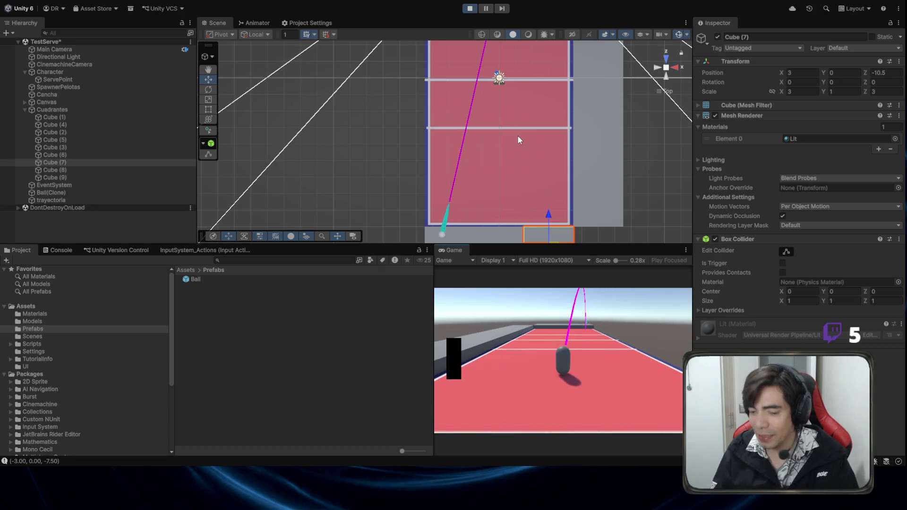
pyautogui.press('space')
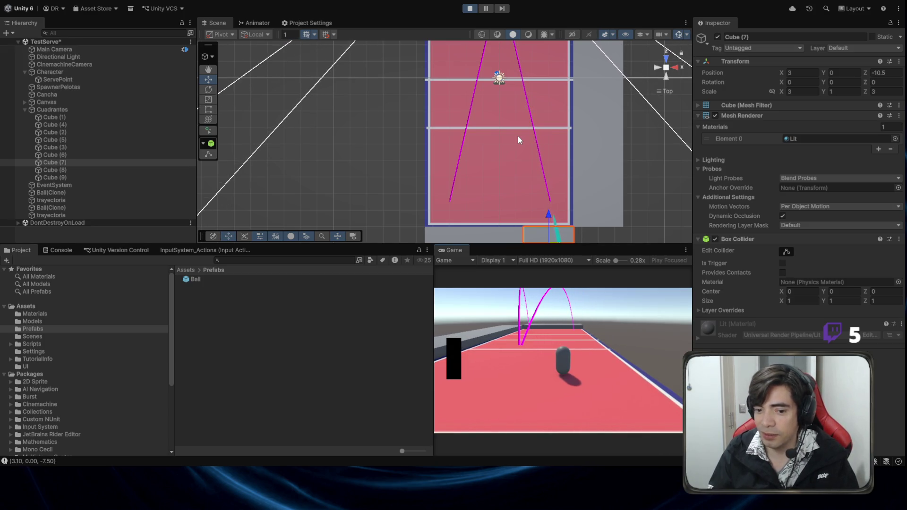
pyautogui.click(469, 8)
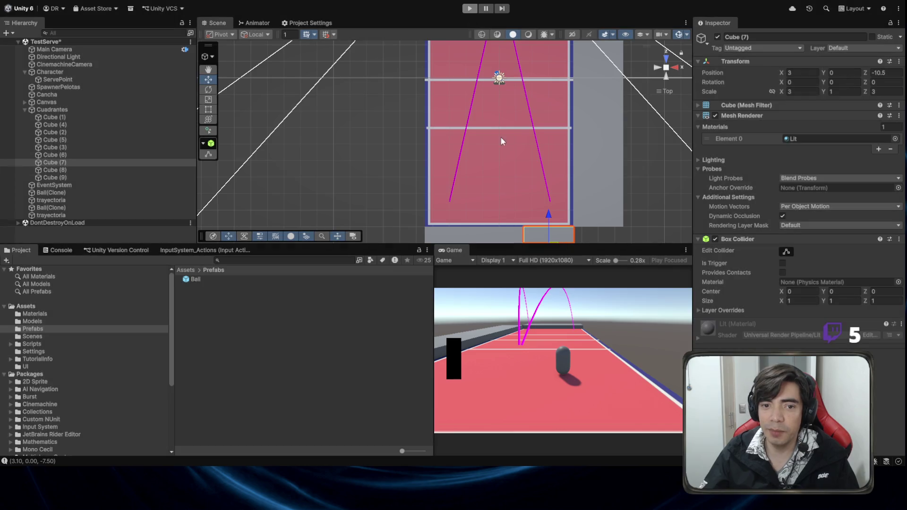
pyautogui.hotkey('alt', 'Tab')
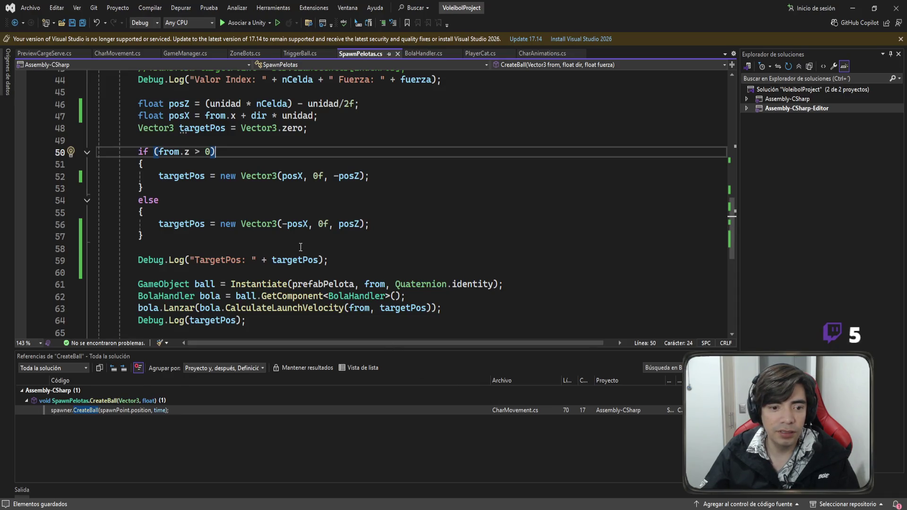
# Move the posX negation from line 56 to line 52's Vector3(-posX, 0f, -posZ), then save
pyautogui.click(288, 224)
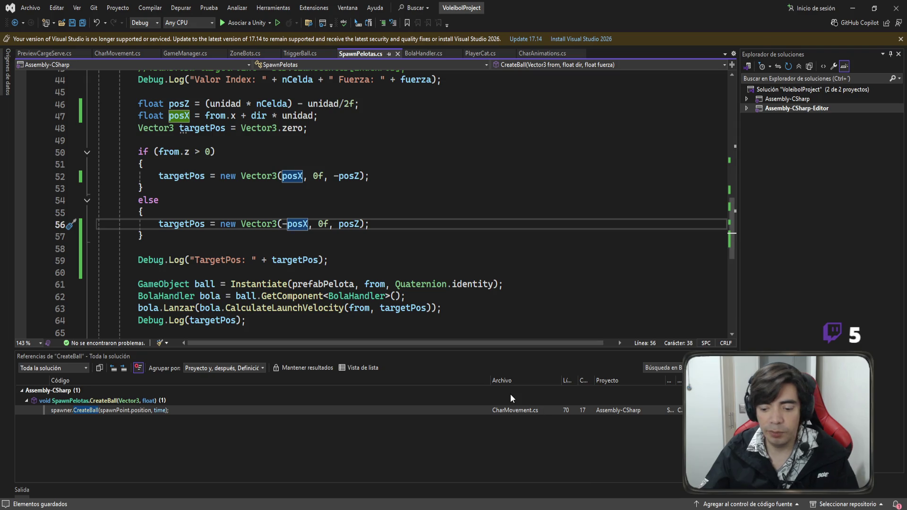
pyautogui.press('BackSpace')
pyautogui.click(283, 176)
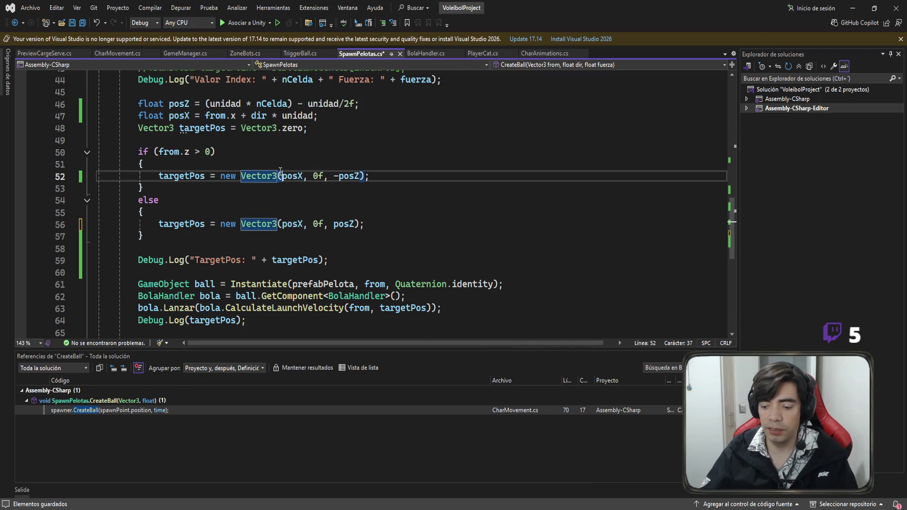
pyautogui.write('-')
pyautogui.hotkey('ctrl', 's')
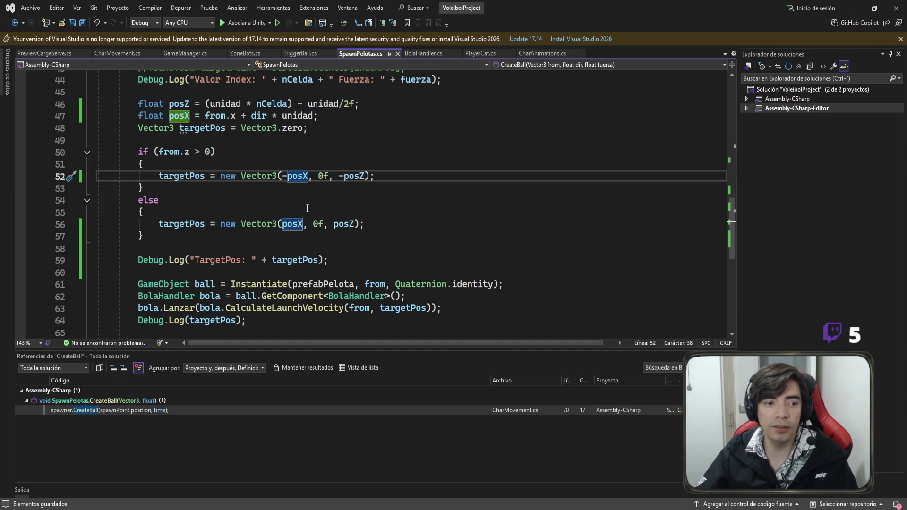
pyautogui.click(852, 8)
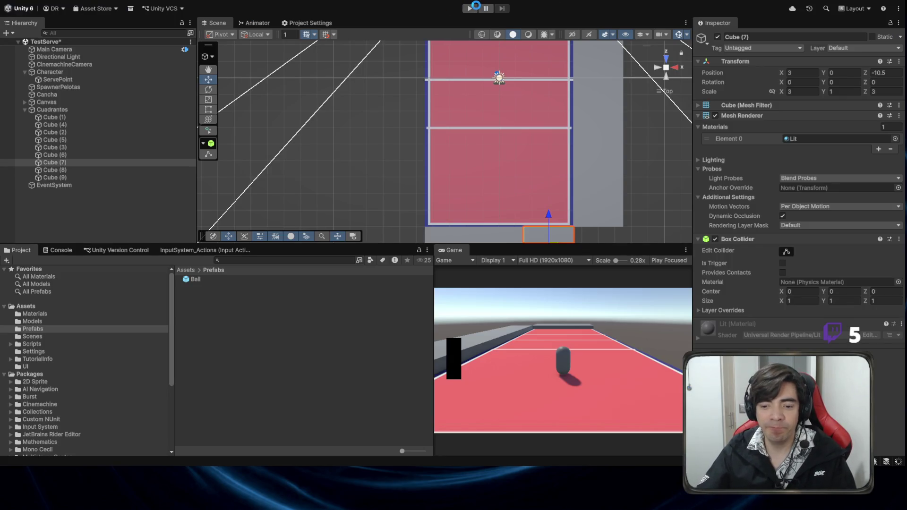
# Start the game and fire a series of charged test serves
pyautogui.click(469, 8)
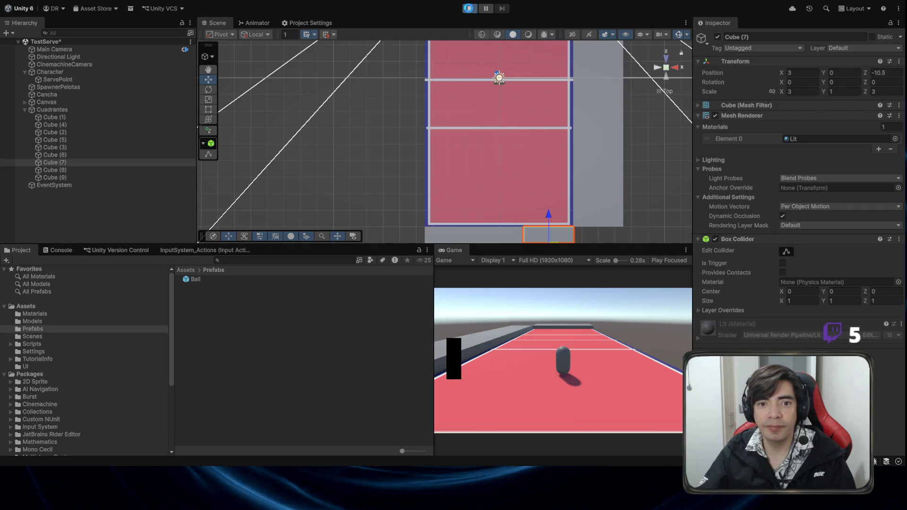
pyautogui.click(548, 363)
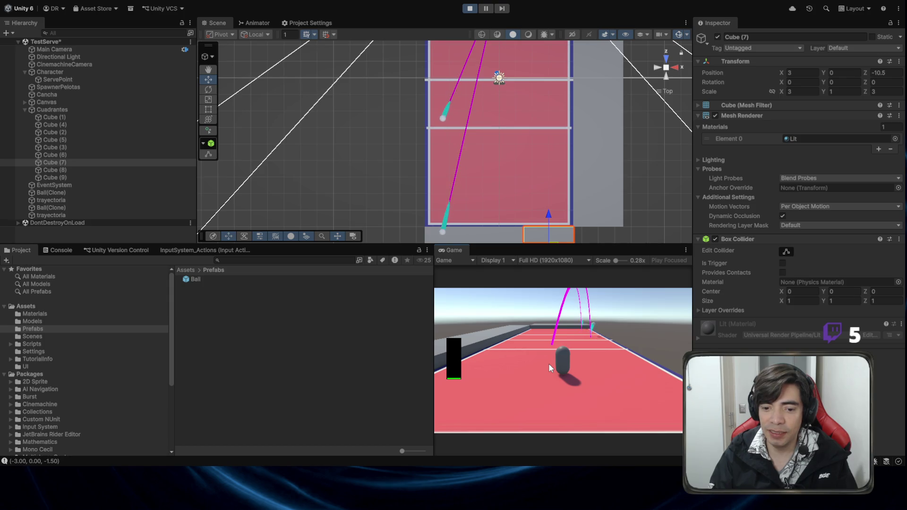
pyautogui.click(549, 364)
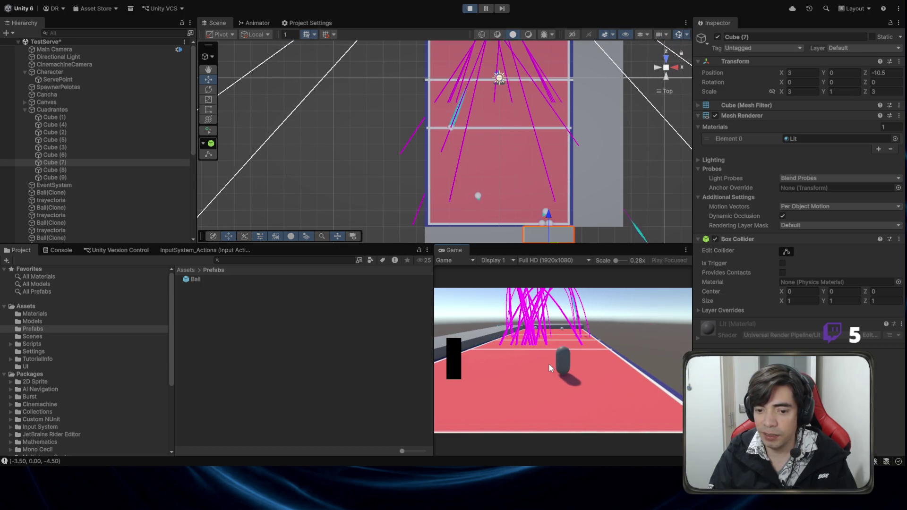
pyautogui.press('space')
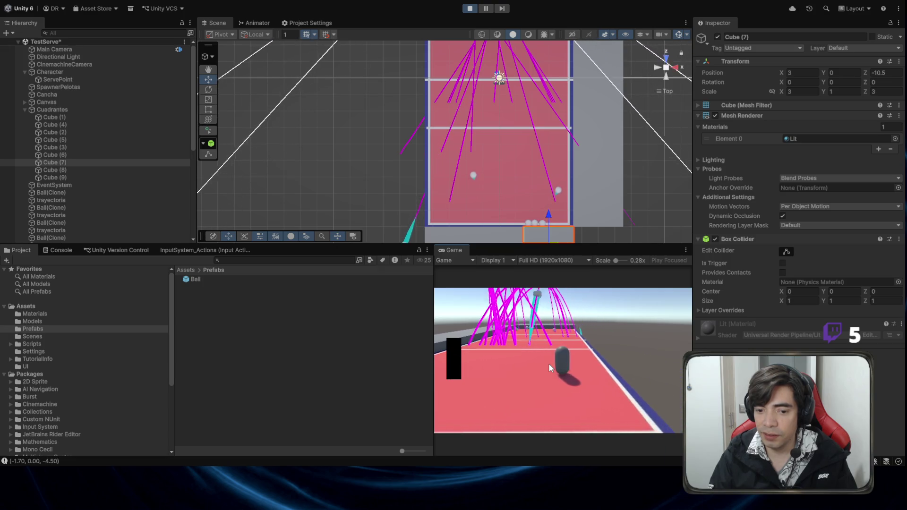
pyautogui.press('space')
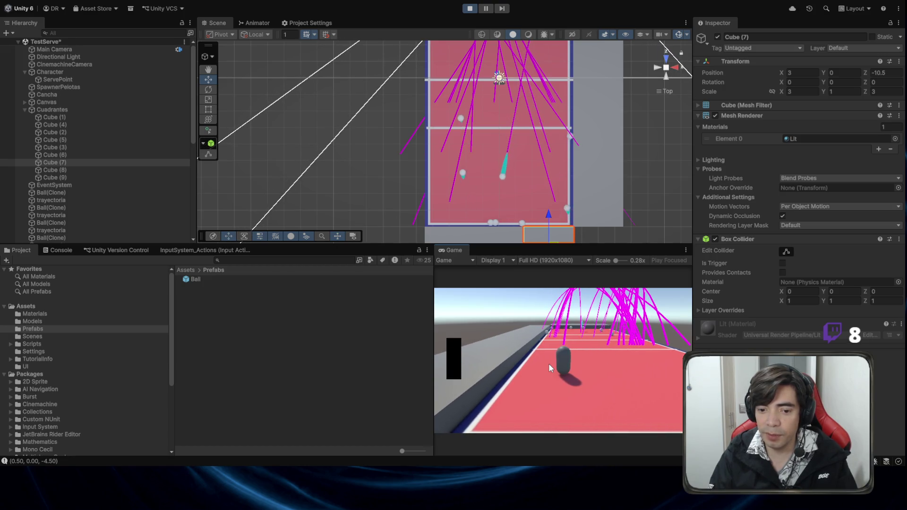
pyautogui.press('space')
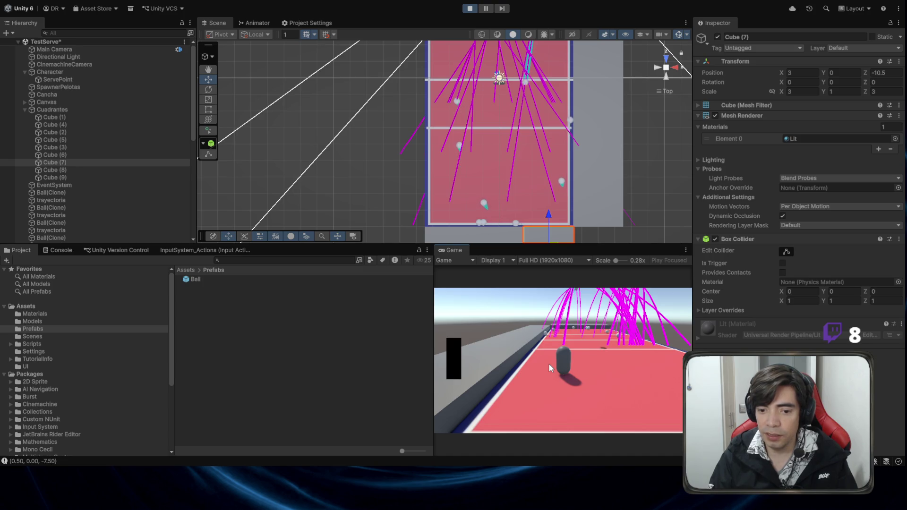
pyautogui.press('space')
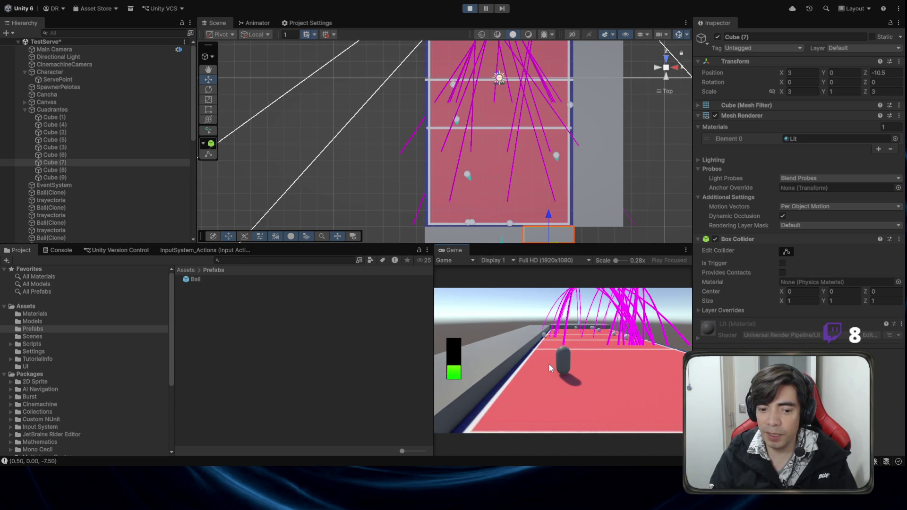
pyautogui.press('space')
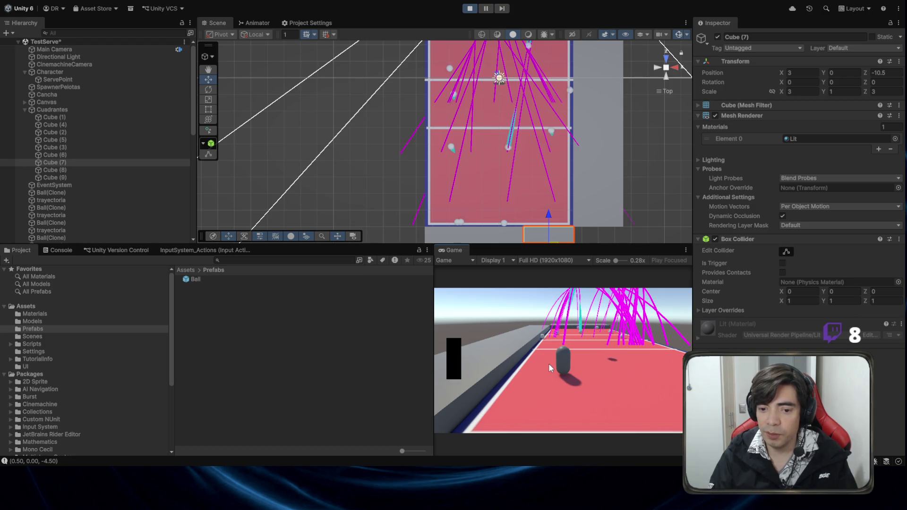
# Aim serves to the right, fire more, frame the whole court, and stop play
pyautogui.press('d')
pyautogui.press('space')
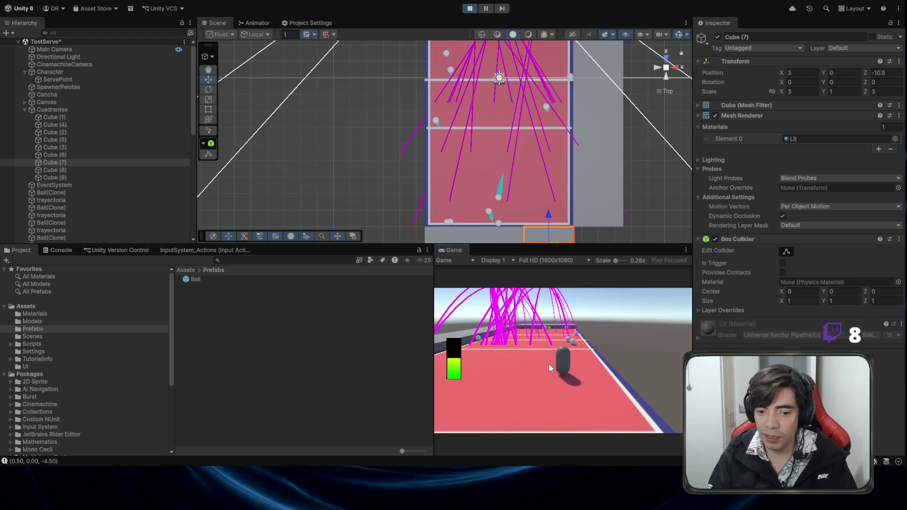
pyautogui.press('space')
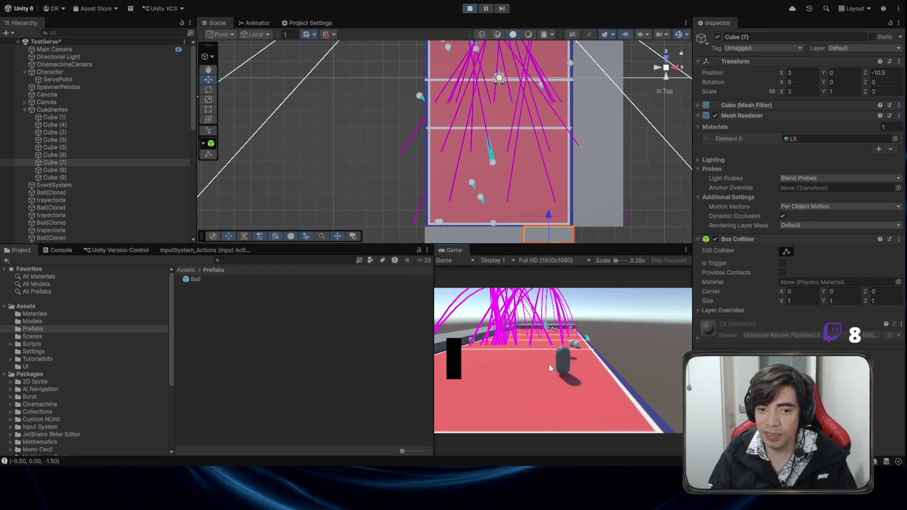
pyautogui.press('space')
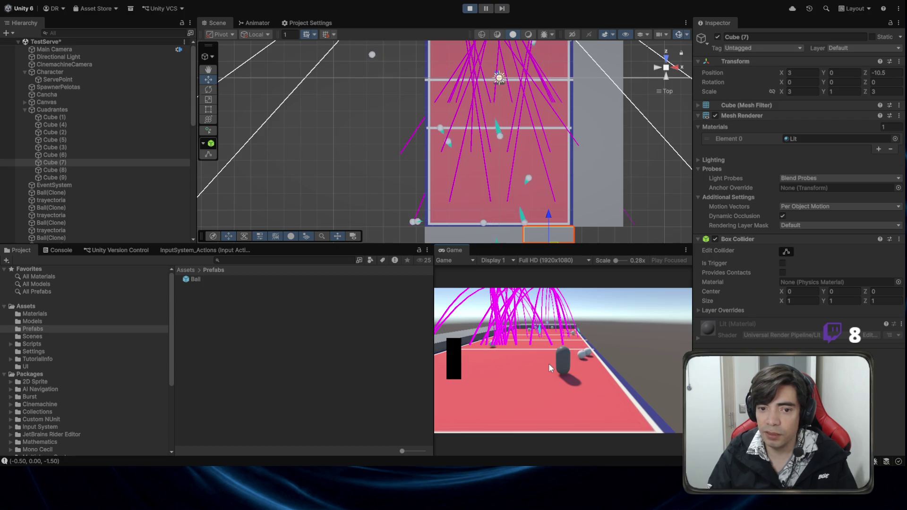
pyautogui.scroll(-2, 582, 163)
pyautogui.moveTo(580, 160); pyautogui.dragTo(596, 240)
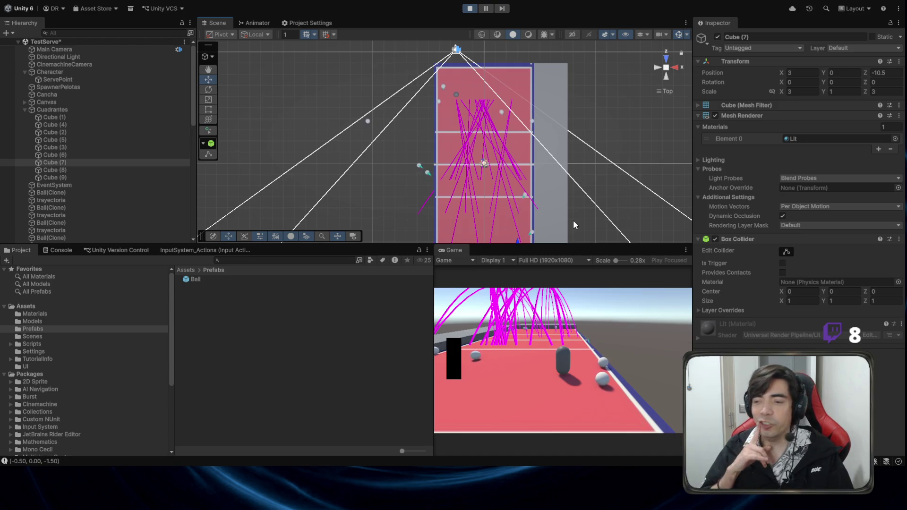
pyautogui.click(469, 8)
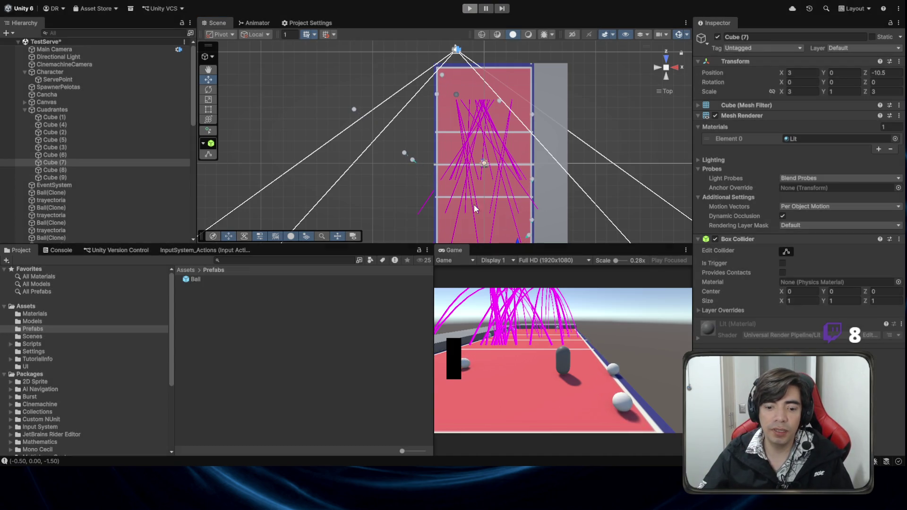
# In Visual Studio, jump to the CreateBall call in CharMovement.cs and select its dirX argument
pyautogui.hotkey('alt', 'Tab')
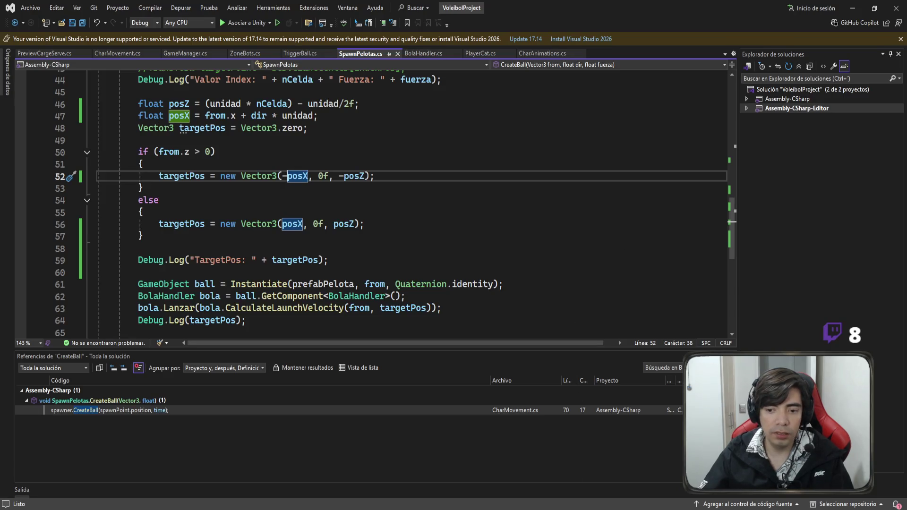
pyautogui.scroll(11, 253, 320)
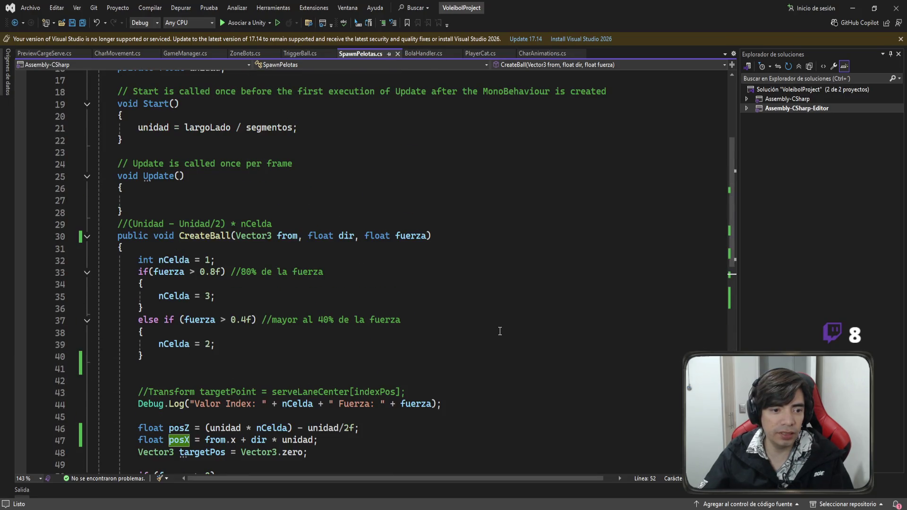
pyautogui.scroll(2, 253, 321)
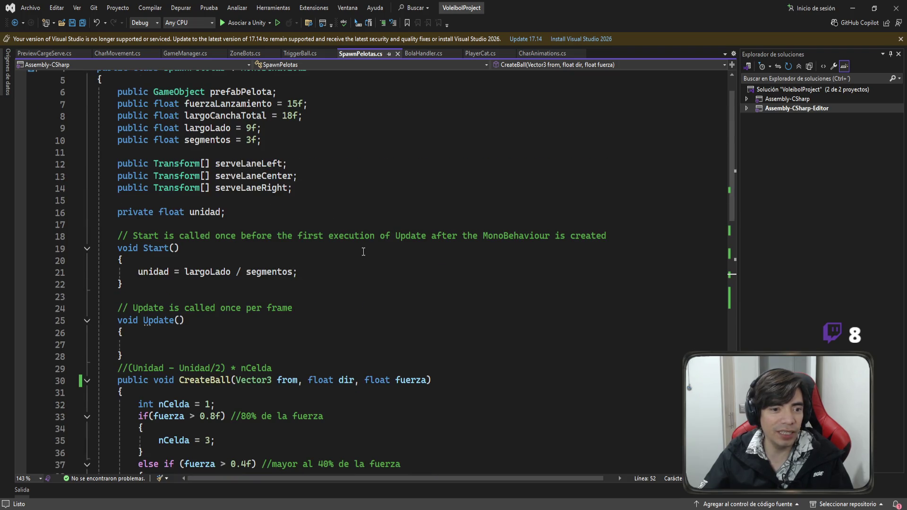
pyautogui.scroll(2, 367, 262)
pyautogui.scroll(-2, 367, 262)
pyautogui.hotkey('ctrl', '-')
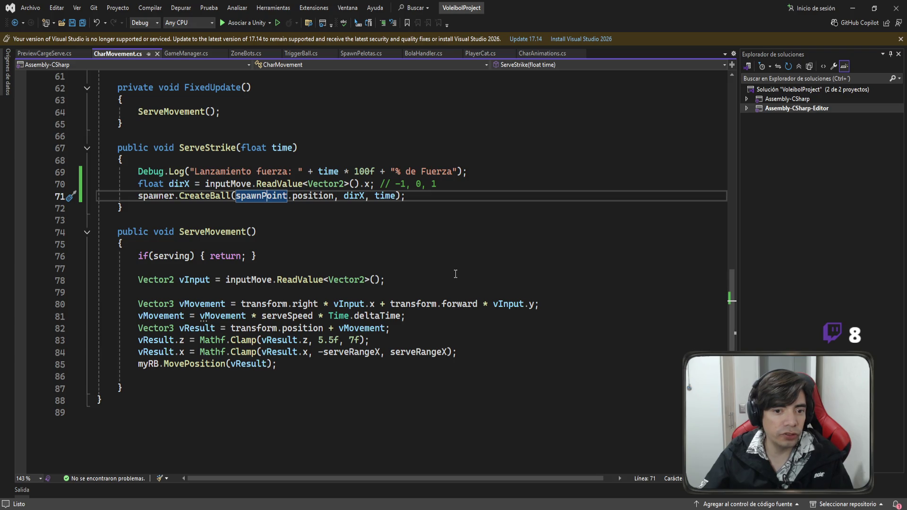
pyautogui.hotkey('ctrl', 'Right')
pyautogui.hotkey('ctrl', 'Right')
pyautogui.hotkey('ctrl', 'Right')
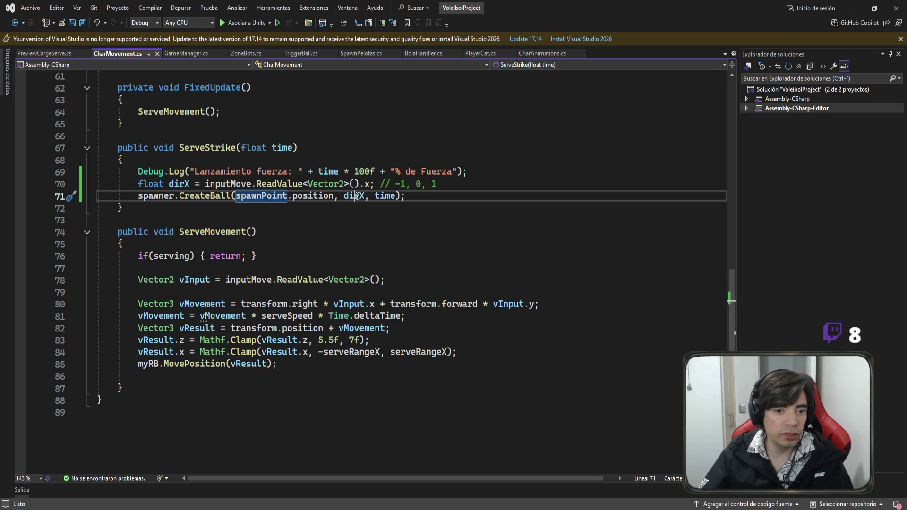
pyautogui.hotkey('ctrl', 'shift', 'Left')
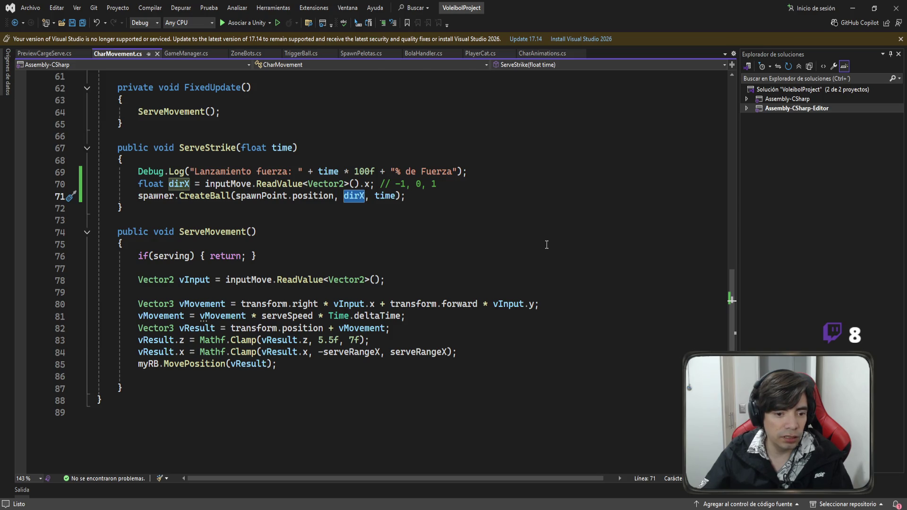
# Review the vInput movement expression and the clamping lines, including the 5.5f, 7f z limits
pyautogui.click(194, 279)
pyautogui.scroll(-2, 508, 270)
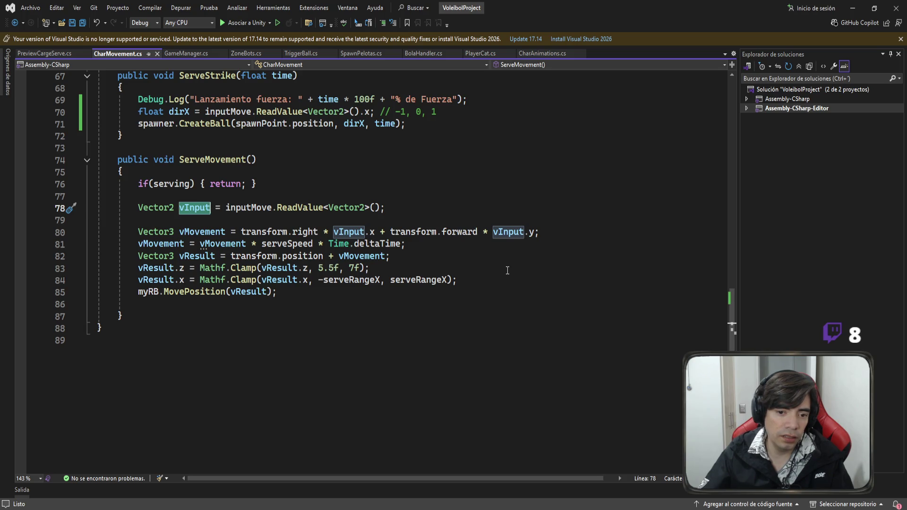
pyautogui.moveTo(543, 232); pyautogui.dragTo(334, 234)
pyautogui.click(433, 333)
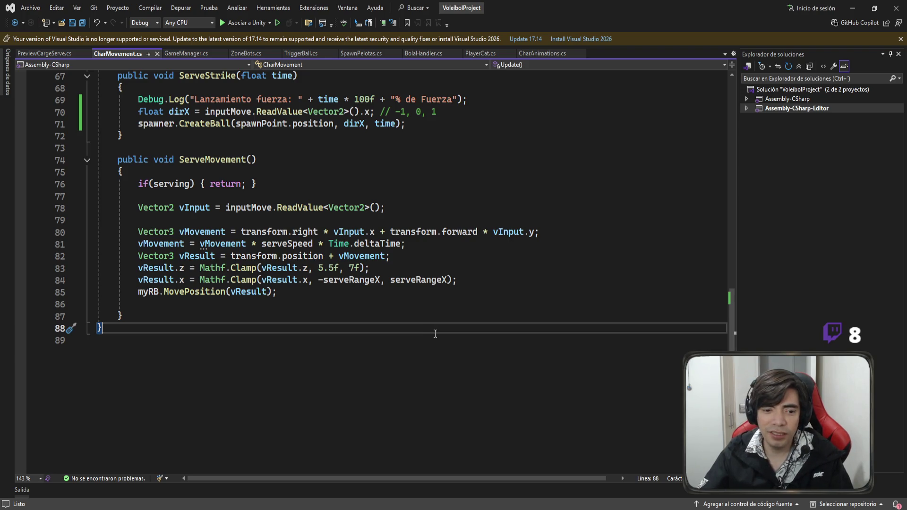
pyautogui.moveTo(501, 283)
pyautogui.mouseDown()
pyautogui.moveTo(95, 259)
pyautogui.moveTo(69, 280)
pyautogui.mouseUp()
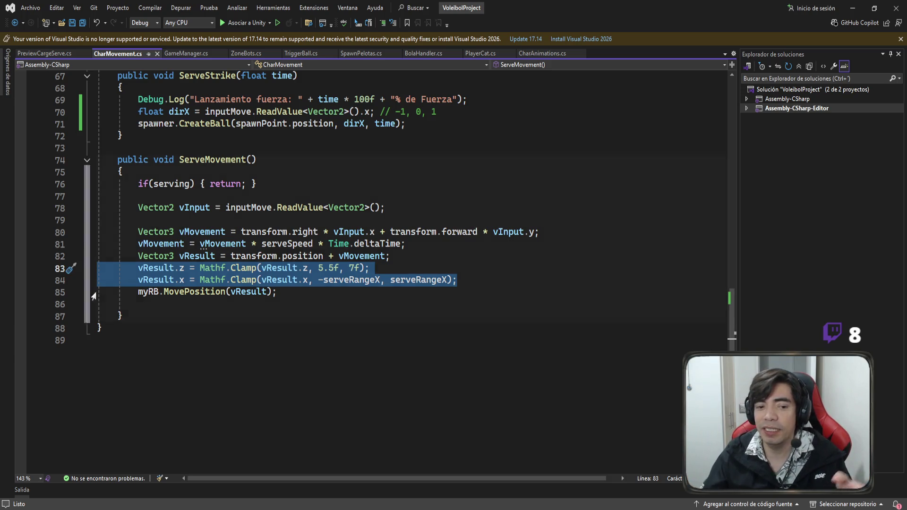
pyautogui.click(316, 290)
pyautogui.moveTo(318, 268); pyautogui.dragTo(354, 268)
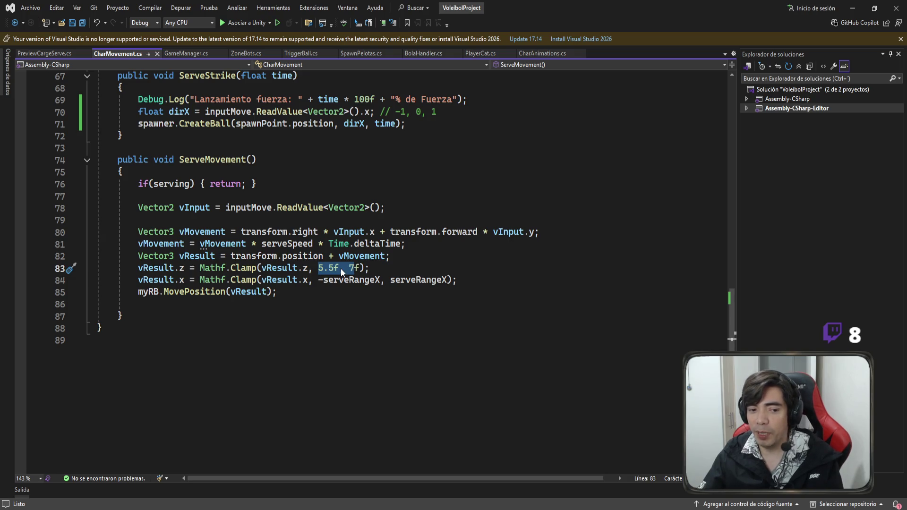
pyautogui.moveTo(122, 280); pyautogui.dragTo(331, 282)
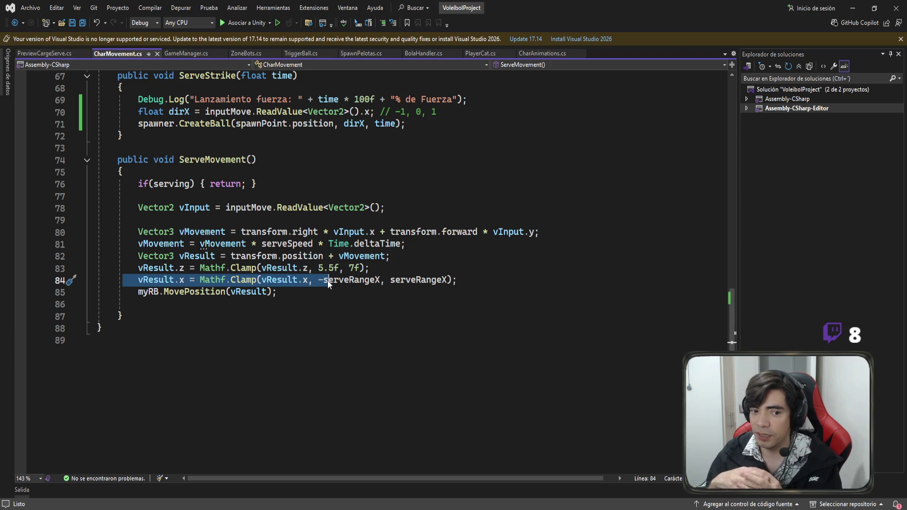
# Highlight every use of inputMove, then go back to SpawnPelotas.cs
pyautogui.doubleClick(248, 207)
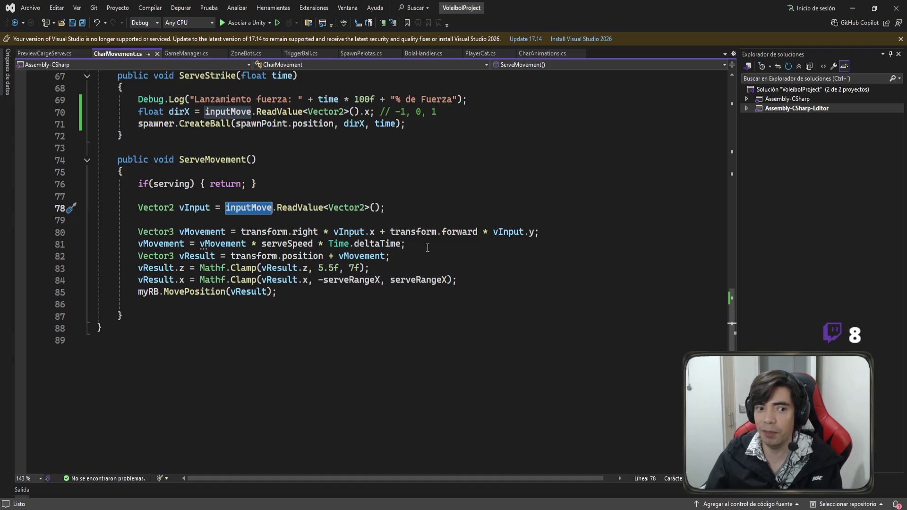
pyautogui.scroll(2, 440, 261)
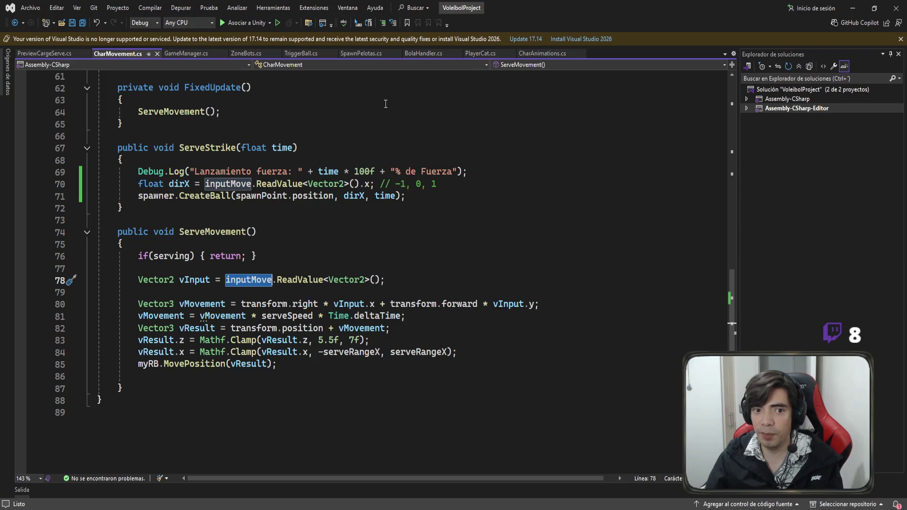
pyautogui.click(368, 53)
pyautogui.scroll(-12, 400, 255)
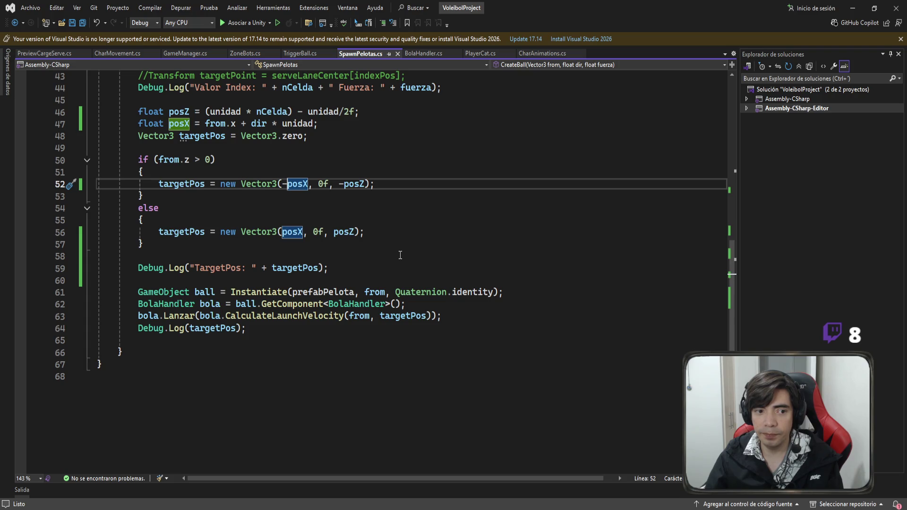
# Check where dir is used inside CreateBall
pyautogui.scroll(1, 400, 255)
pyautogui.scroll(2, 400, 255)
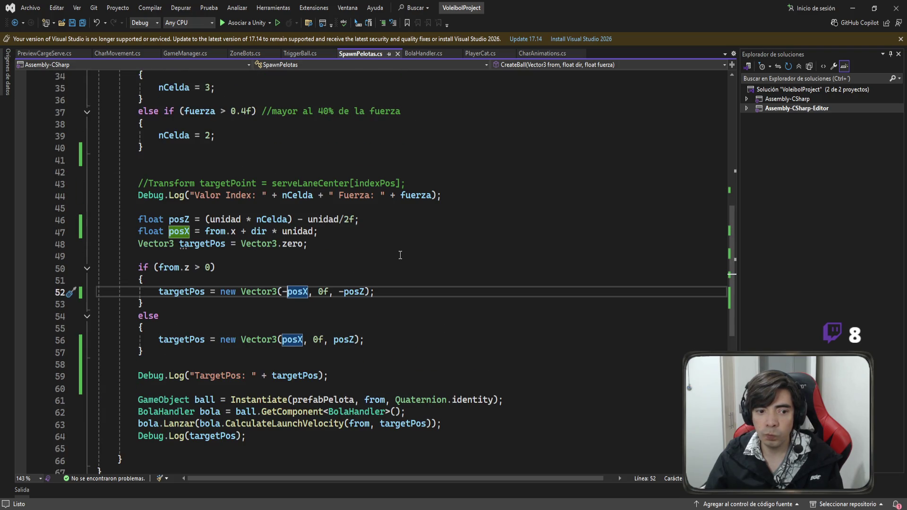
pyautogui.click(259, 234)
pyautogui.scroll(3, 390, 248)
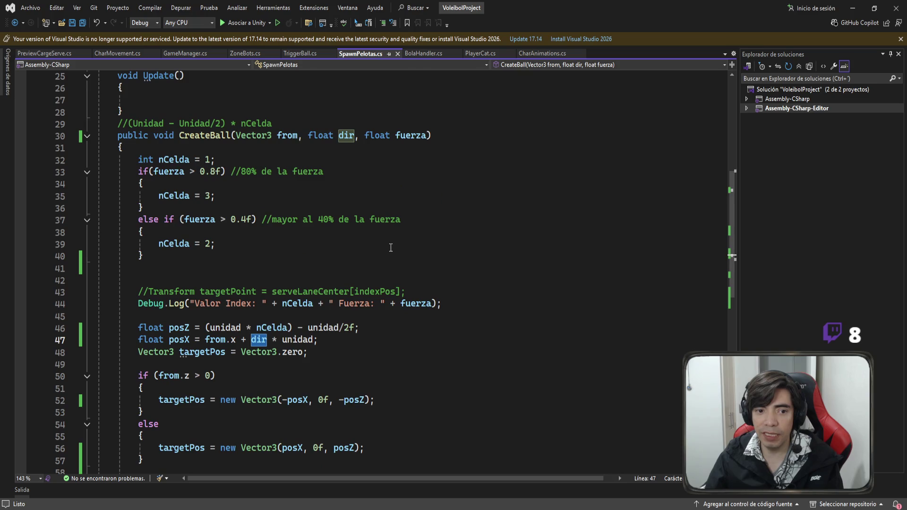
# Add Debug.Log("dir: " + dir); after the targetPos declaration and save the script
pyautogui.click(365, 353)
pyautogui.press('Return')
pyautogui.press('Return')
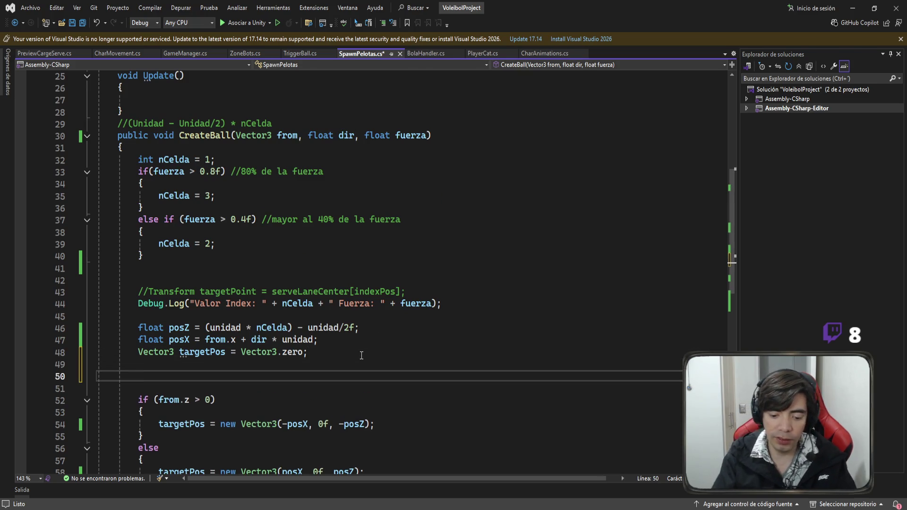
pyautogui.write('pu')
pyautogui.press('Tab')
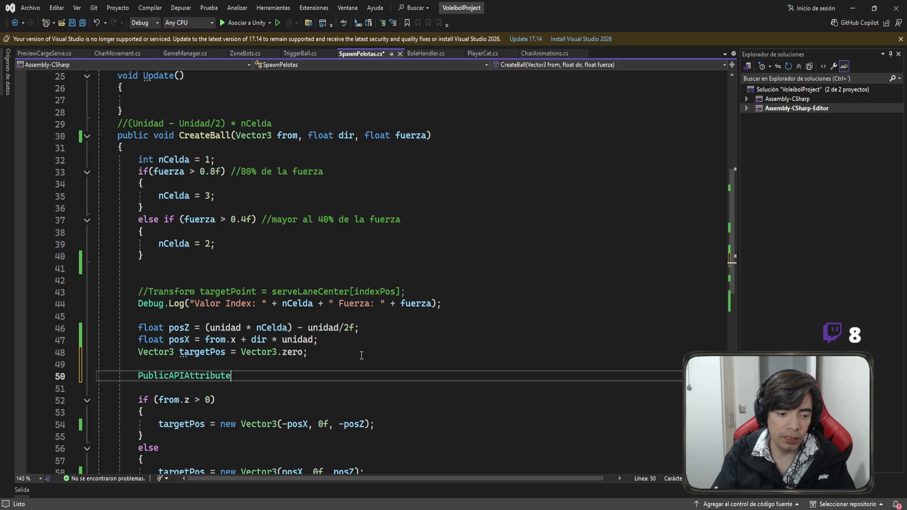
pyautogui.press('BackSpace')
pyautogui.press('BackSpace')
pyautogui.press('BackSpace')
pyautogui.write('Debug')
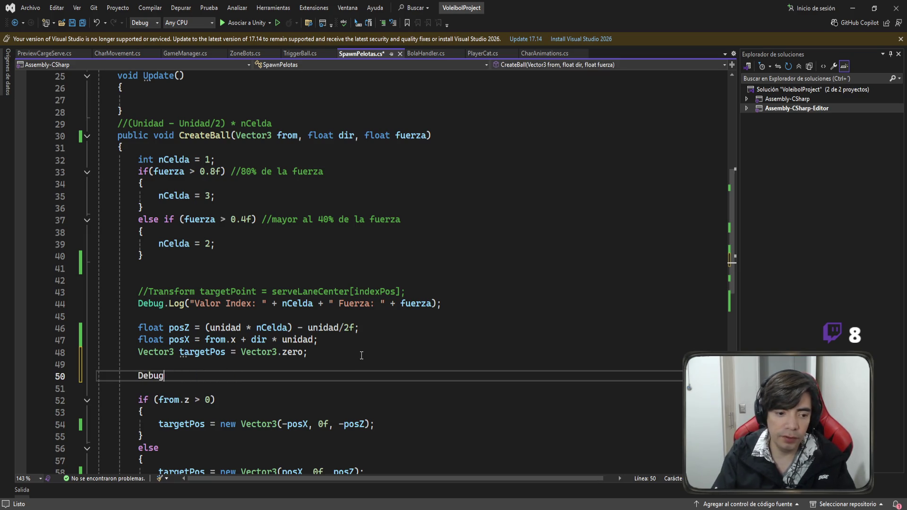
pyautogui.write('.Log')
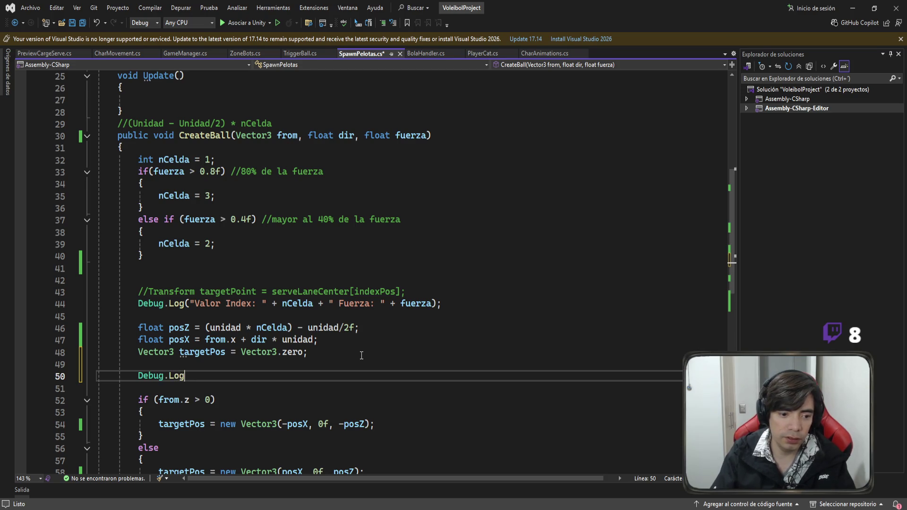
pyautogui.write('("')
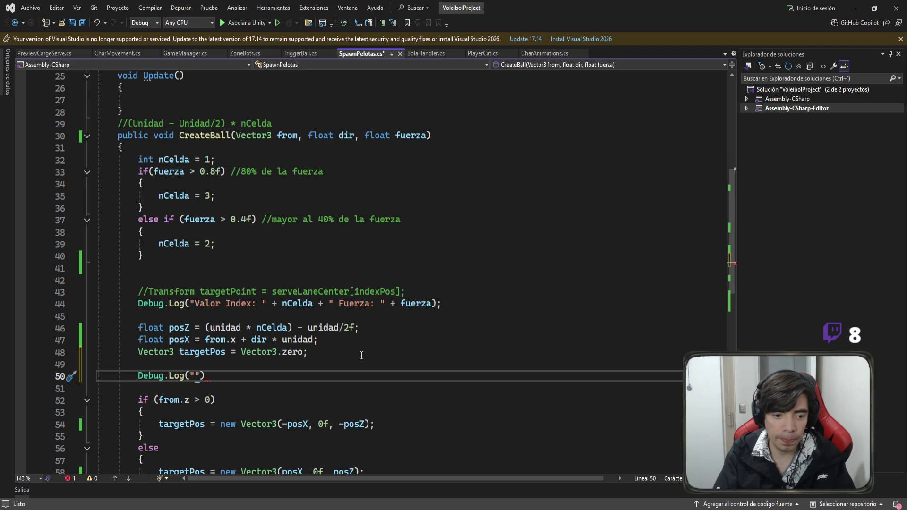
pyautogui.write('dir')
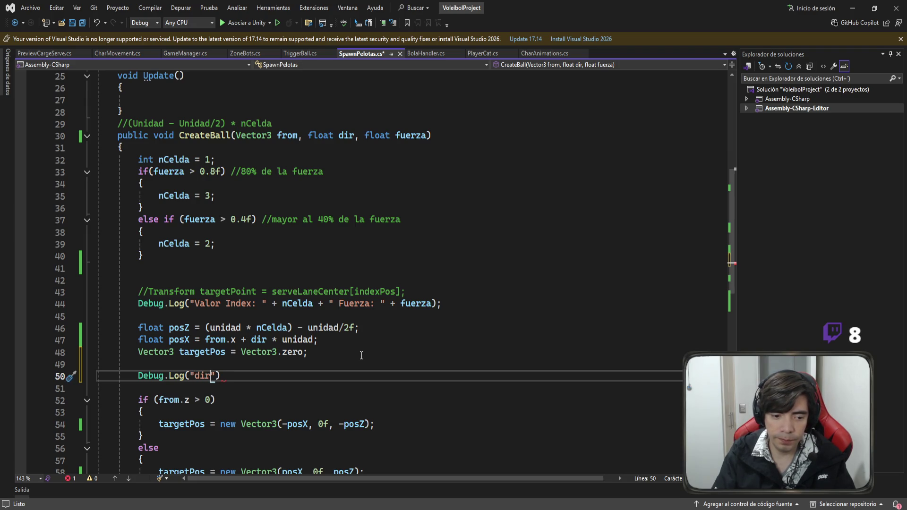
pyautogui.press('BackSpace')
pyautogui.write(': " + ')
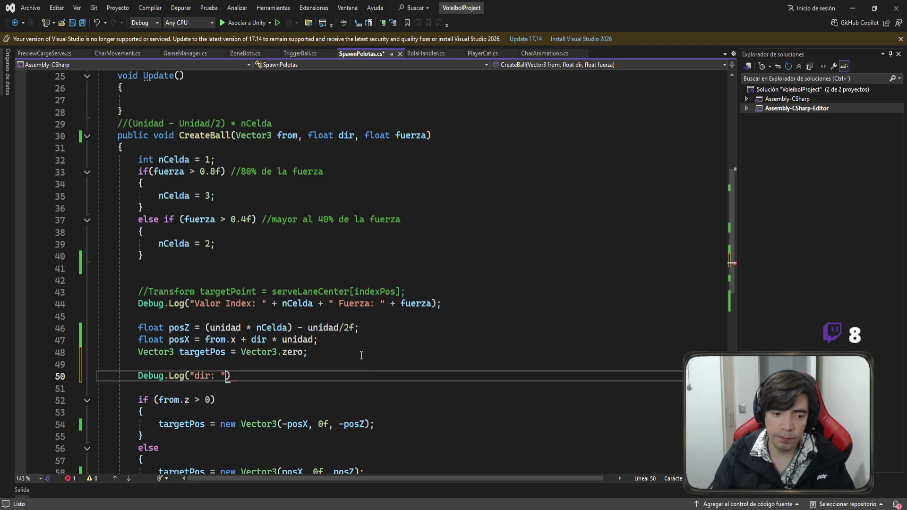
pyautogui.write('dir);')
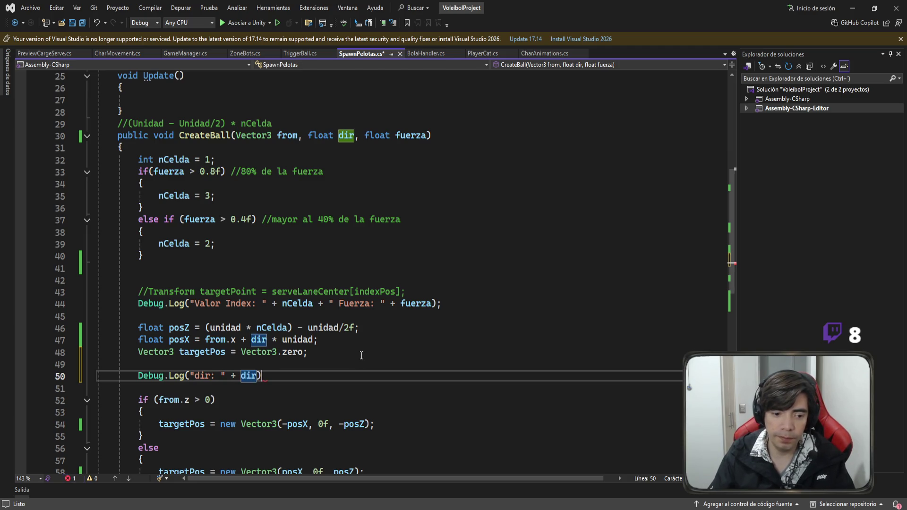
pyautogui.hotkey('ctrl', 's')
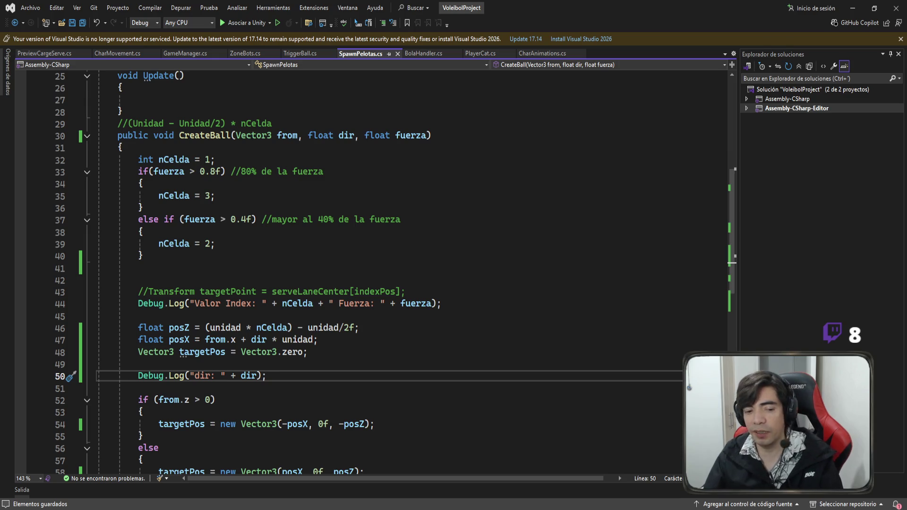
pyautogui.hotkey('alt', 'Tab')
# Play the game and serve two balls, moving the character right between them
pyautogui.click(467, 8)
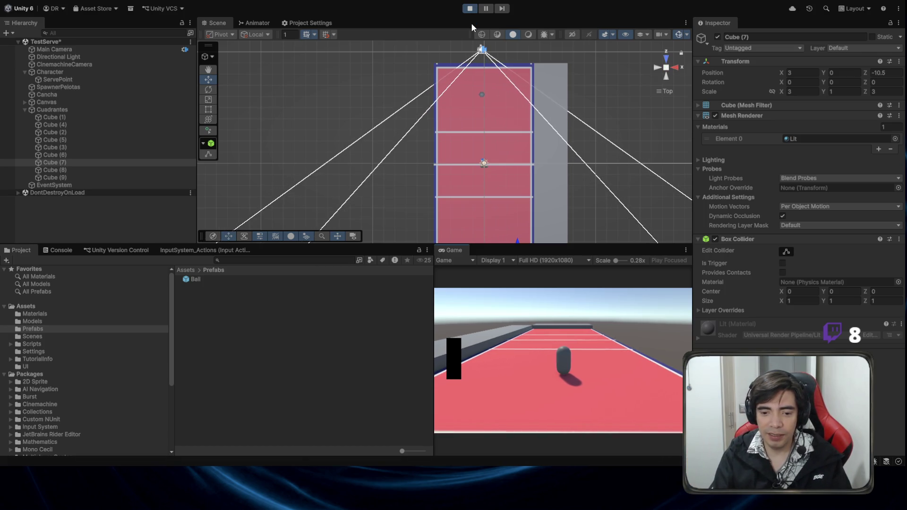
pyautogui.press('space')
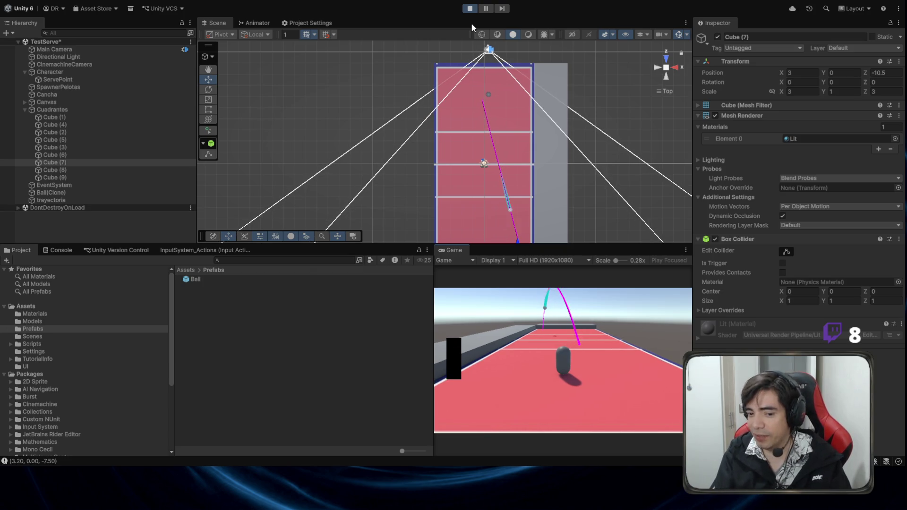
pyautogui.press('d')
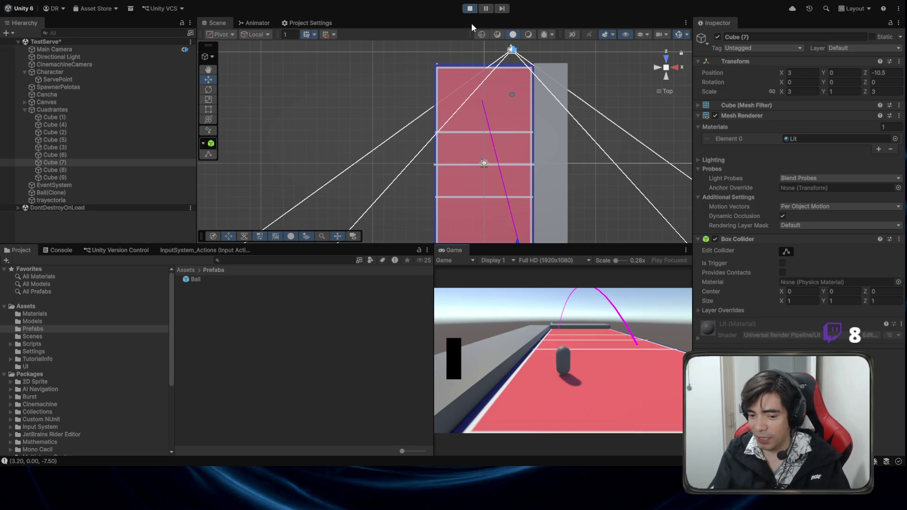
pyautogui.press('space')
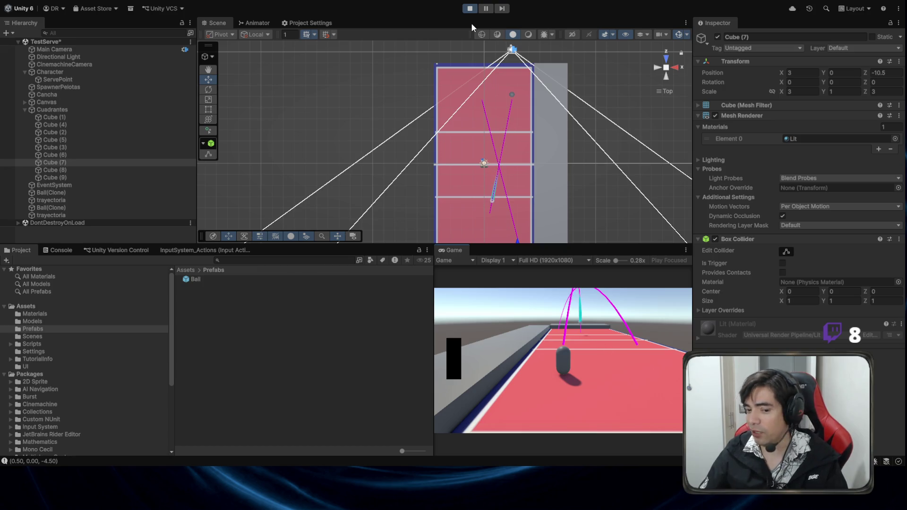
# Read the Console stack traces for the dir: -1 and TargetPos (0.50, 0.00, -4.50) / (3.20, 0.00, -7.50) logs
pyautogui.click(60, 250)
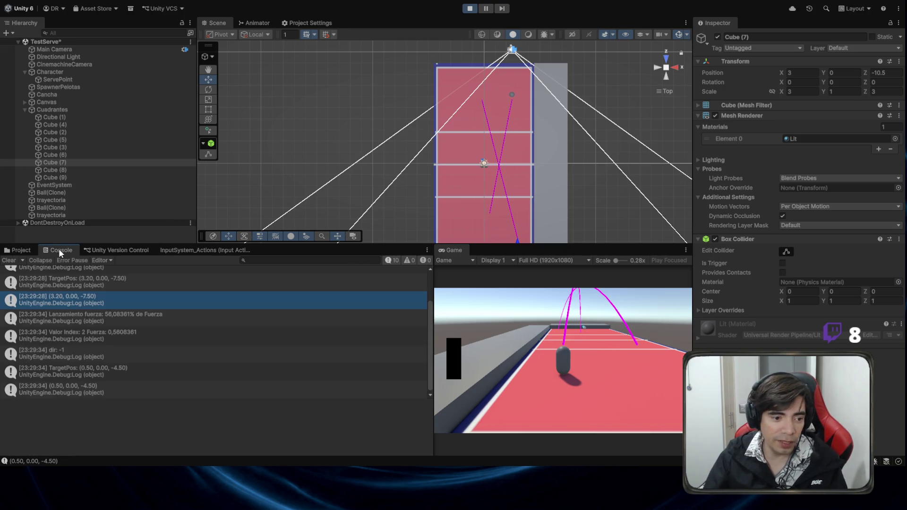
pyautogui.click(241, 300)
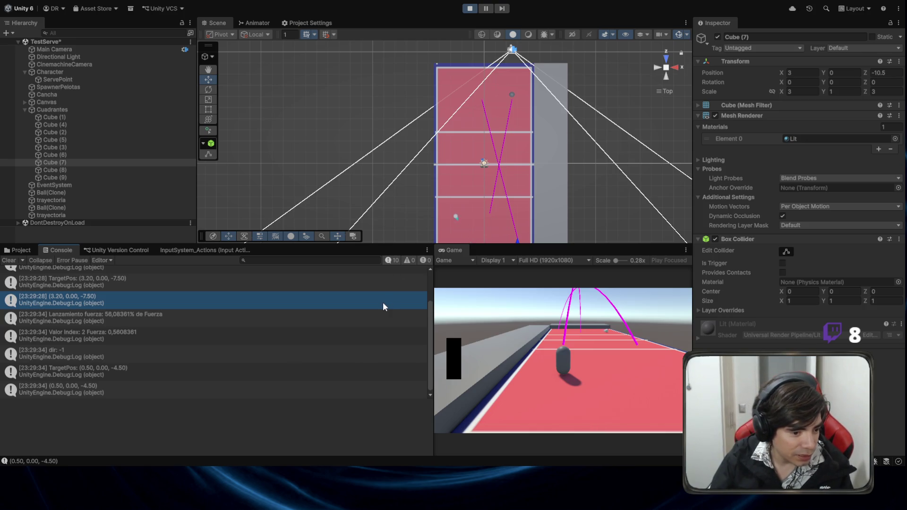
pyautogui.scroll(2, 231, 355)
pyautogui.click(83, 290)
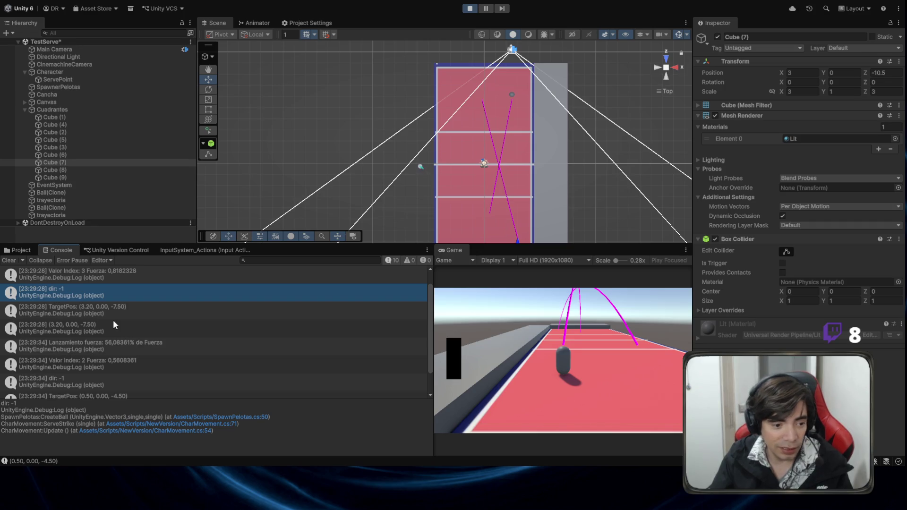
pyautogui.scroll(-2, 106, 327)
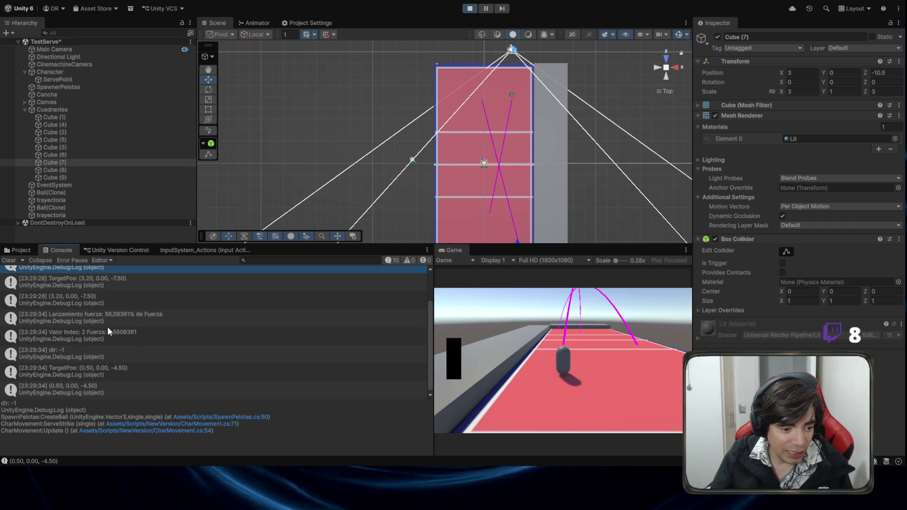
pyautogui.click(95, 355)
pyautogui.scroll(-1, 181, 340)
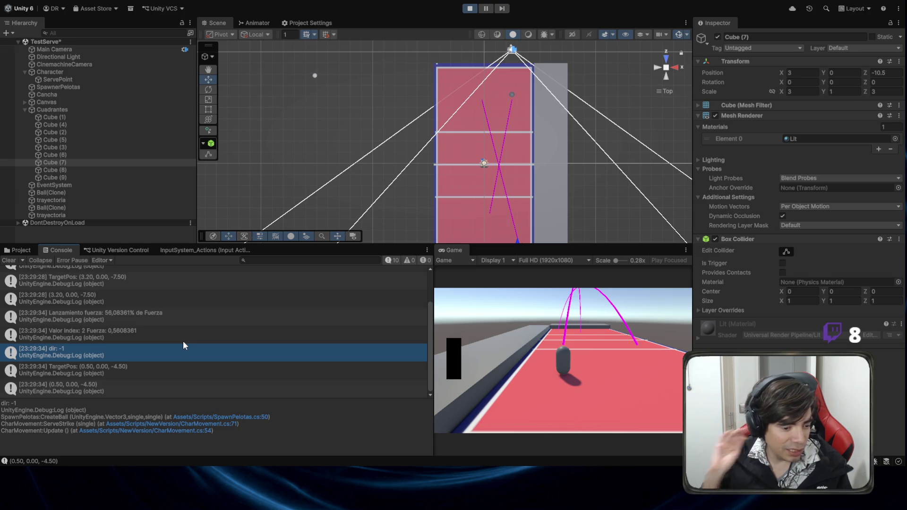
pyautogui.click(99, 369)
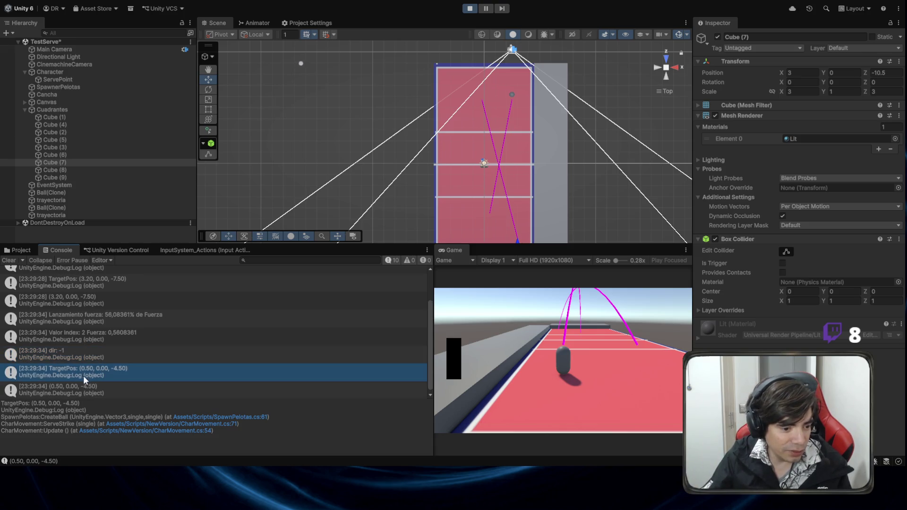
pyautogui.click(89, 282)
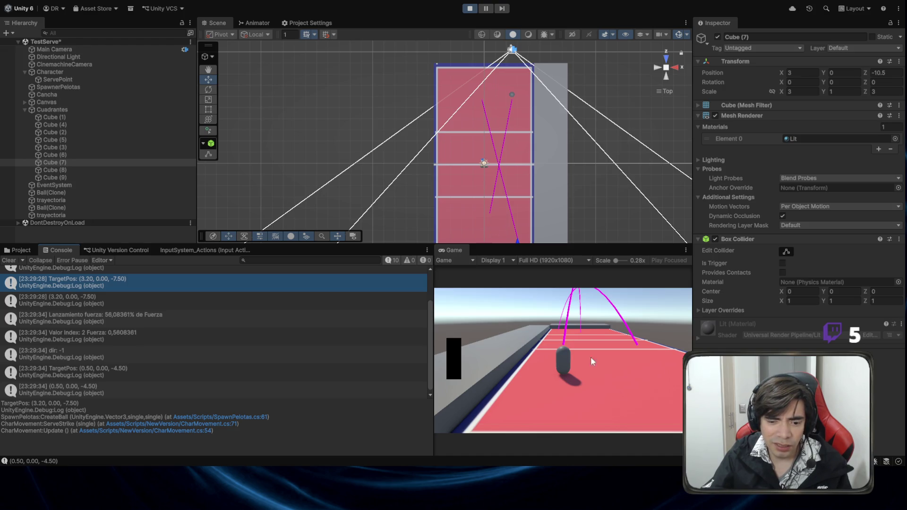
pyautogui.hotkey('alt', 'Tab')
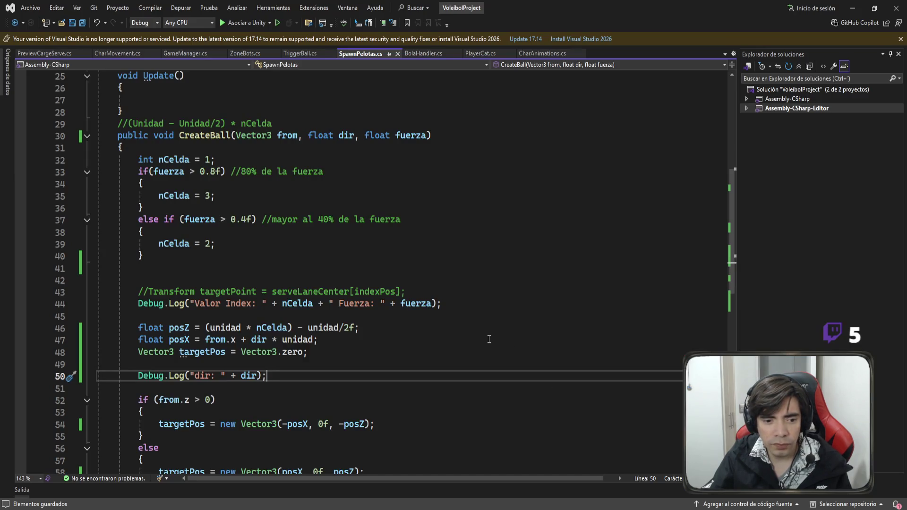
pyautogui.moveTo(205, 339); pyautogui.dragTo(235, 339)
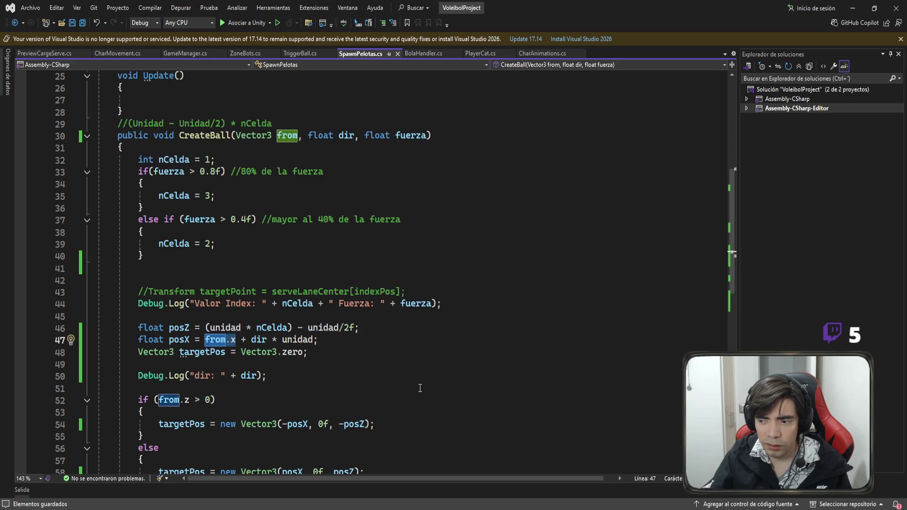
pyautogui.hotkey('alt', 'Tab')
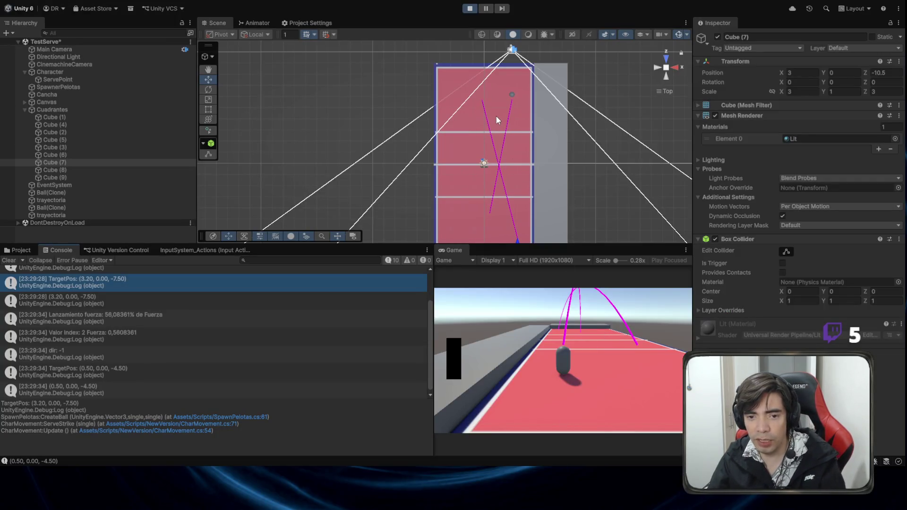
pyautogui.hotkey('alt', 'Tab')
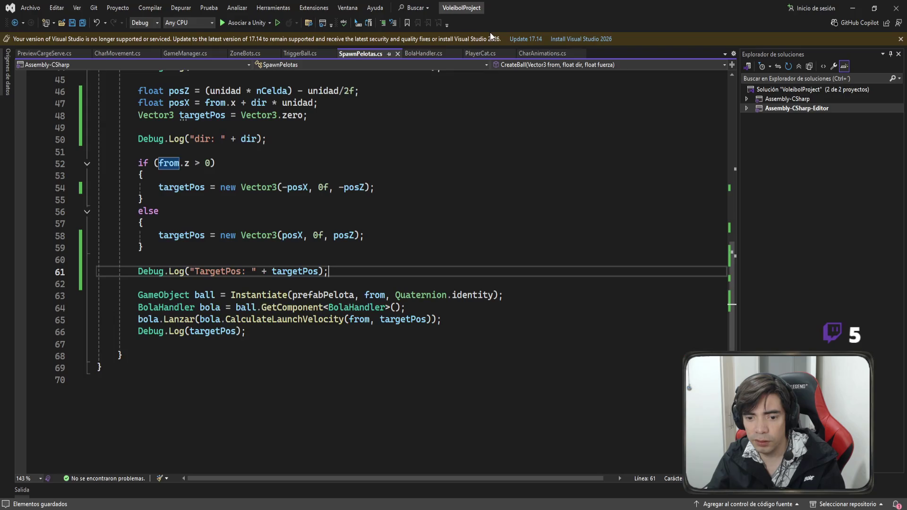
pyautogui.hotkey('alt', 'Tab')
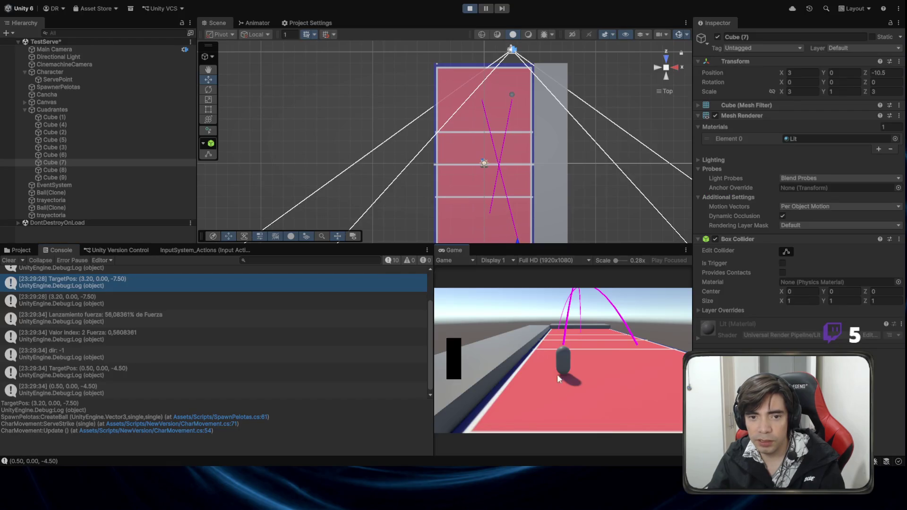
# Launch a new serve and read its dir: 0 and TargetPos (-2.50, 0.00, -1.50) logs
pyautogui.click(595, 322)
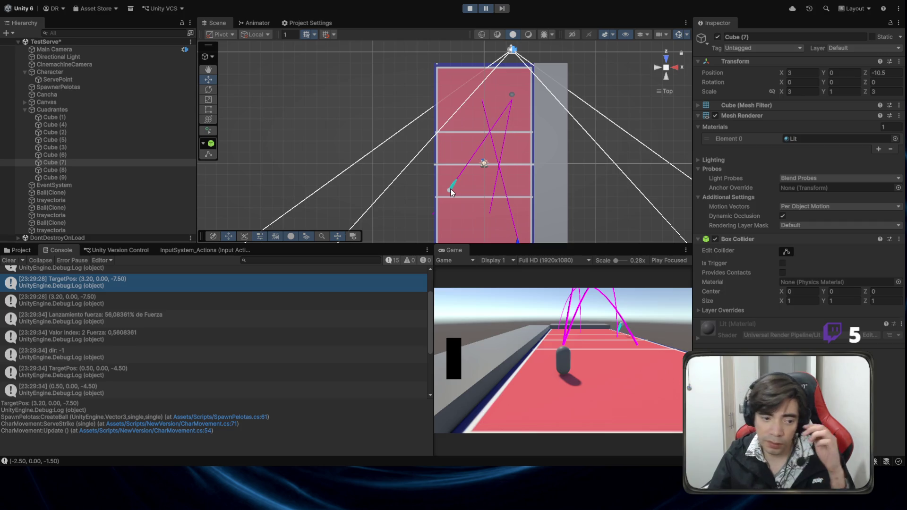
pyautogui.scroll(-3, 390, 326)
pyautogui.scroll(-2, 377, 333)
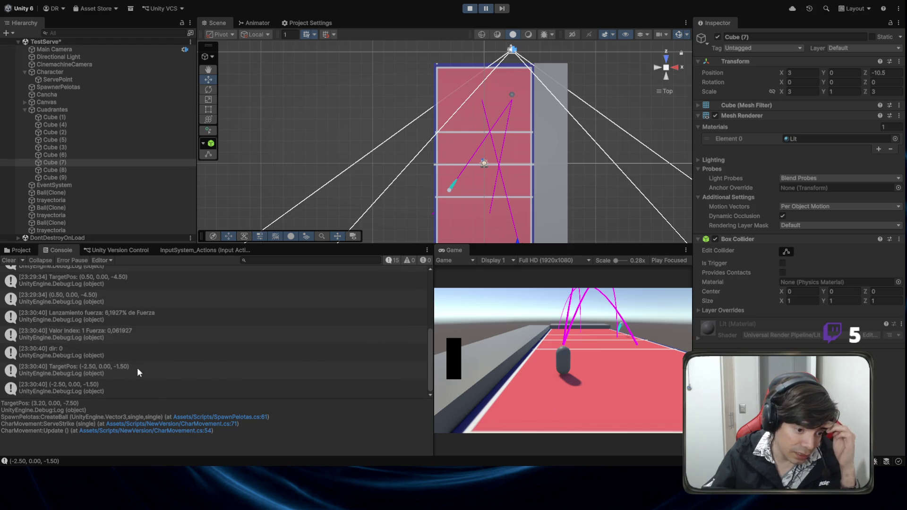
pyautogui.click(103, 349)
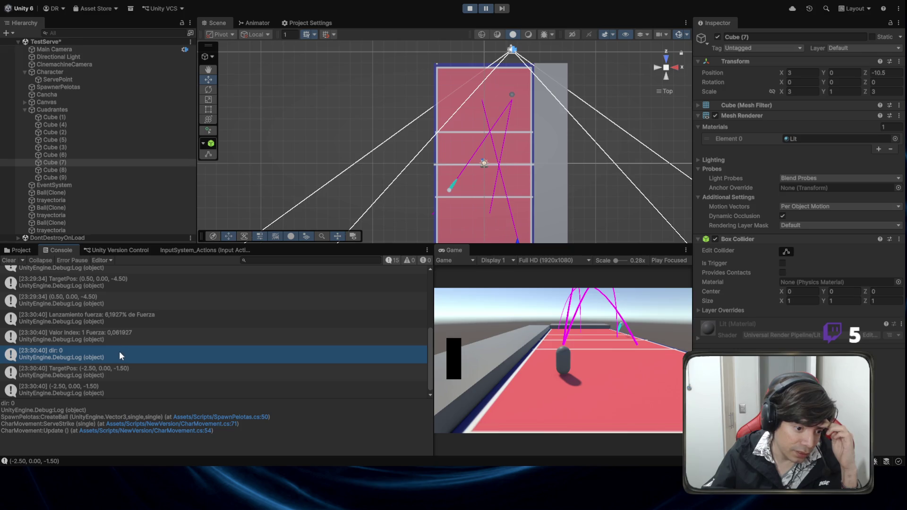
pyautogui.click(95, 373)
pyautogui.scroll(-1, 401, 228)
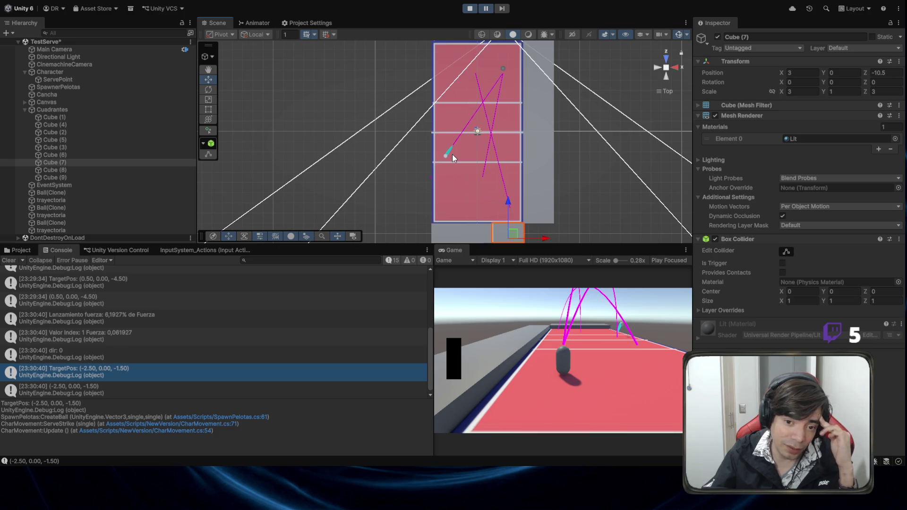
pyautogui.moveTo(499, 174); pyautogui.dragTo(483, 136)
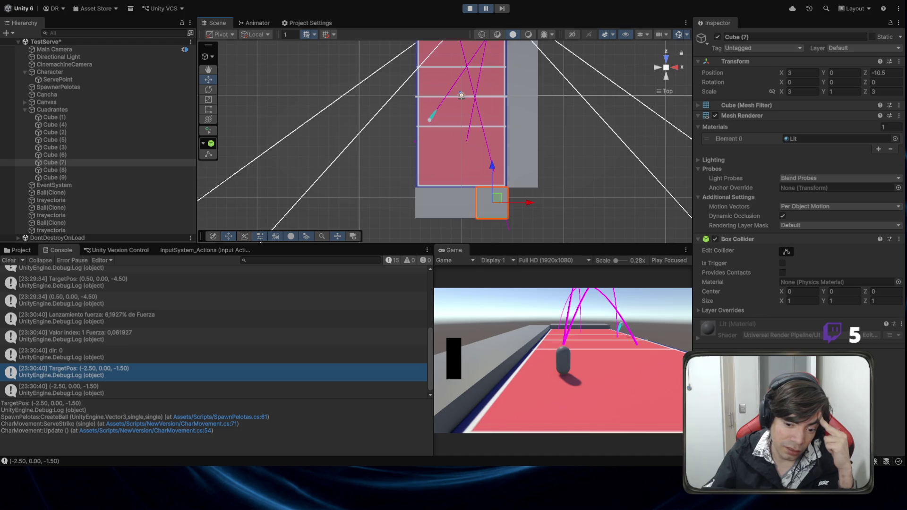
# Open the TargetPos logging line, then check Cube (7)'s X position and the Character object
pyautogui.click(231, 417)
pyautogui.scroll(1, 234, 257)
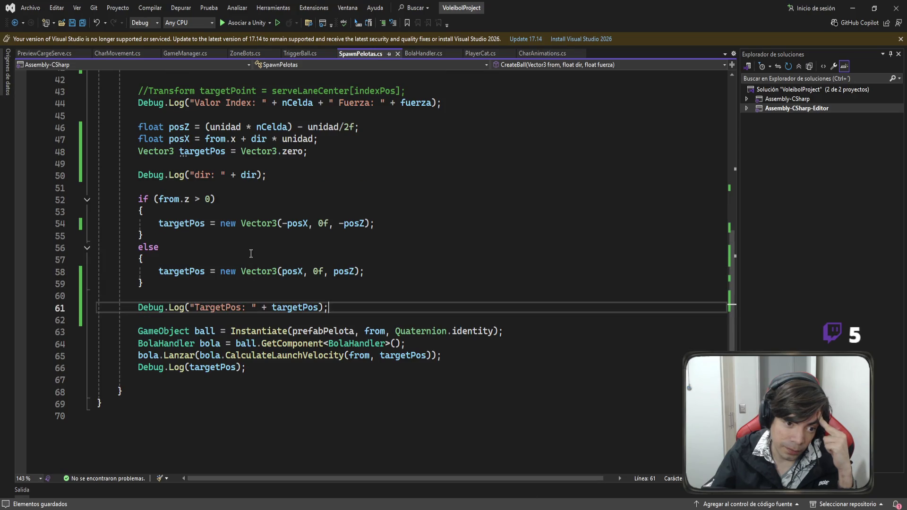
pyautogui.scroll(1, 228, 177)
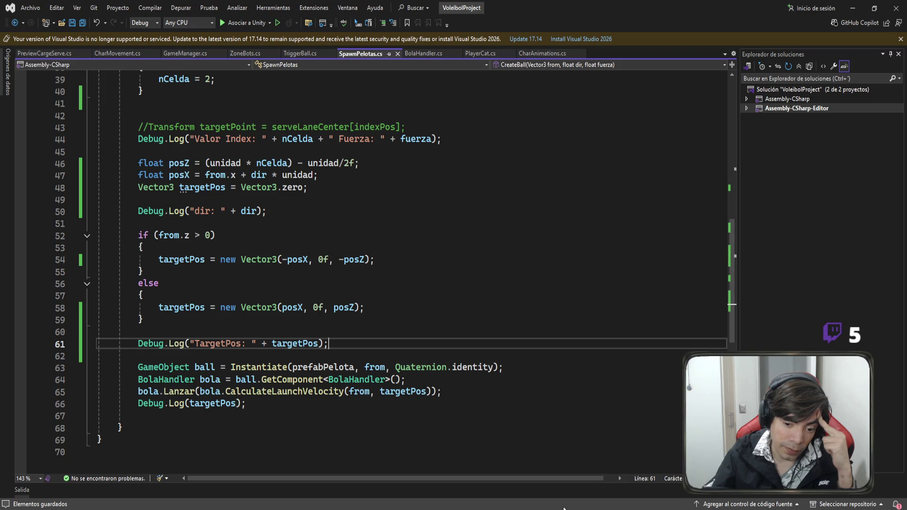
pyautogui.hotkey('alt', 'Tab')
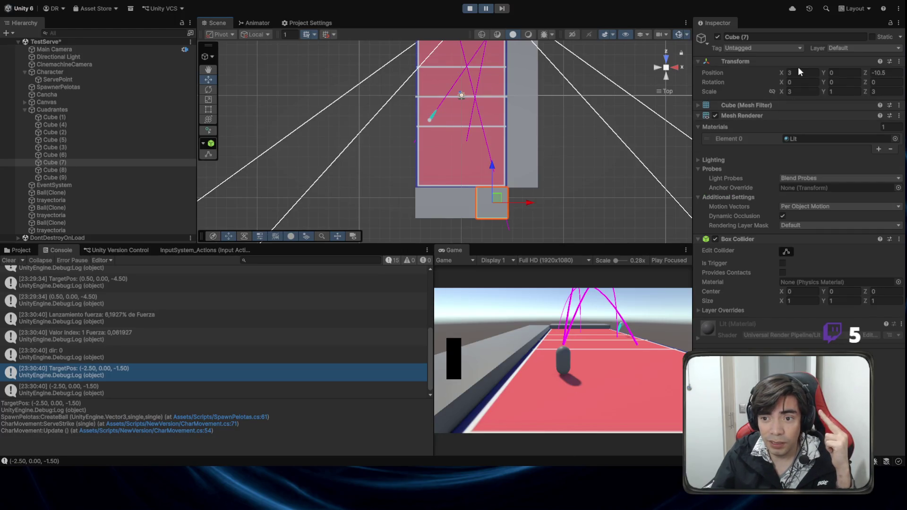
pyautogui.click(800, 72)
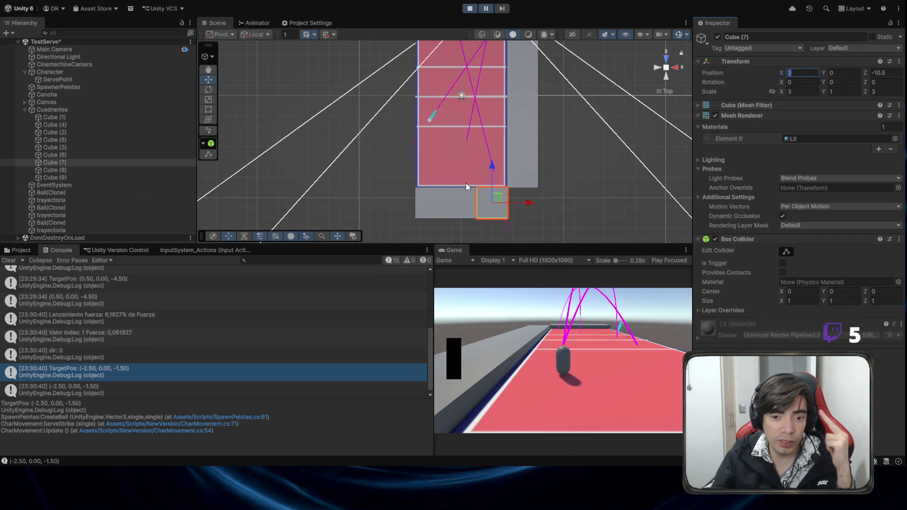
pyautogui.moveTo(465, 183)
pyautogui.mouseDown()
pyautogui.moveTo(501, 149)
pyautogui.moveTo(505, 102)
pyautogui.mouseUp()
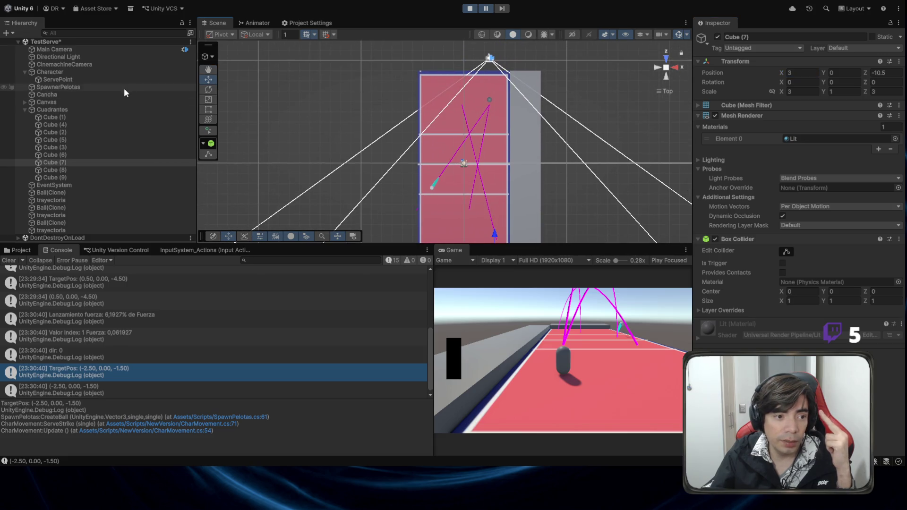
pyautogui.click(115, 72)
pyautogui.click(803, 74)
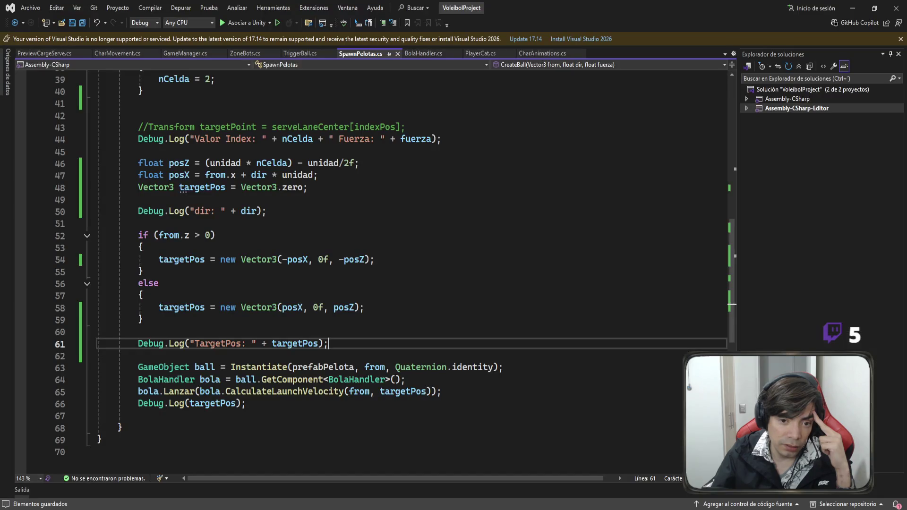
pyautogui.doubleClick(285, 259)
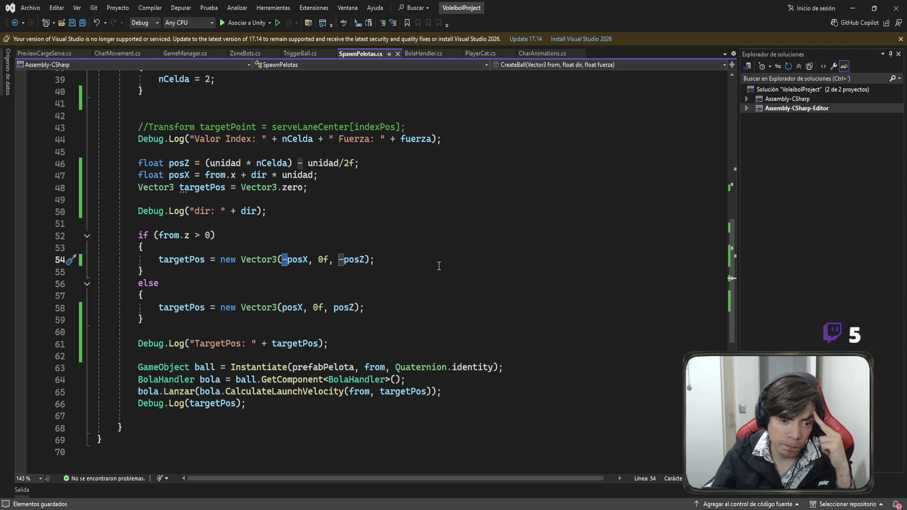
pyautogui.scroll(2, 439, 266)
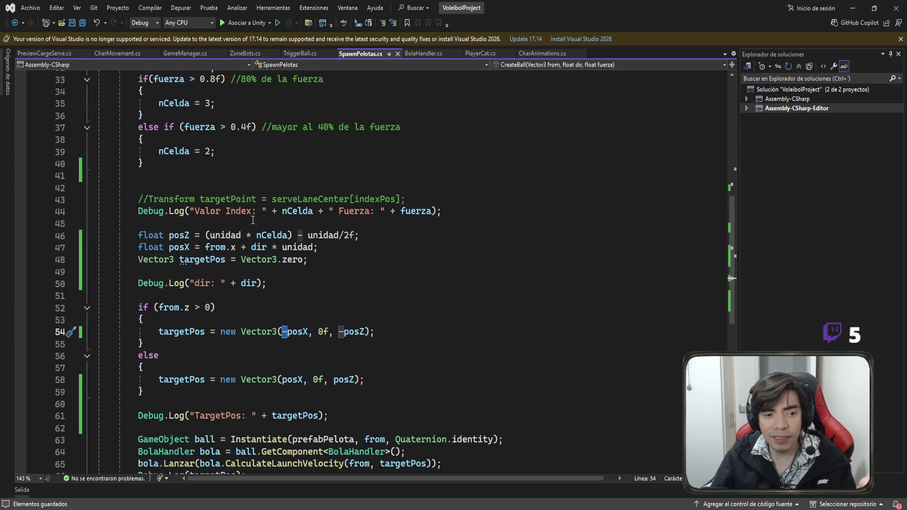
pyautogui.click(245, 247)
pyautogui.doubleClick(244, 247)
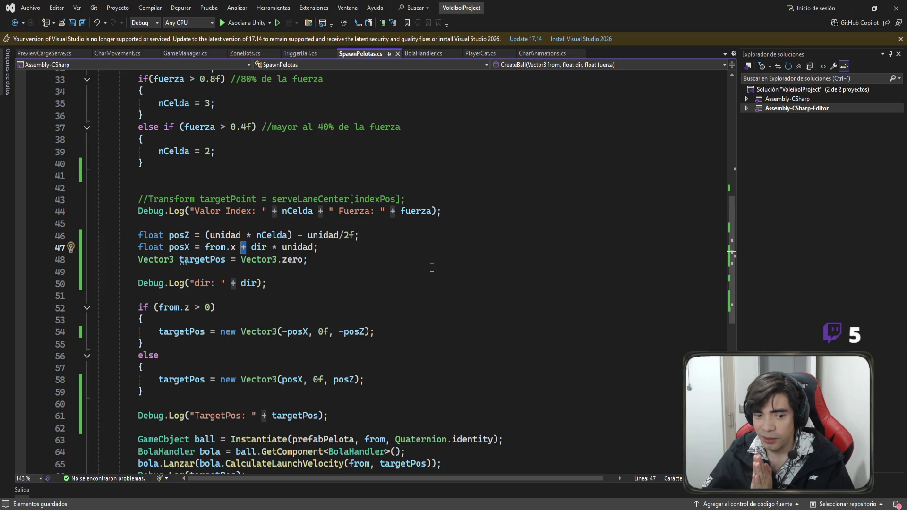
pyautogui.click(286, 332)
pyautogui.moveTo(287, 332); pyautogui.dragTo(283, 332)
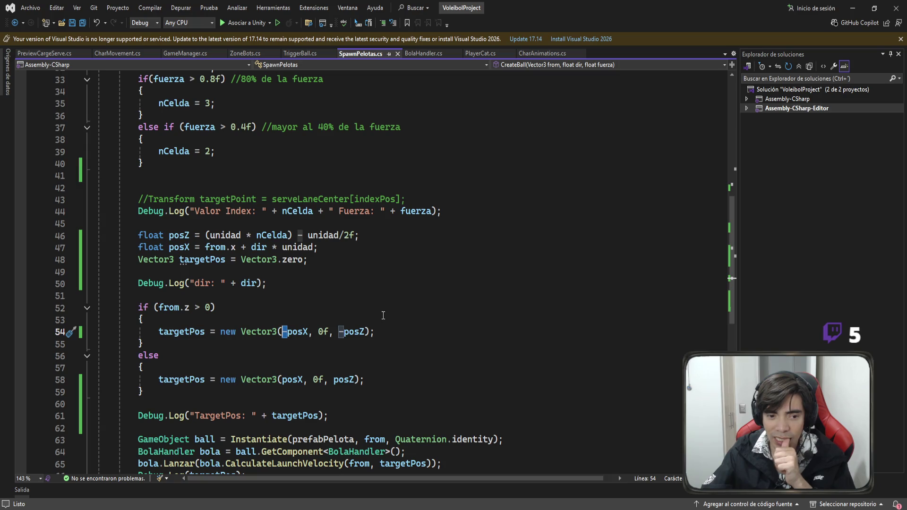
# Back in Unity, read the [23:29:34] dir: -1 log and pan over the court's serve arcs
pyautogui.hotkey('alt', 'Tab')
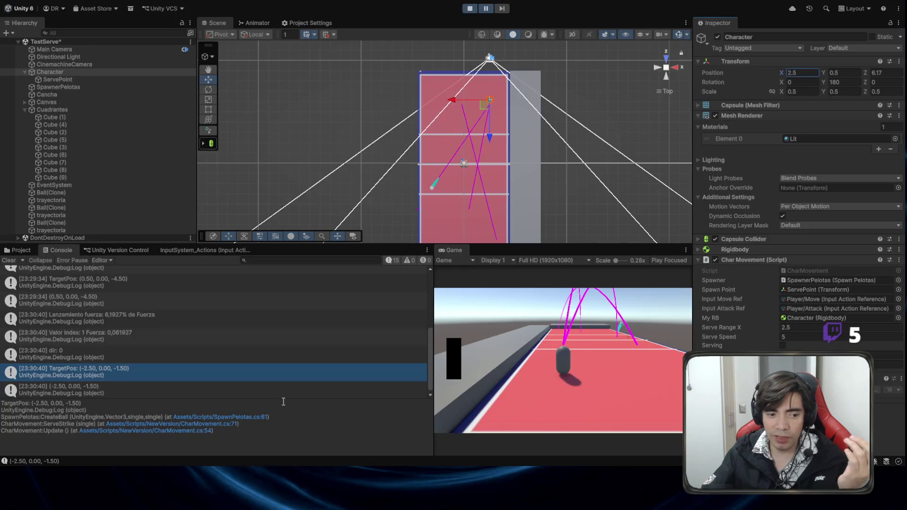
pyautogui.click(197, 316)
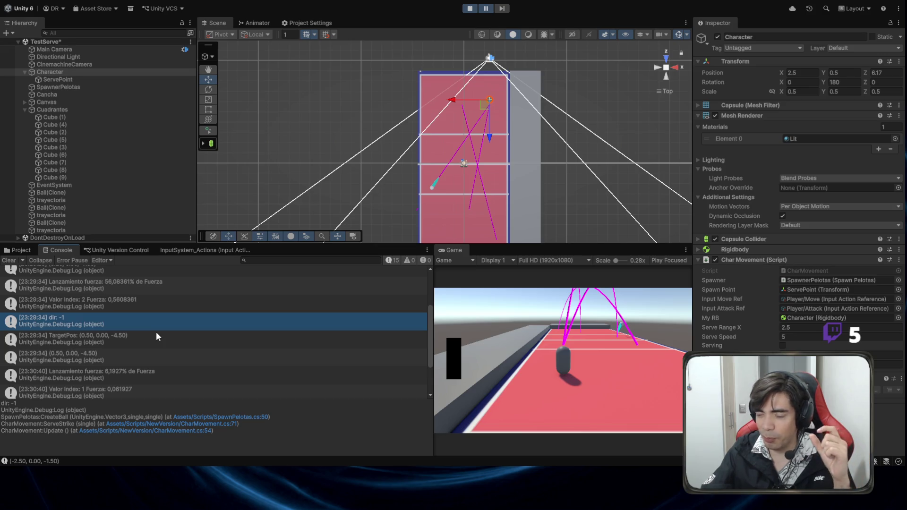
pyautogui.scroll(-2, 181, 340)
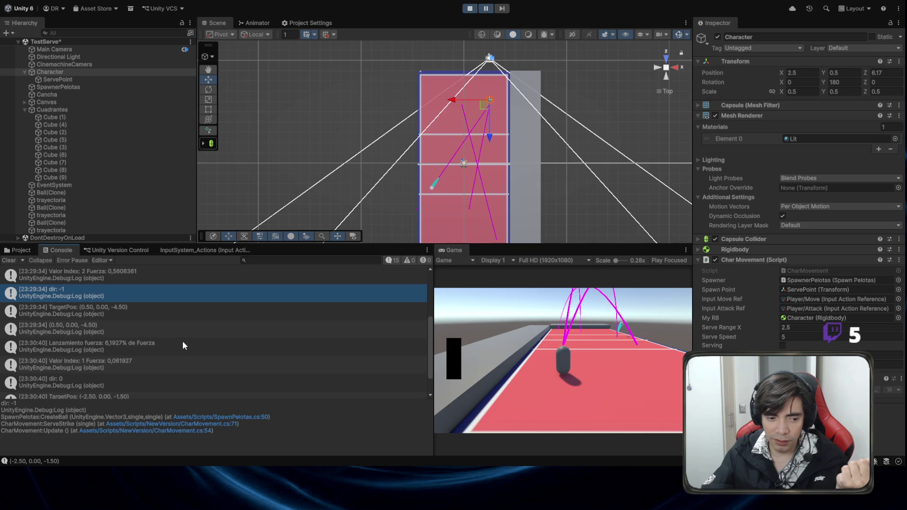
pyautogui.scroll(-2, 183, 345)
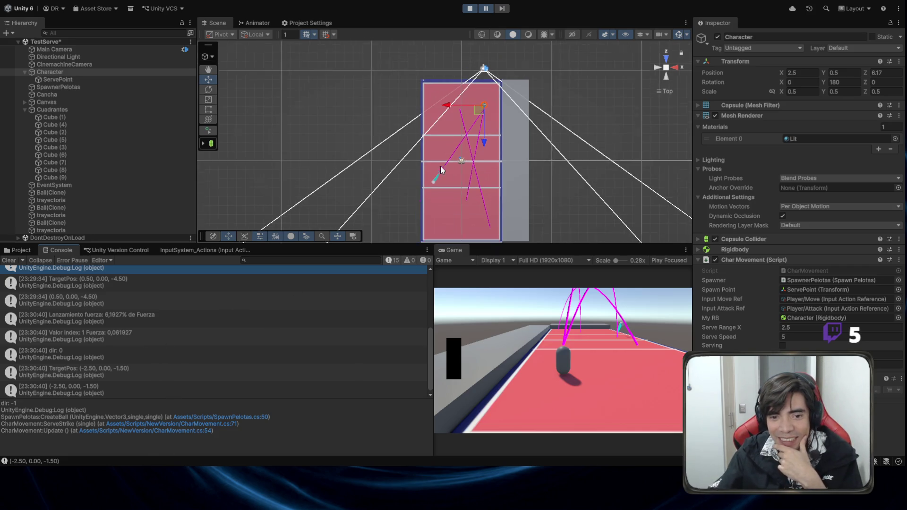
pyautogui.scroll(2, 500, 180)
pyautogui.moveTo(499, 180)
pyautogui.mouseDown()
pyautogui.moveTo(495, 155)
pyautogui.moveTo(481, 154)
pyautogui.mouseUp()
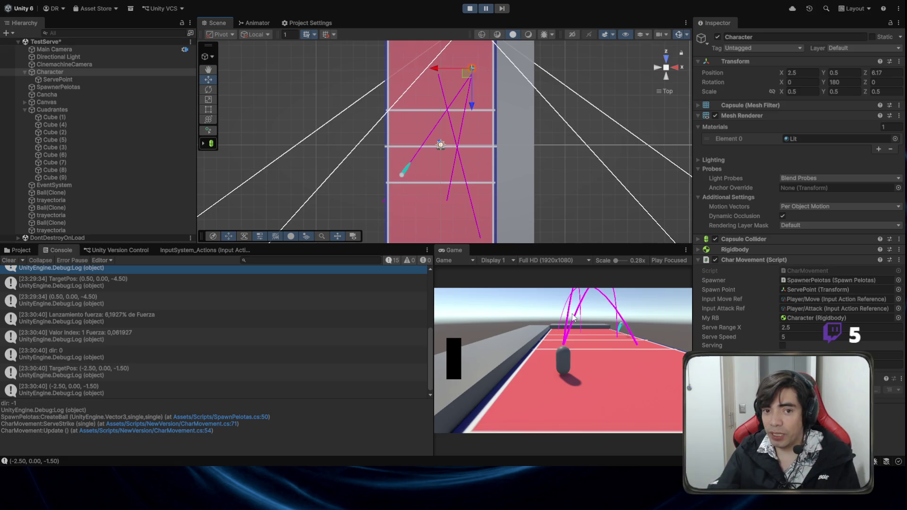
# Move the character left to X 0.6 in Play mode, then return to SpawnPelotas.cs in Visual Studio
pyautogui.press('a')
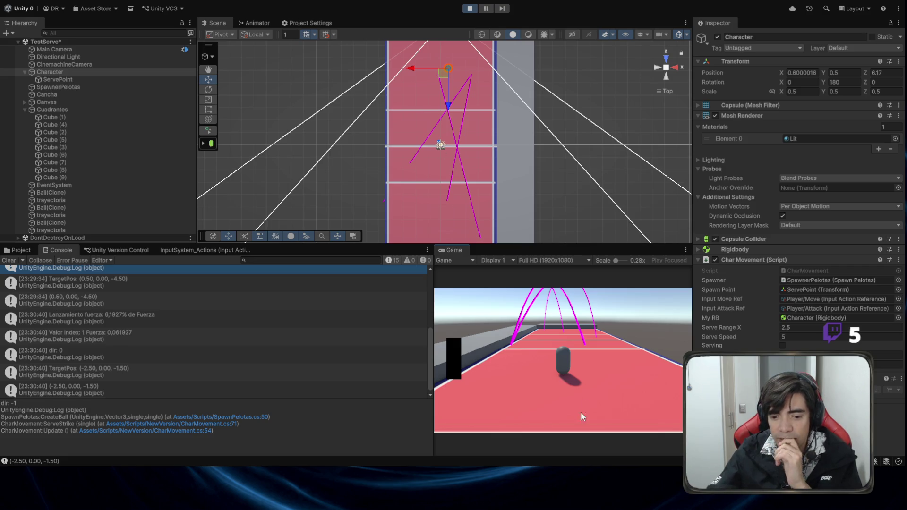
pyautogui.hotkey('alt', 'Tab')
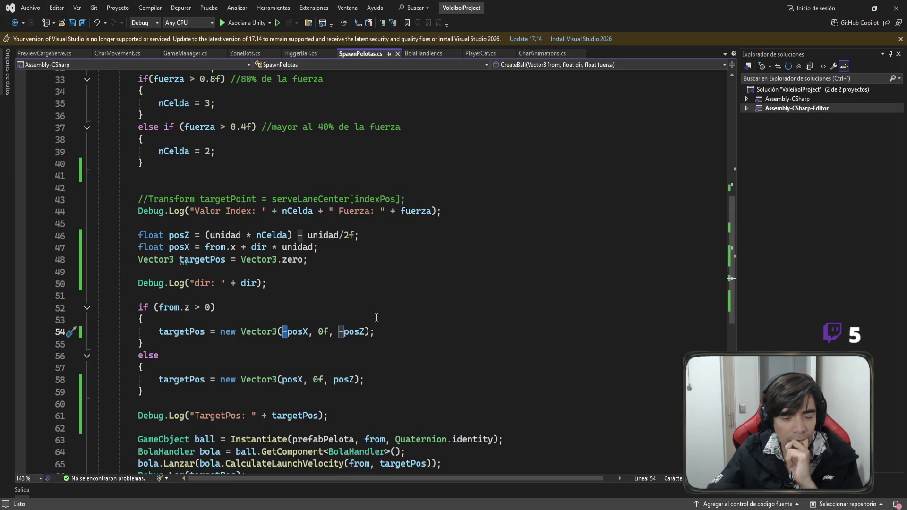
# Review the posX calculation on line 47 and select its from.x + dir * unidad expression
pyautogui.click(232, 247)
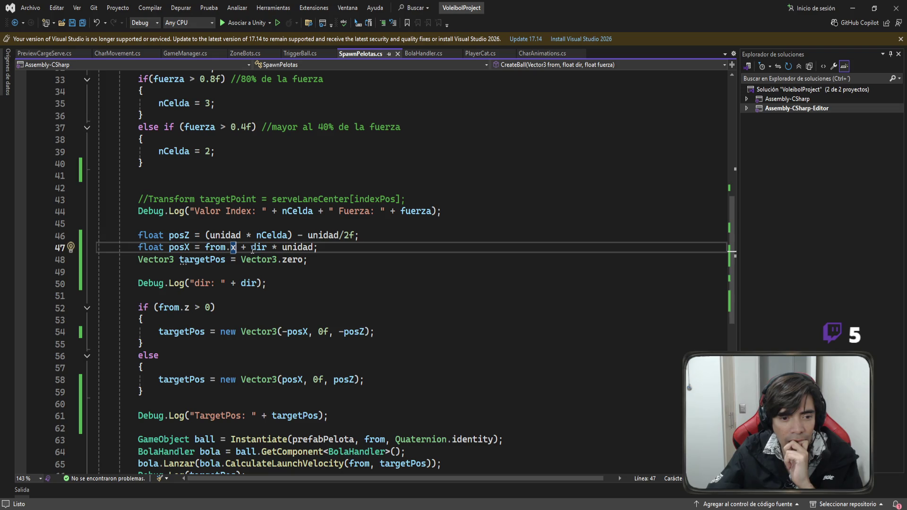
pyautogui.click(252, 248)
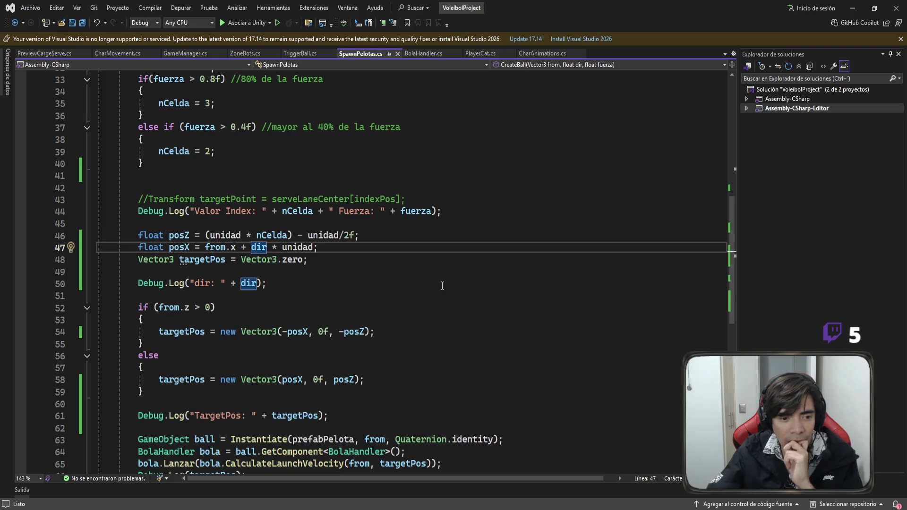
pyautogui.click(194, 333)
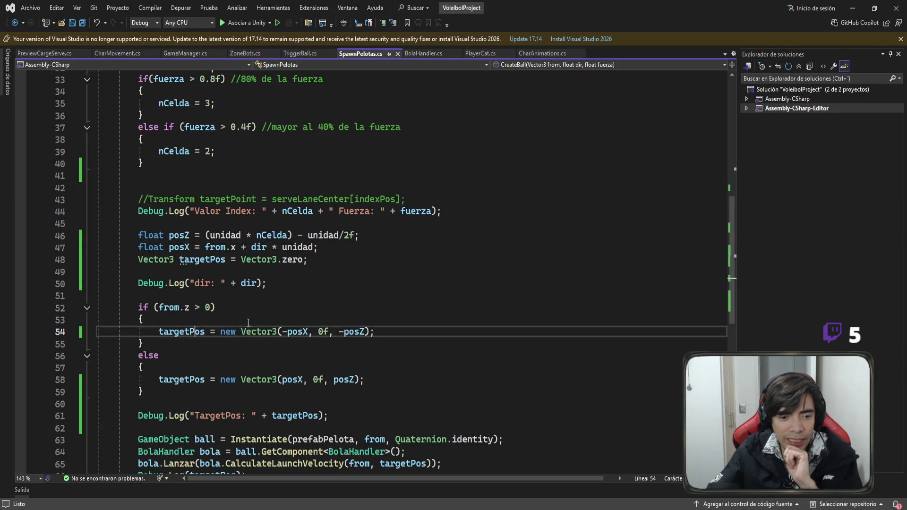
pyautogui.click(256, 320)
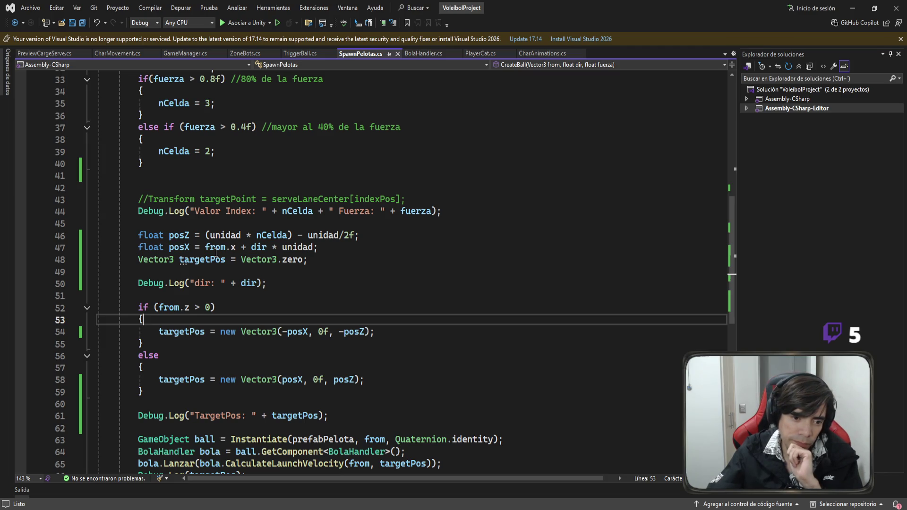
pyautogui.doubleClick(258, 247)
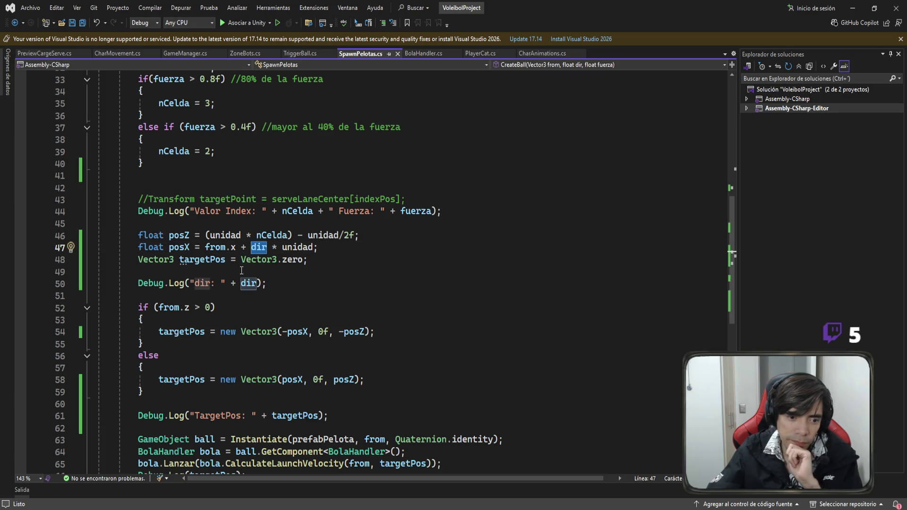
pyautogui.doubleClick(220, 247)
pyautogui.moveTo(228, 253); pyautogui.dragTo(236, 248)
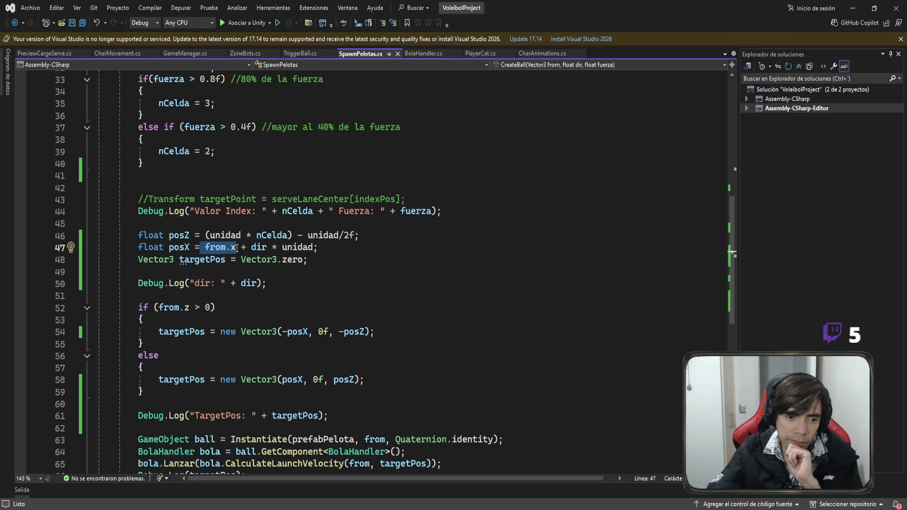
pyautogui.click(283, 250)
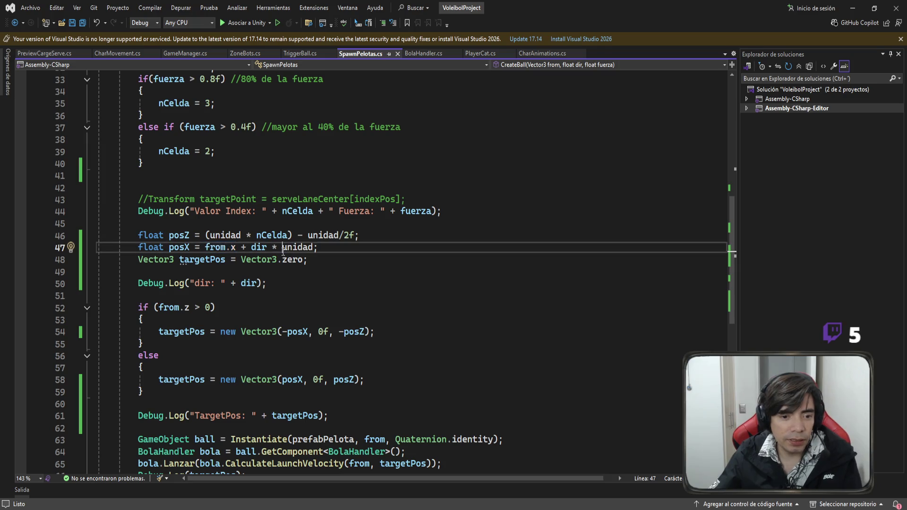
pyautogui.moveTo(283, 250); pyautogui.dragTo(205, 249)
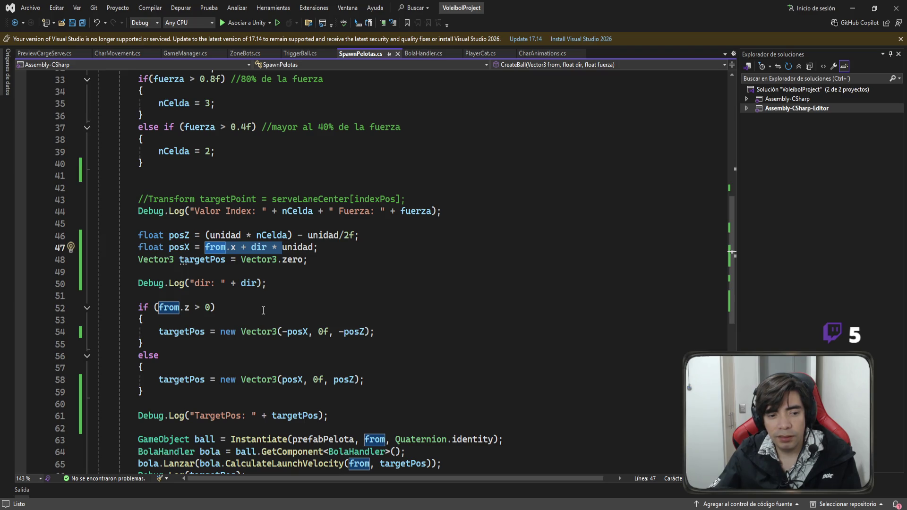
pyautogui.click(264, 320)
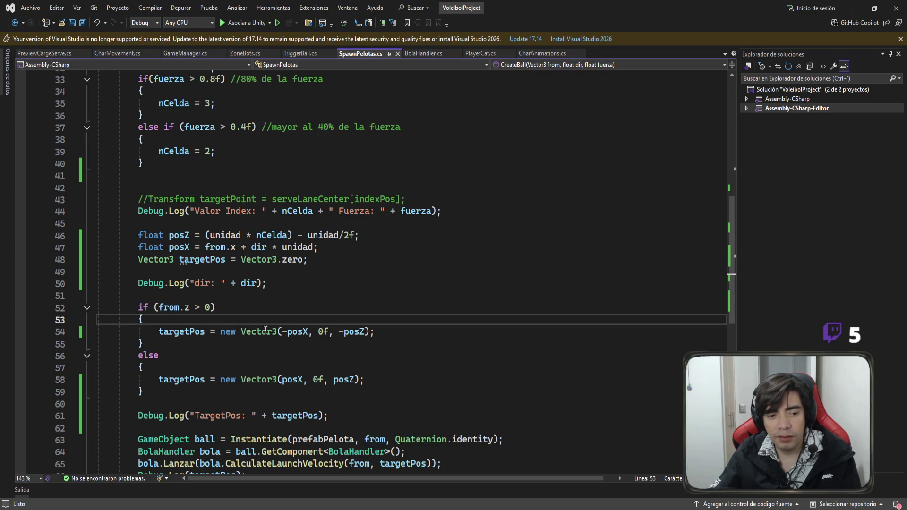
pyautogui.moveTo(312, 247); pyautogui.dragTo(206, 247)
# Set posX to 0f on line 47 and add posX = from.x + dir * unidad in the from.z > 0 branch
pyautogui.press('BackSpace')
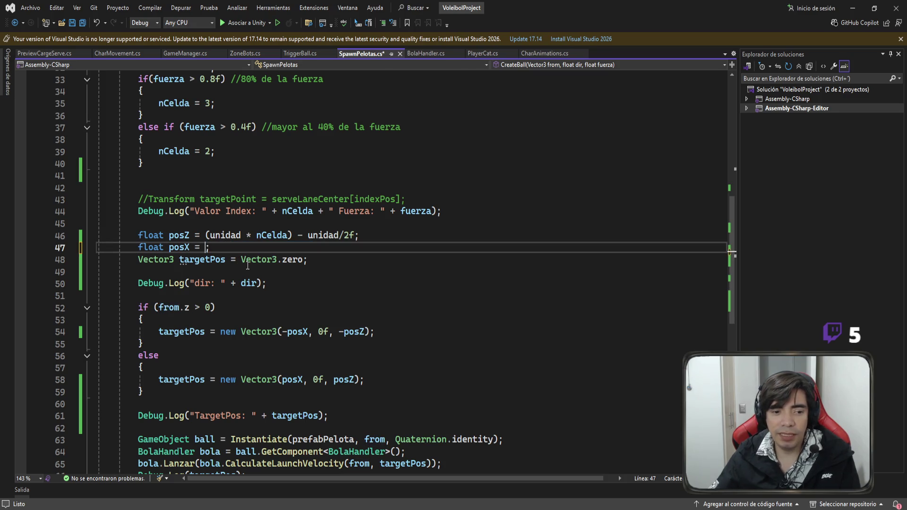
pyautogui.write('0f')
pyautogui.click(262, 298)
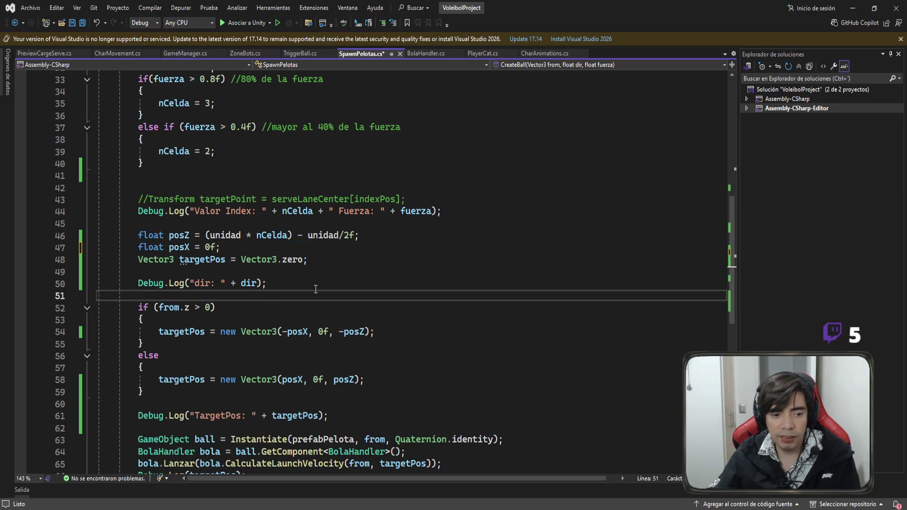
pyautogui.click(266, 323)
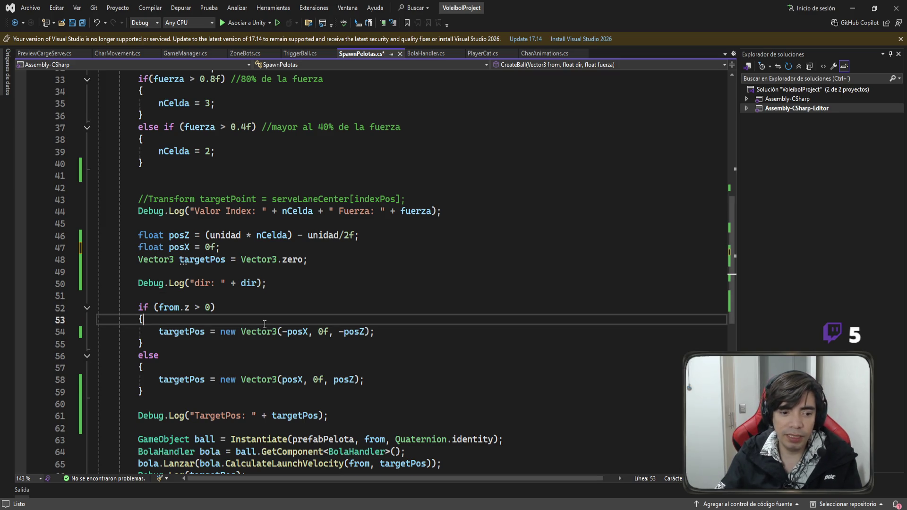
pyautogui.press('Return')
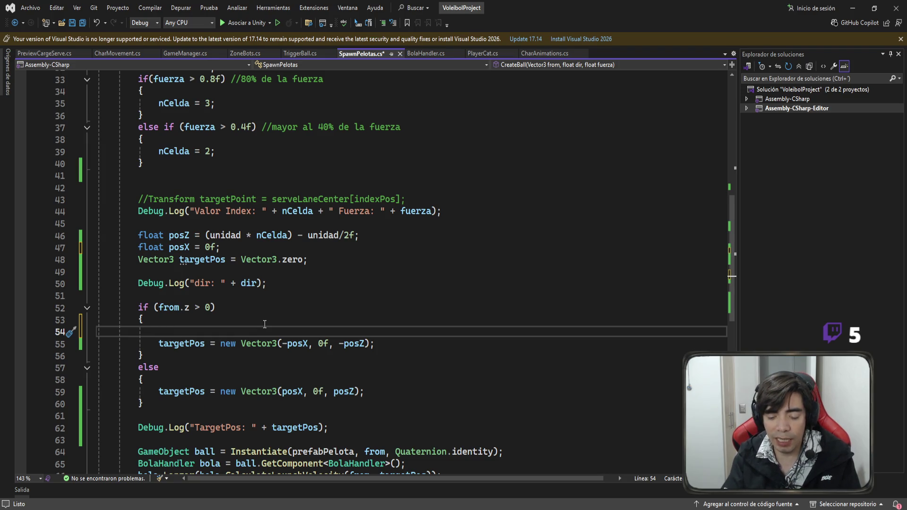
pyautogui.write('p')
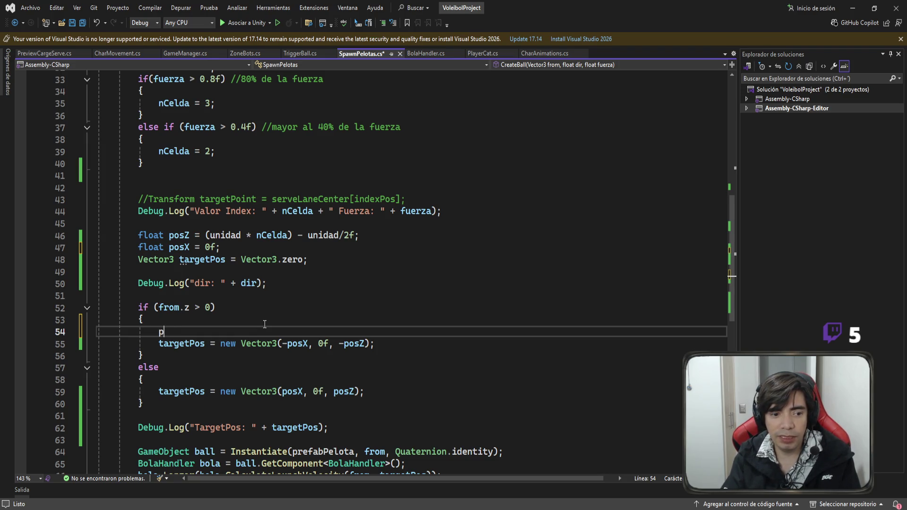
pyautogui.write('osX = from.x + dir * unidad')
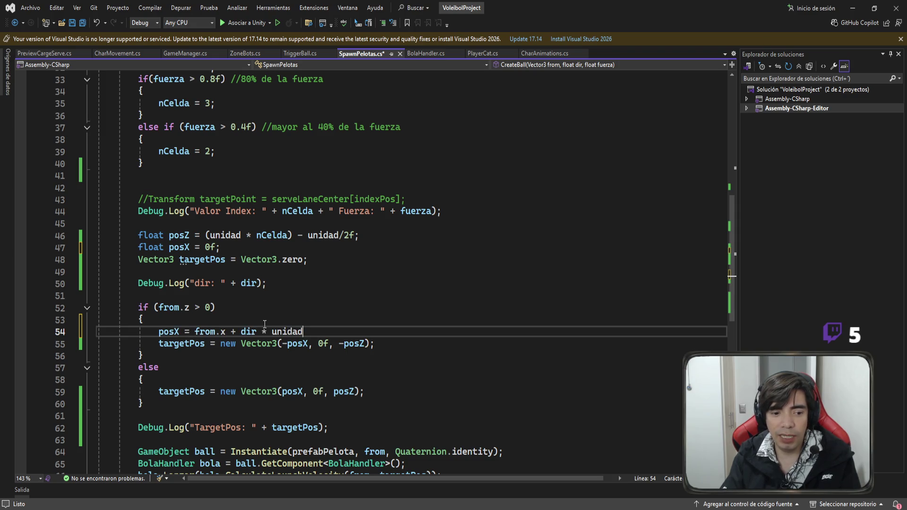
# Change the new line to posX = from.x - dir * unidad; with a closing semicolon
pyautogui.scroll(-1, 281, 307)
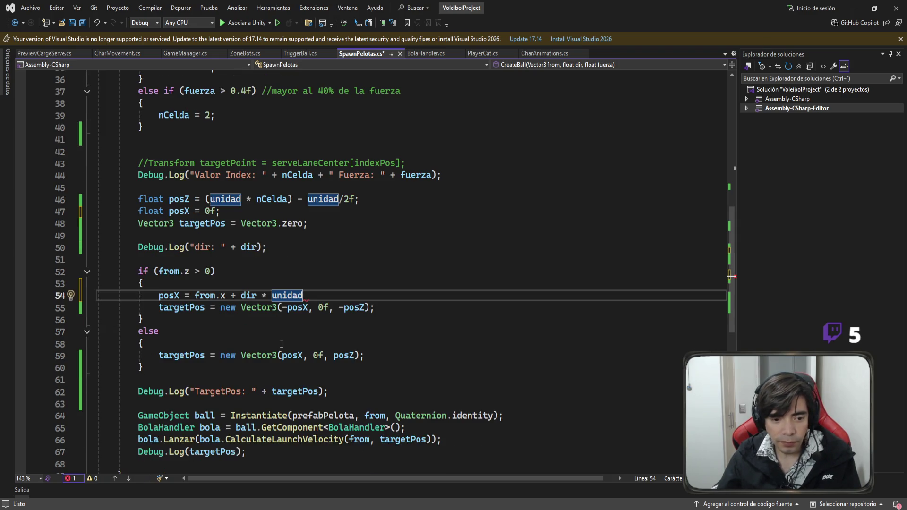
pyautogui.click(241, 296)
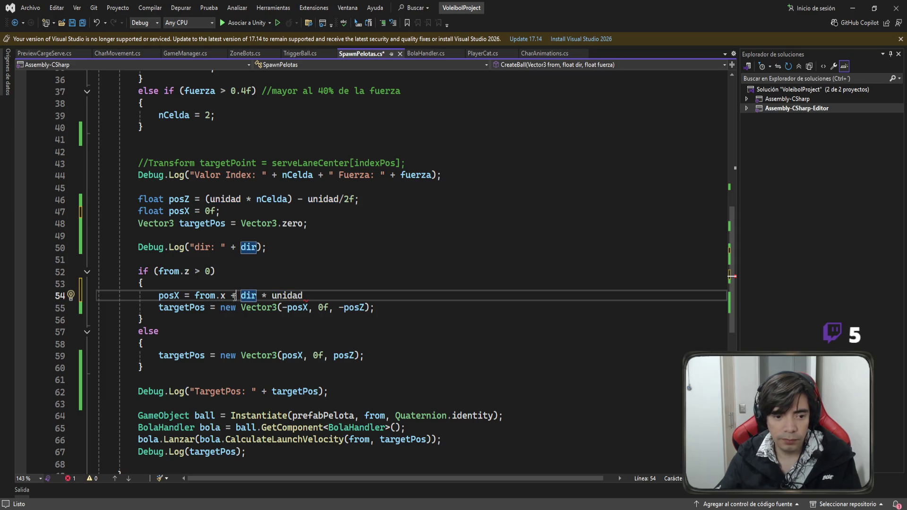
pyautogui.press('BackSpace')
pyautogui.press('BackSpace')
pyautogui.write('-')
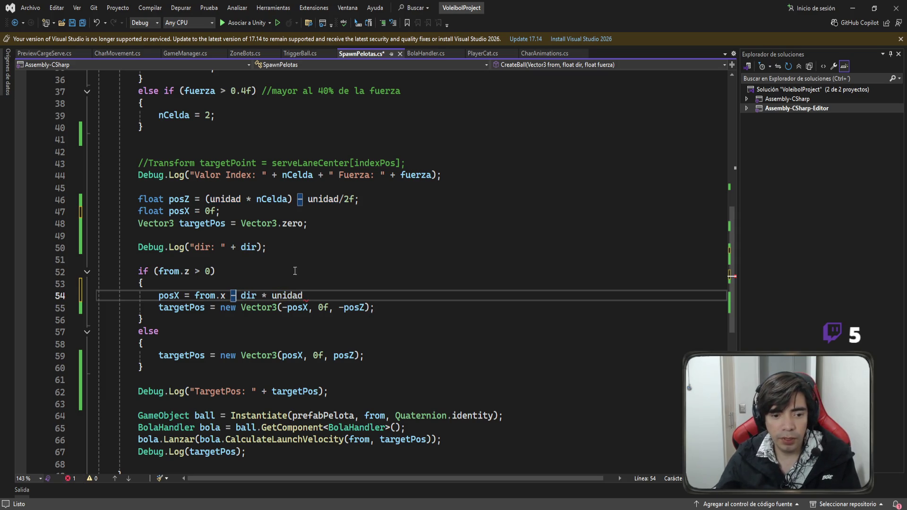
pyautogui.click(312, 293)
pyautogui.write(';')
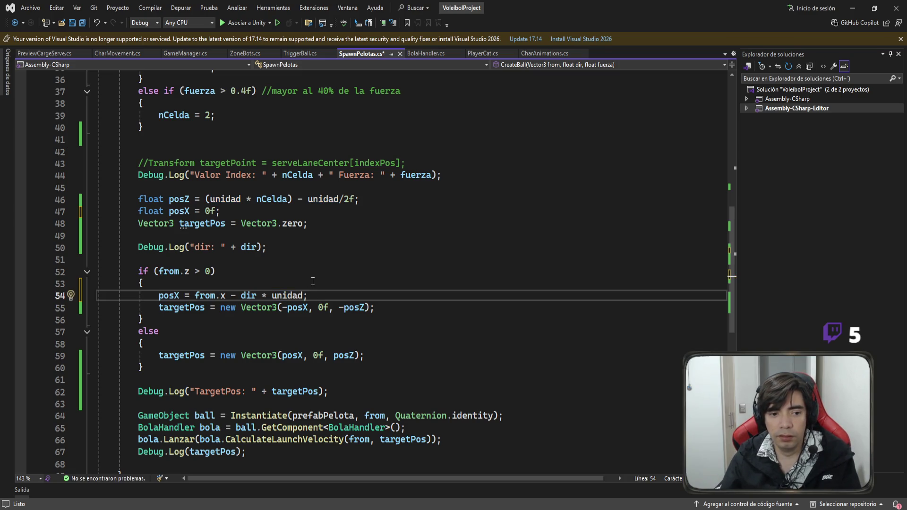
# Initialise posX with from.x instead of 0f and save SpawnPelotas.cs
pyautogui.moveTo(226, 294); pyautogui.dragTo(193, 295)
pyautogui.hotkey('ctrl', 'c')
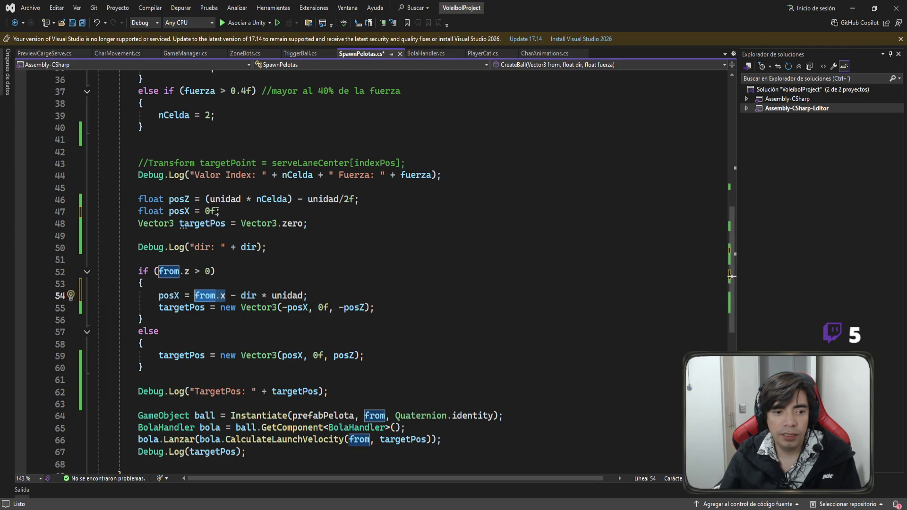
pyautogui.moveTo(216, 211); pyautogui.dragTo(206, 211)
pyautogui.hotkey('ctrl', 'v')
pyautogui.click(378, 233)
pyautogui.hotkey('ctrl', 's')
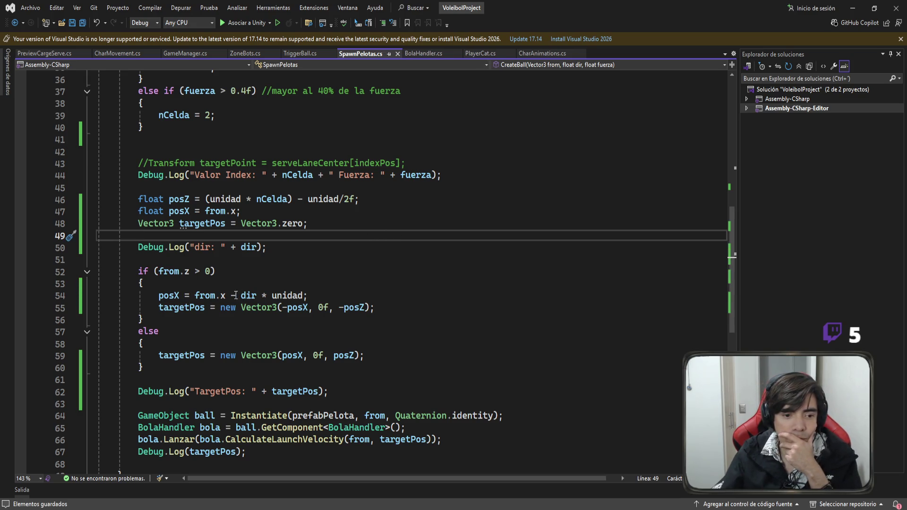
# Rewrite line 54 as posX -= dir * unidad
pyautogui.moveTo(195, 295); pyautogui.dragTo(230, 295)
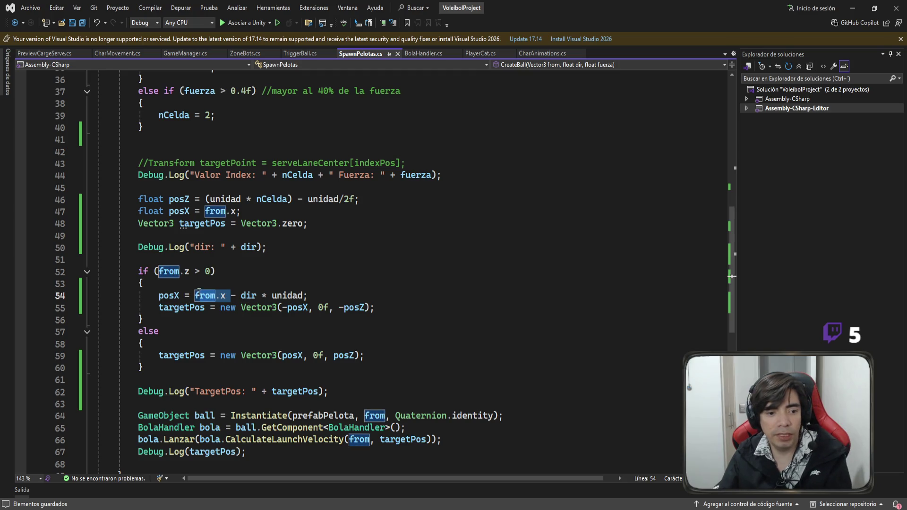
pyautogui.press('Delete')
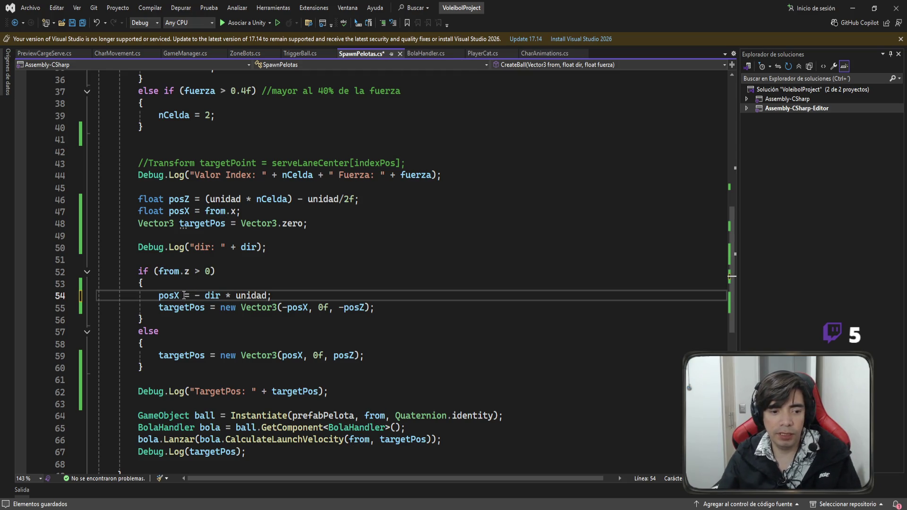
pyautogui.click(184, 295)
pyautogui.write('-')
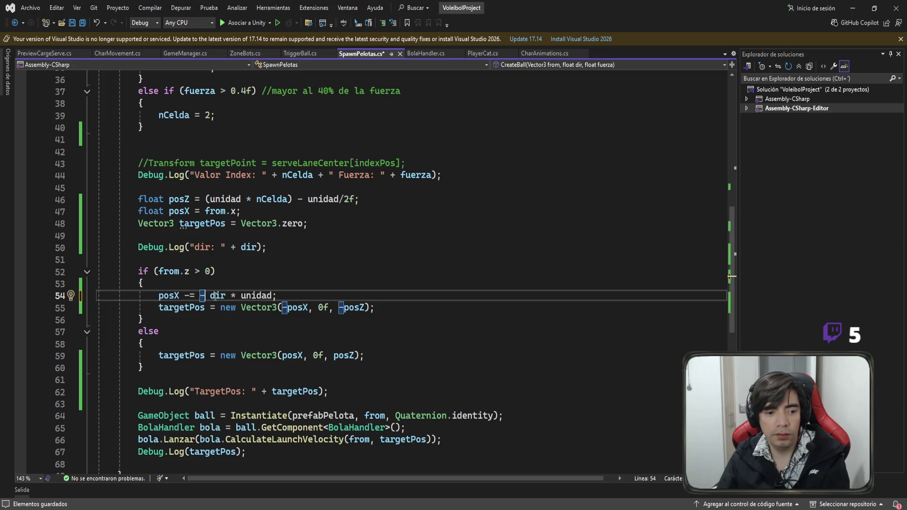
pyautogui.click(210, 295)
pyautogui.press('BackSpace')
pyautogui.press('BackSpace')
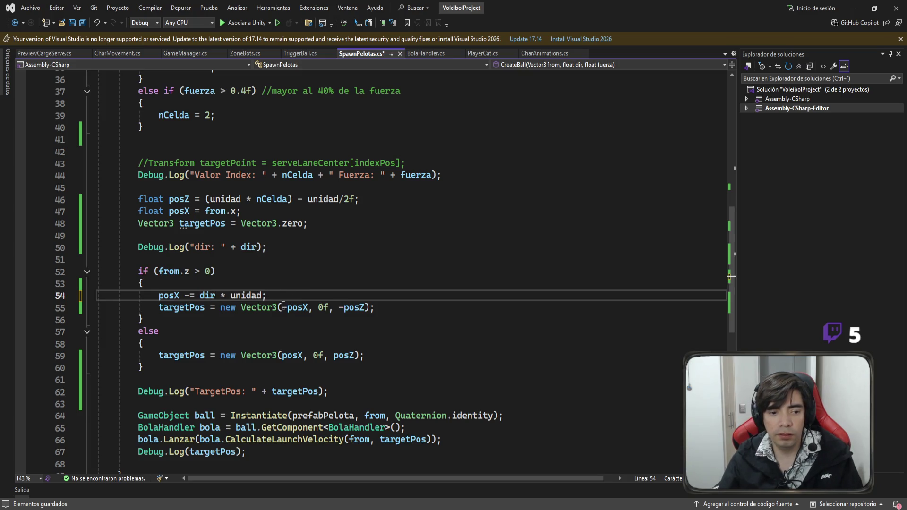
# Add posX += dir * unidad inside the else branch on line 59
pyautogui.click(190, 347)
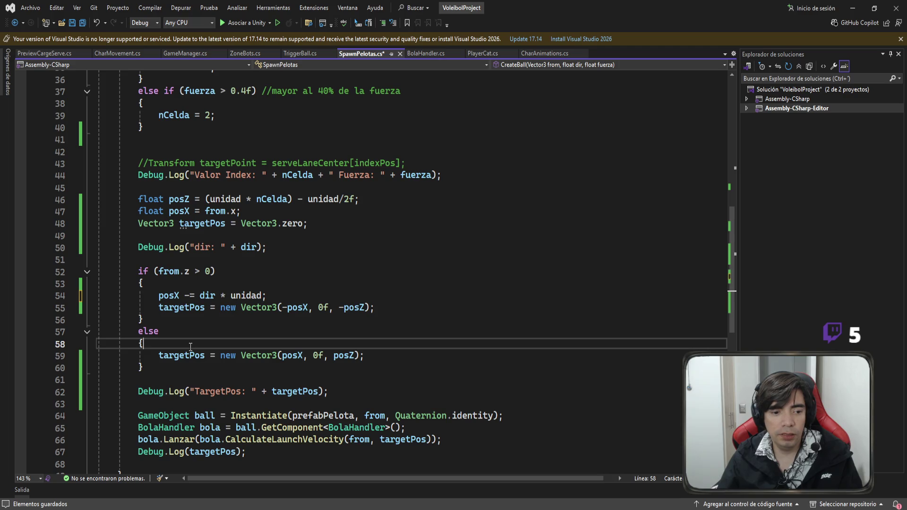
pyautogui.press('Return')
pyautogui.write('posX -= dir * unidad;')
pyautogui.click(188, 356)
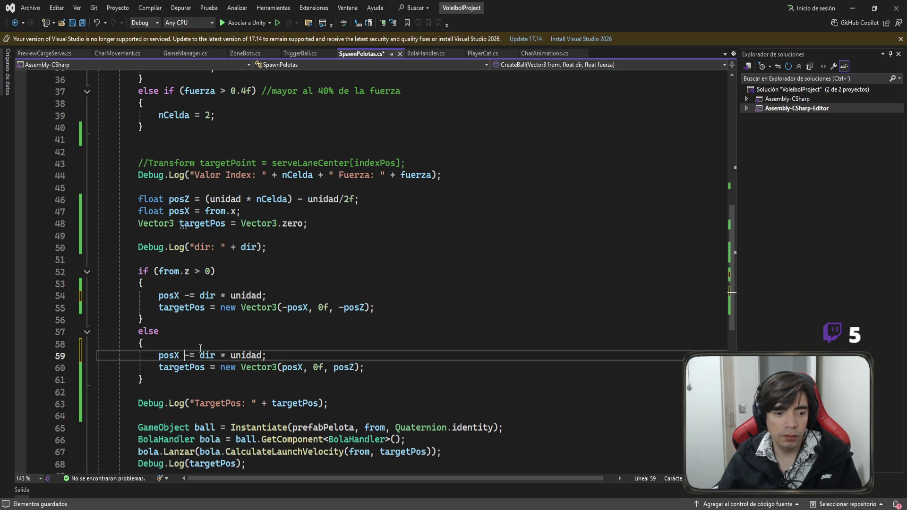
pyautogui.press('BackSpace')
pyautogui.write('+')
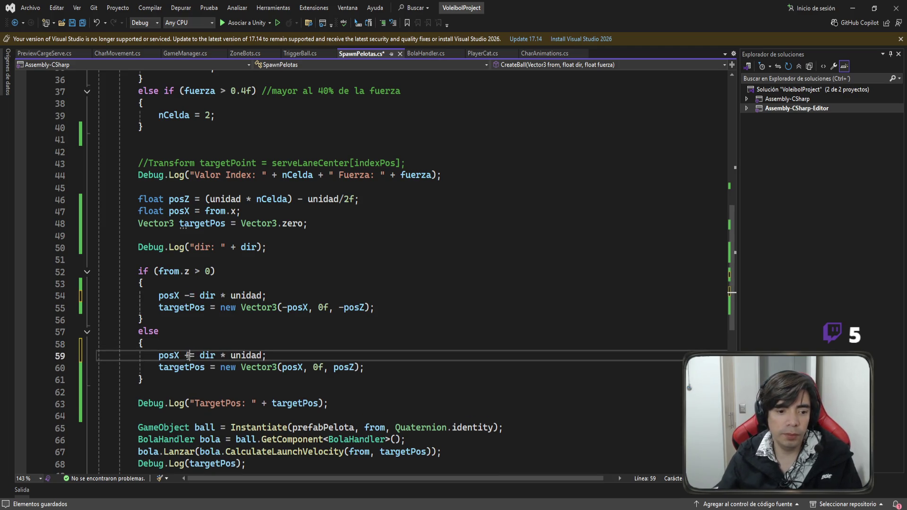
# Use posX instead of -posX in line 55's target position and save the script
pyautogui.click(316, 333)
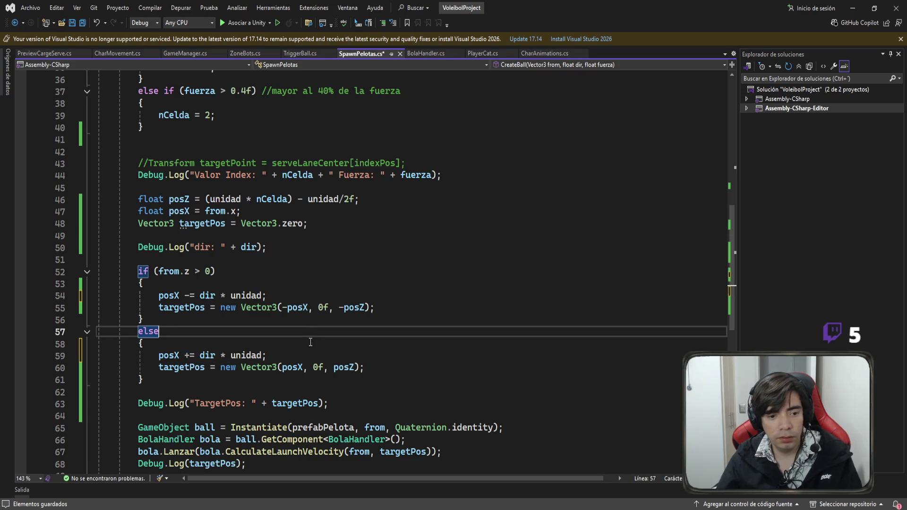
pyautogui.click(287, 308)
pyautogui.press('BackSpace')
pyautogui.click(316, 358)
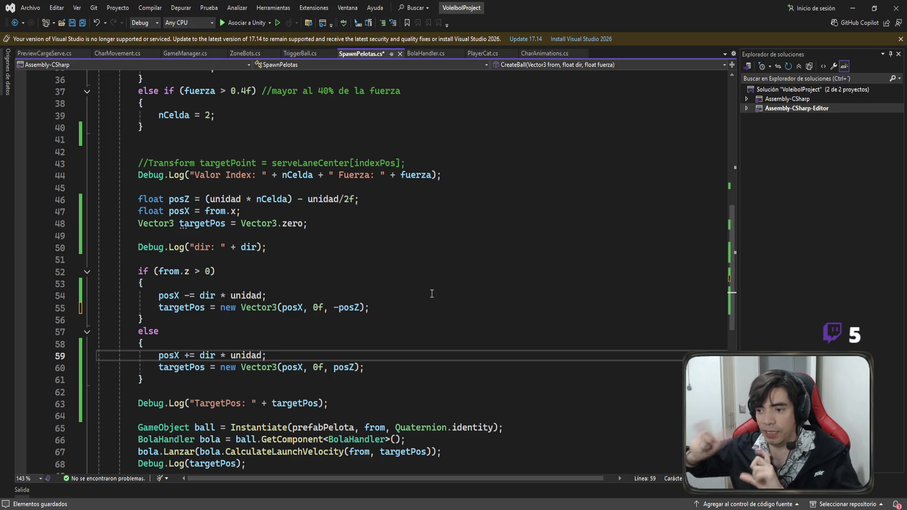
pyautogui.scroll(1, 432, 291)
pyautogui.click(408, 295)
pyautogui.hotkey('ctrl', 's')
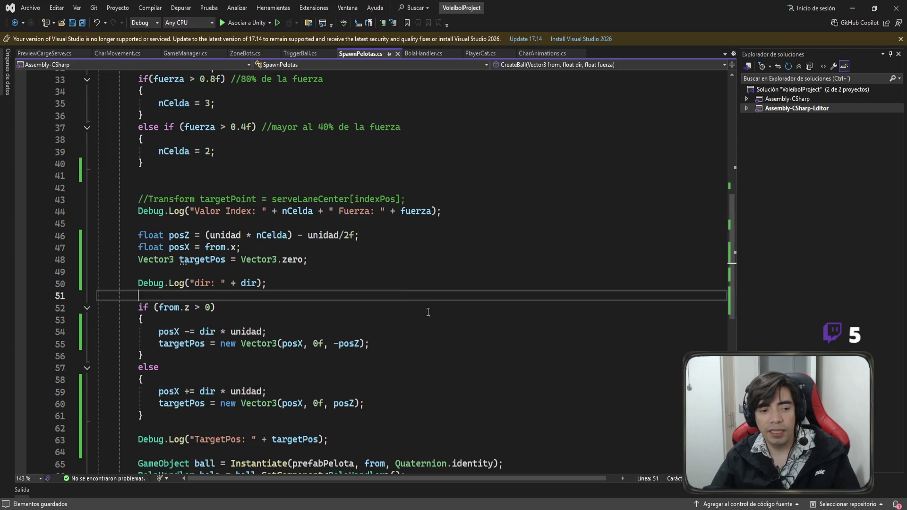
pyautogui.click(853, 14)
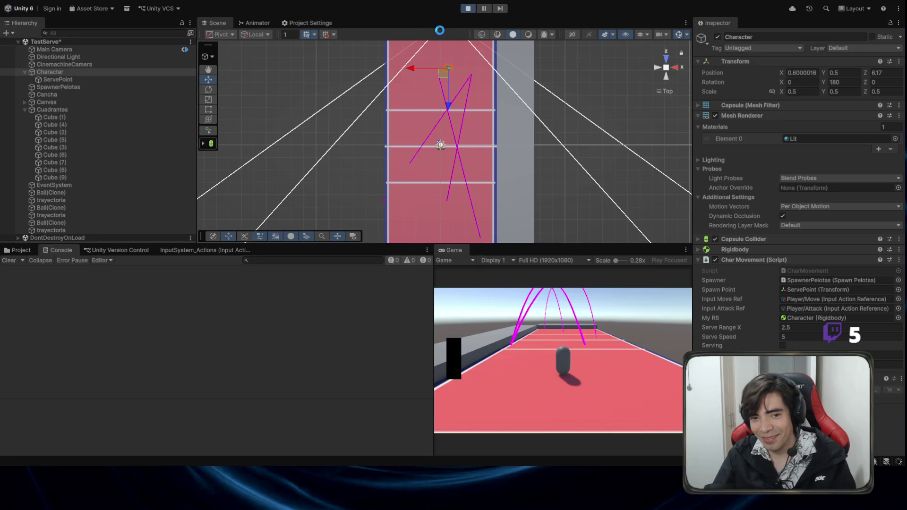
# Restart Play mode and fire serves from the centre and from a left-shifted position
pyautogui.click(468, 9)
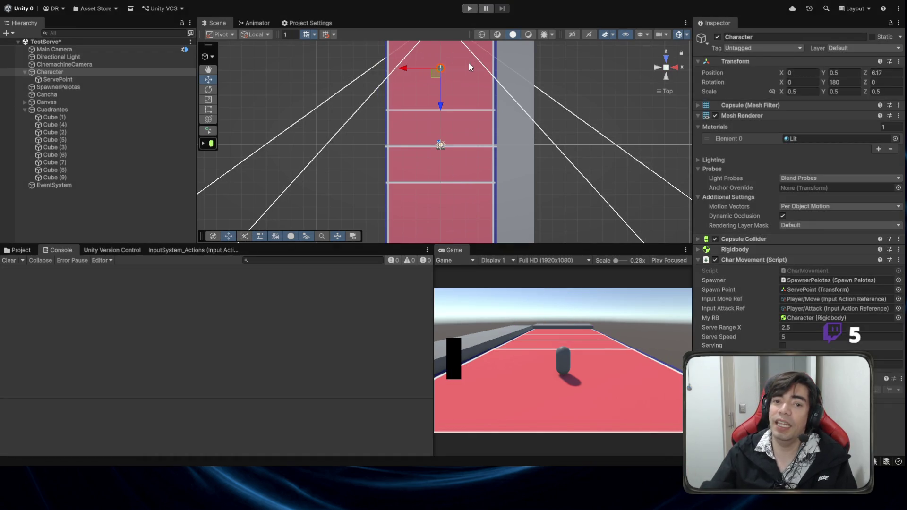
pyautogui.click(470, 8)
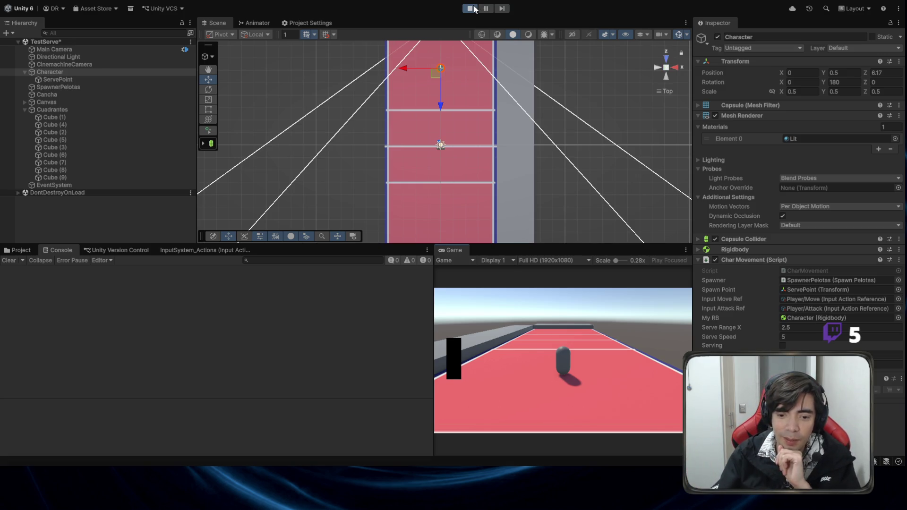
pyautogui.press('space')
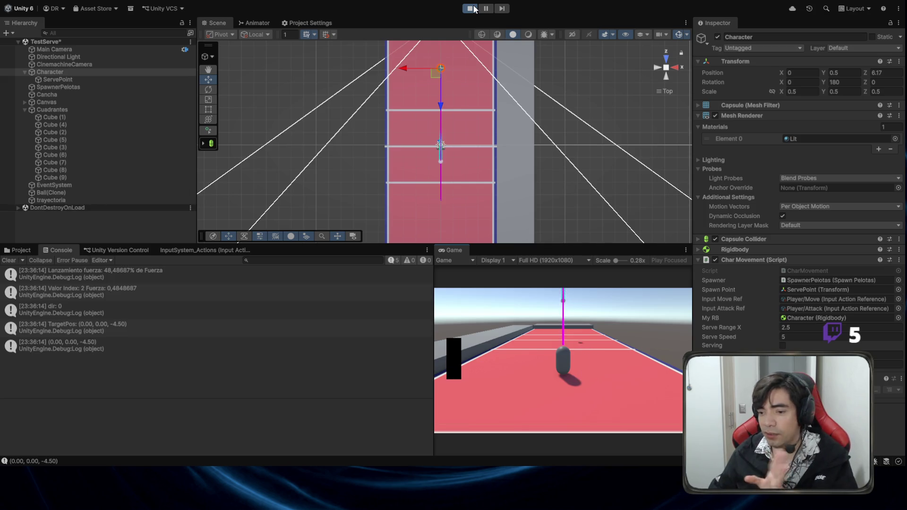
pyautogui.press('space')
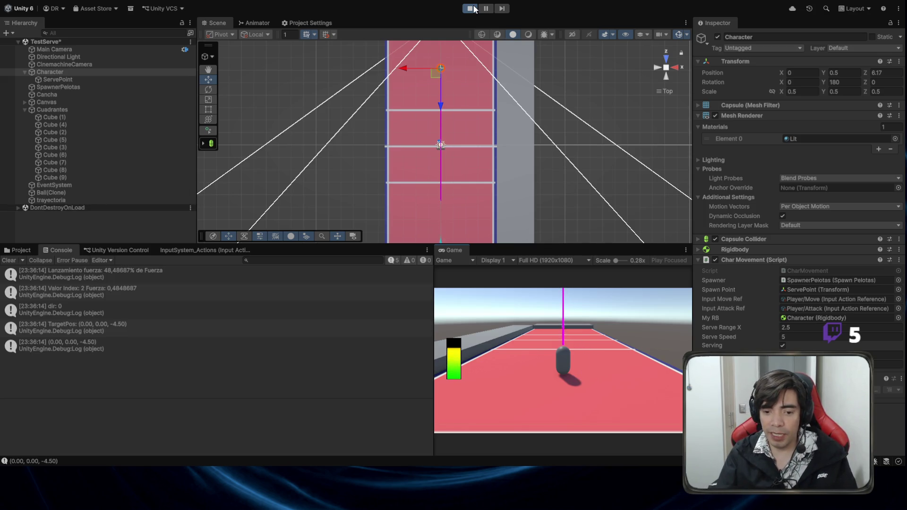
pyautogui.press('a')
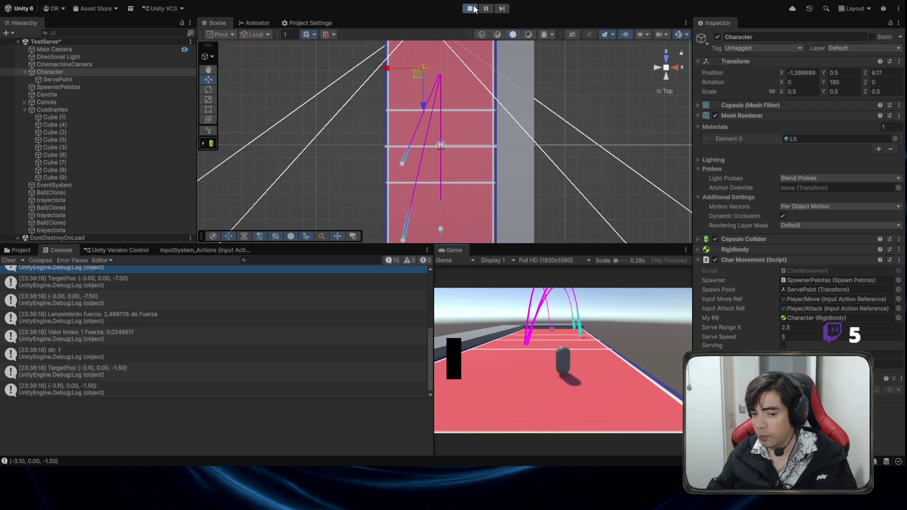
pyautogui.press('d')
# Fire more serves, including an ~86% force serve and serves from the right at X 2.5
pyautogui.press('space')
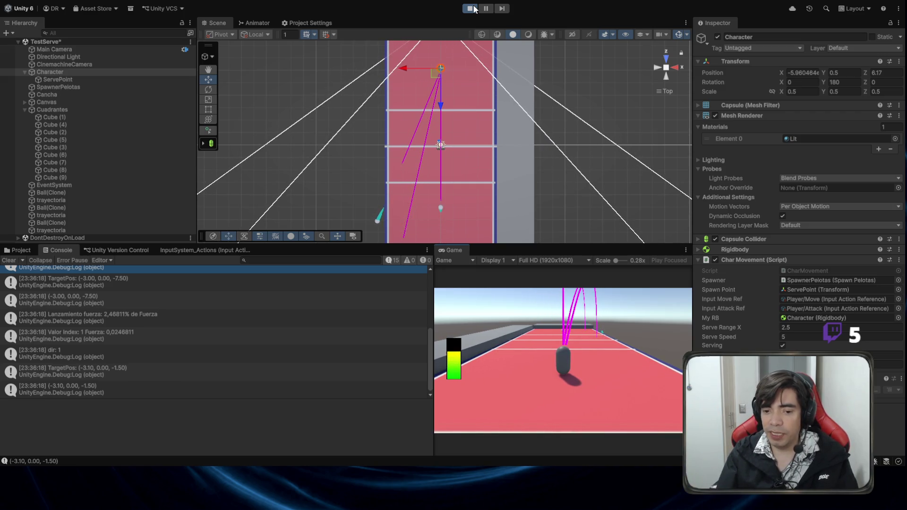
pyautogui.press('d')
pyautogui.press('a')
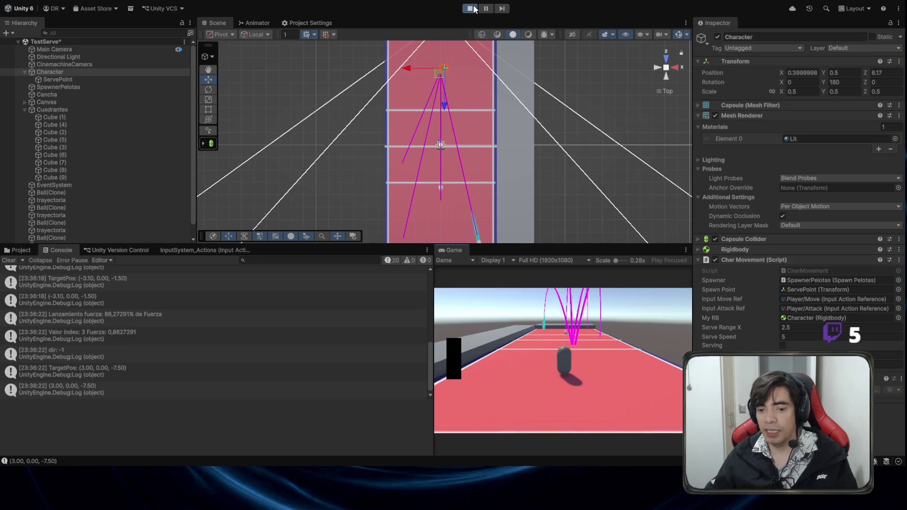
pyautogui.press('d')
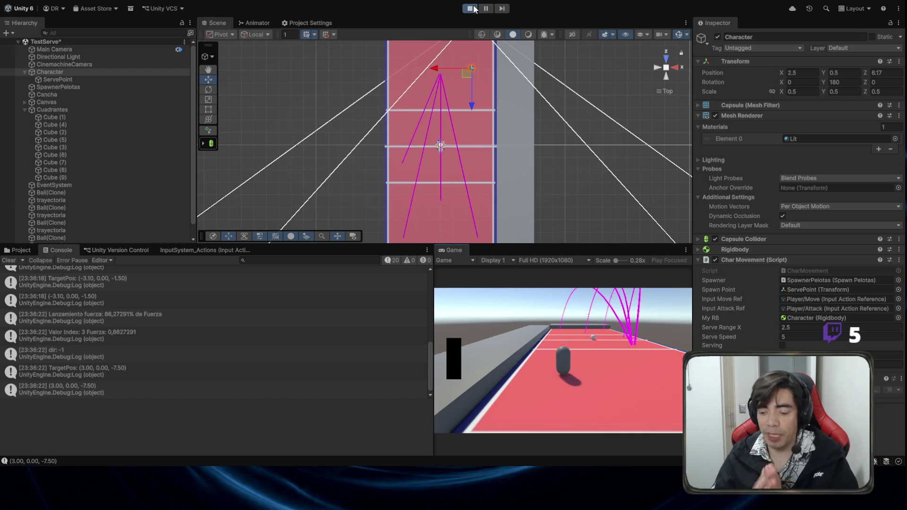
pyautogui.press('space')
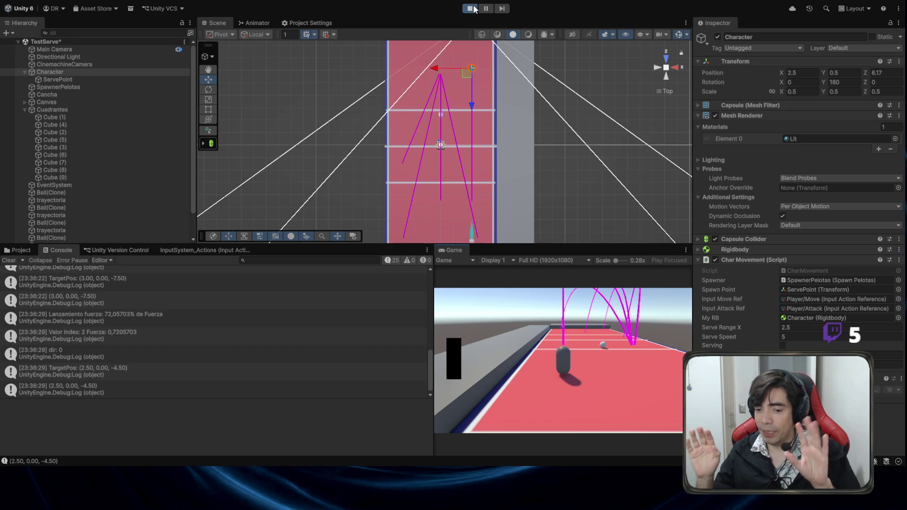
pyautogui.press('space')
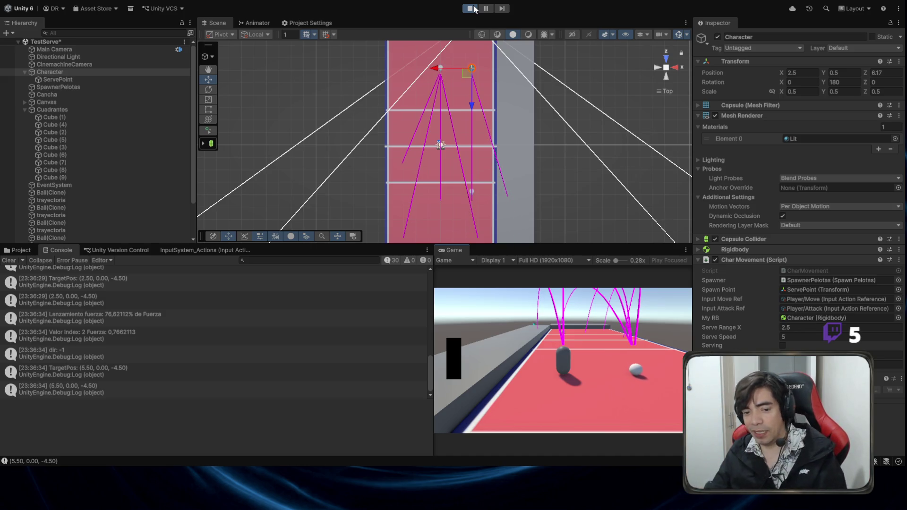
pyautogui.press('space')
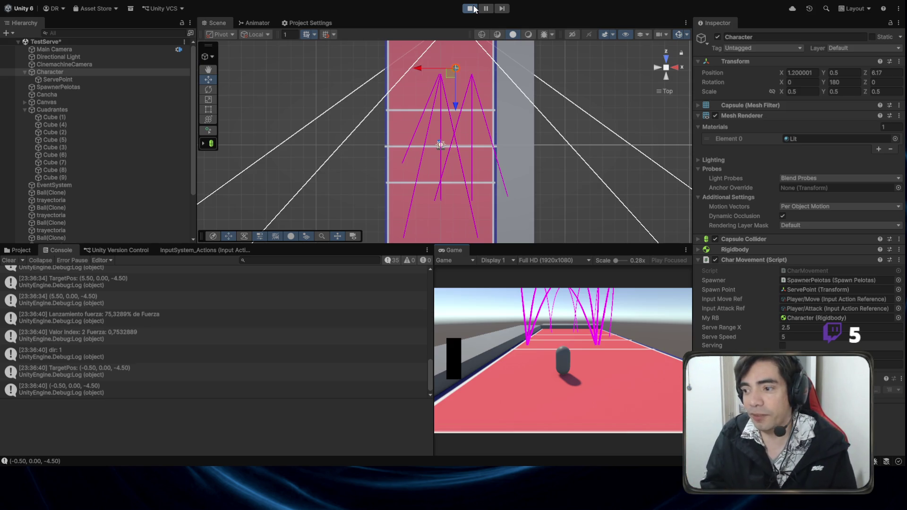
# Back in Visual Studio, review the -= and += operators, from.x, dir * unidad and the from.z condition
pyautogui.click(554, 500)
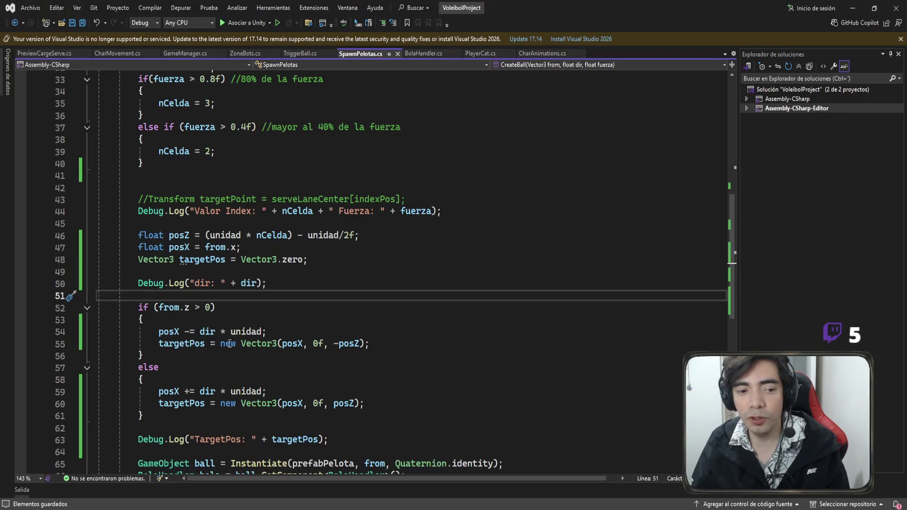
pyautogui.doubleClick(189, 391)
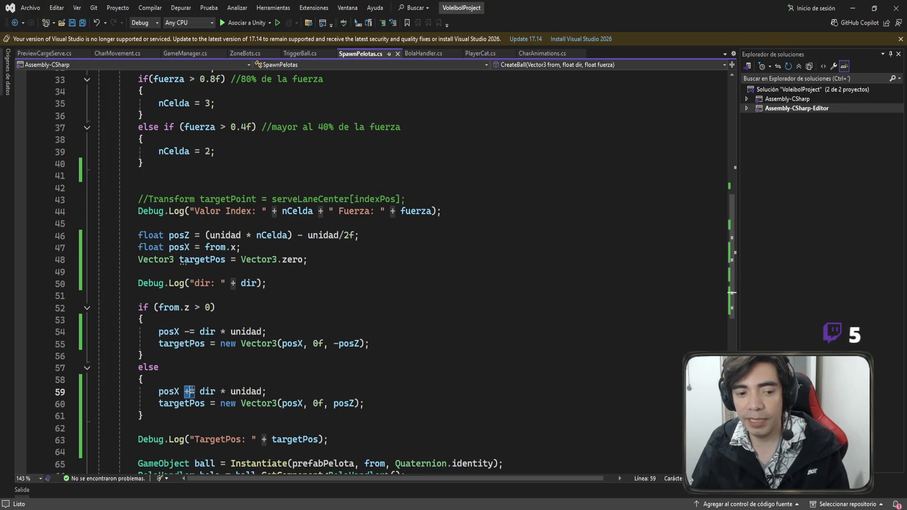
pyautogui.doubleClick(189, 331)
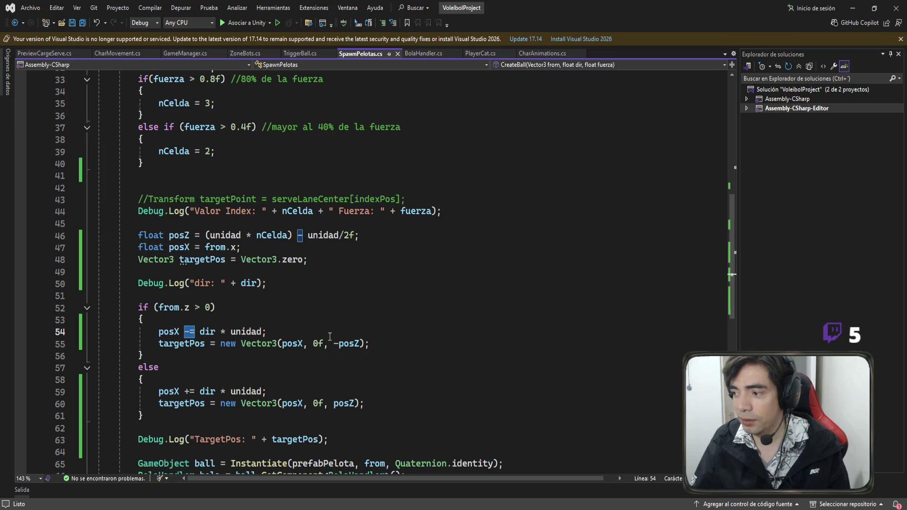
pyautogui.moveTo(240, 247); pyautogui.dragTo(207, 246)
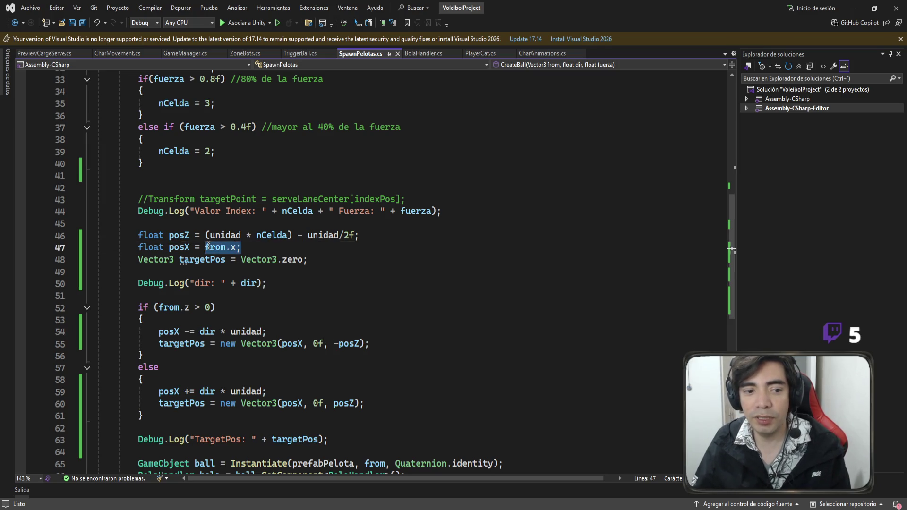
pyautogui.click(201, 331)
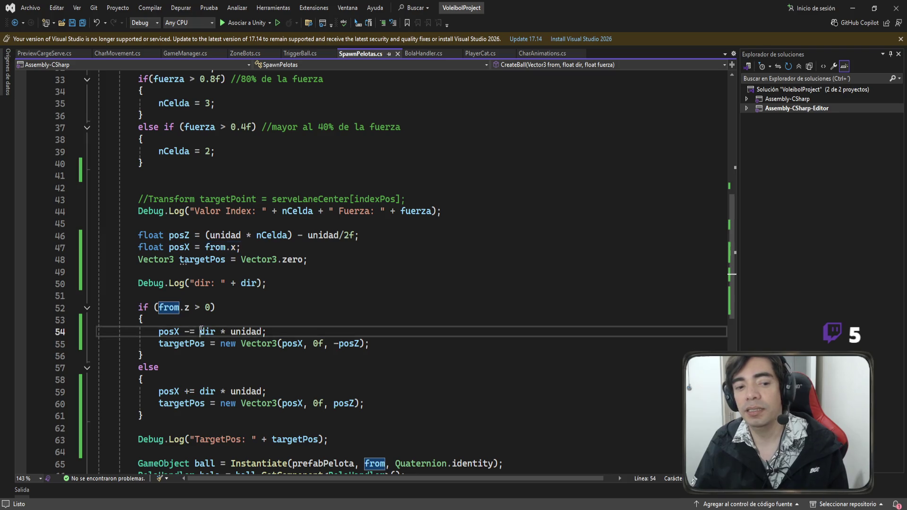
pyautogui.moveTo(201, 332); pyautogui.dragTo(263, 331)
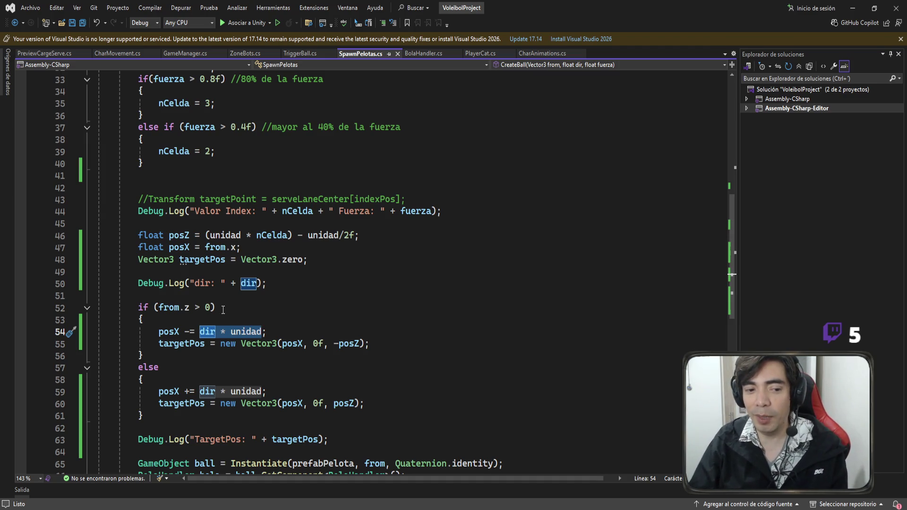
pyautogui.moveTo(214, 308); pyautogui.dragTo(96, 308)
pyautogui.moveTo(127, 379); pyautogui.dragTo(191, 391)
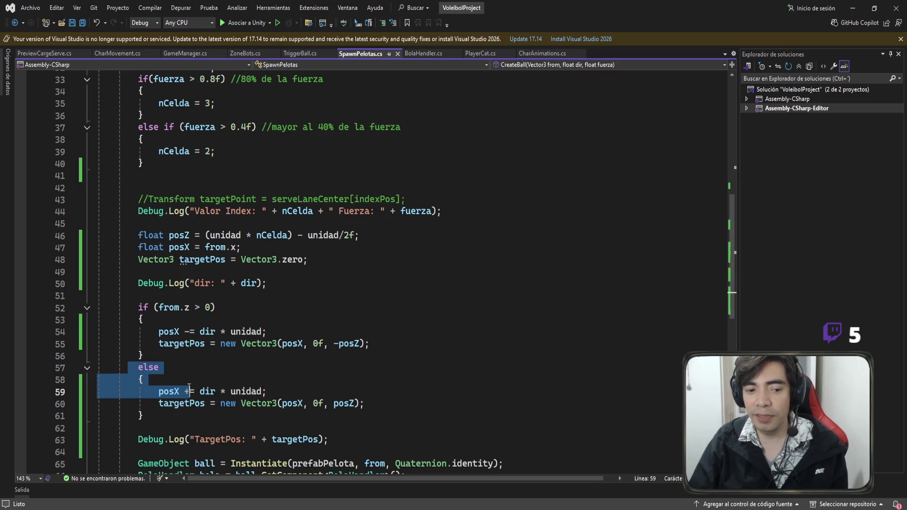
pyautogui.press('Up')
pyautogui.press('Up')
pyautogui.press('Up')
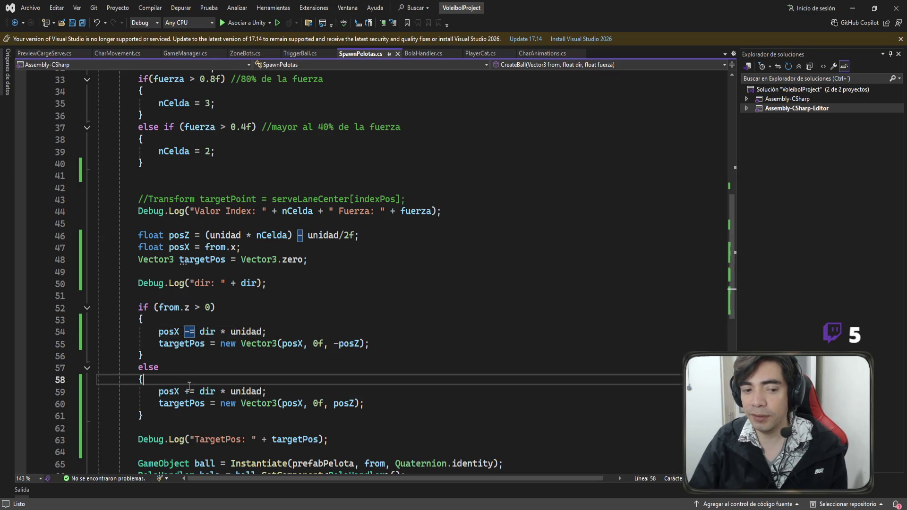
# Re-check the uses of dir, both posX operators and the posX declaration on line 47
pyautogui.click(197, 380)
pyautogui.click(207, 332)
pyautogui.doubleClick(207, 333)
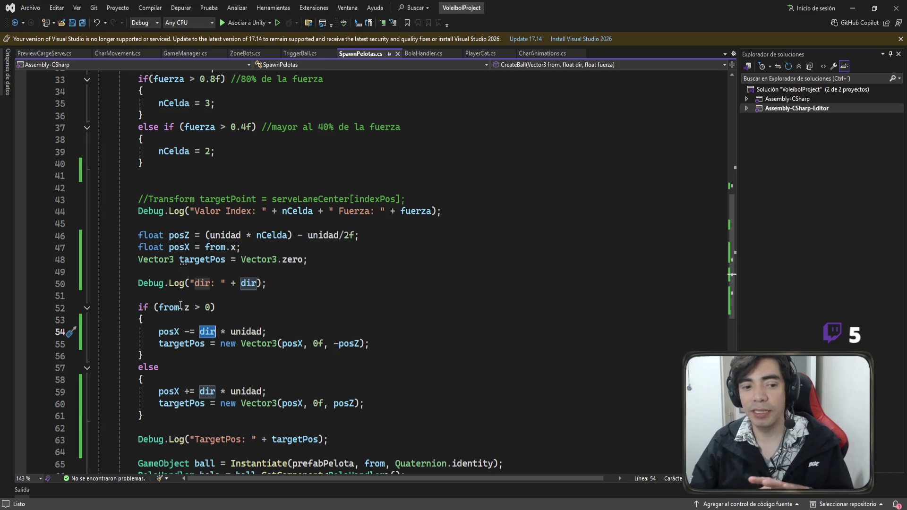
pyautogui.click(199, 307)
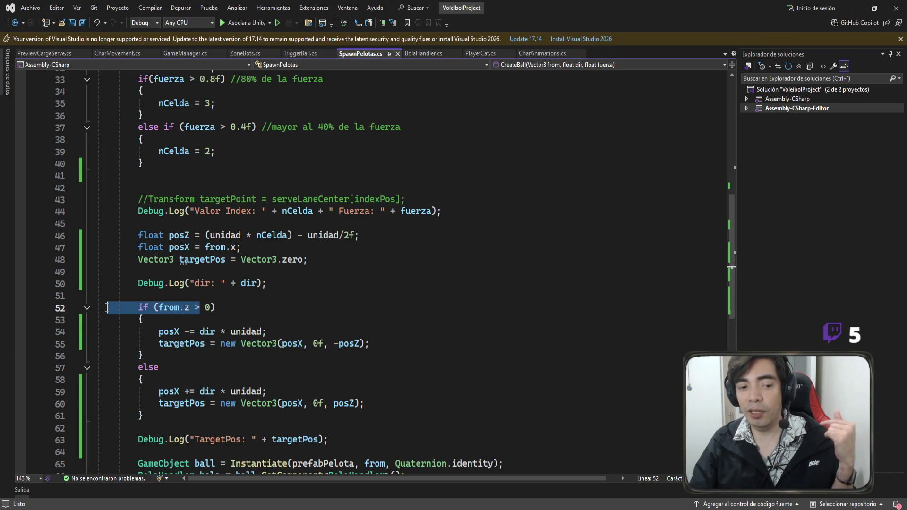
pyautogui.click(187, 404)
pyautogui.doubleClick(188, 391)
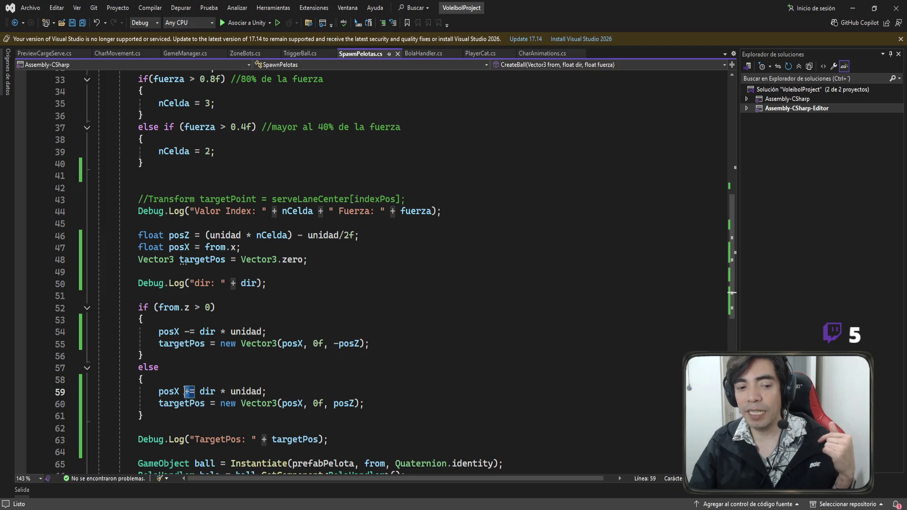
pyautogui.doubleClick(189, 332)
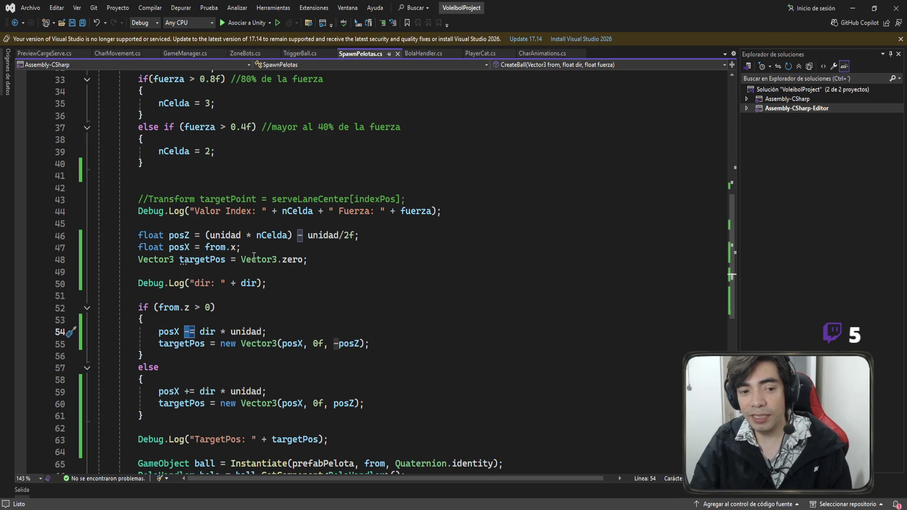
pyautogui.moveTo(241, 247); pyautogui.dragTo(97, 247)
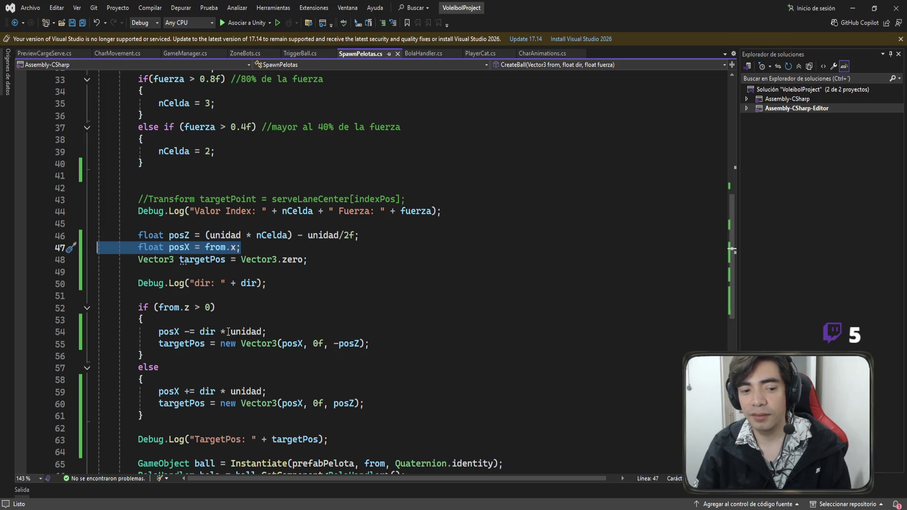
pyautogui.doubleClick(205, 332)
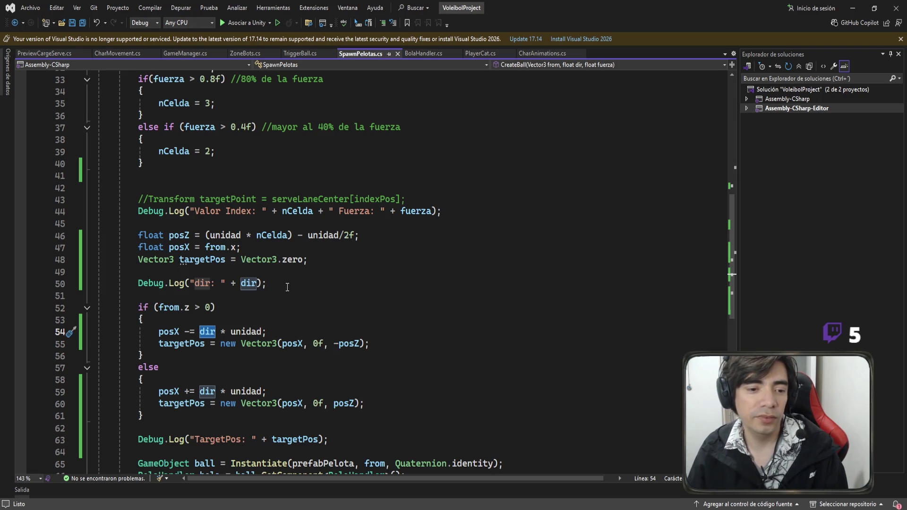
# Remove the Debug.Log("dir: " + dir) line and its blank lines, then save SpawnPelotas.cs
pyautogui.click(103, 285)
pyautogui.press('BackSpace')
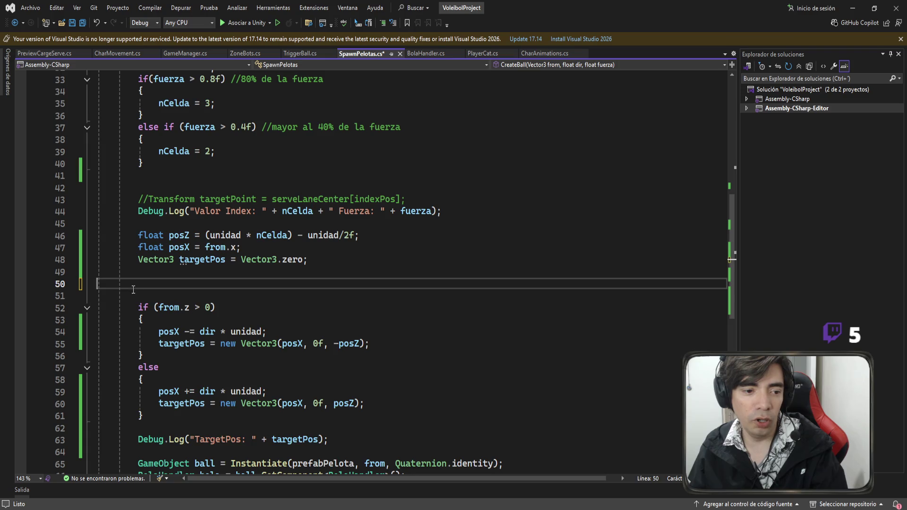
pyautogui.press('BackSpace')
pyautogui.press('BackSpace')
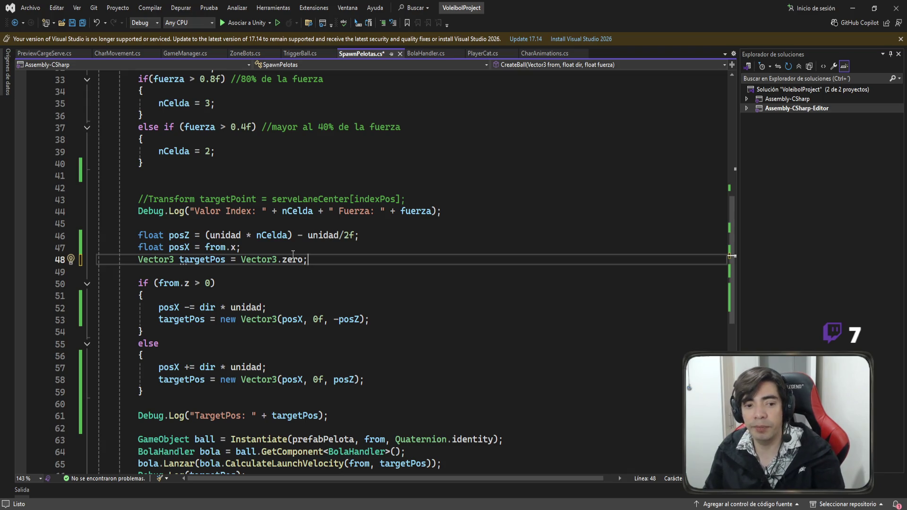
pyautogui.hotkey('ctrl', 's')
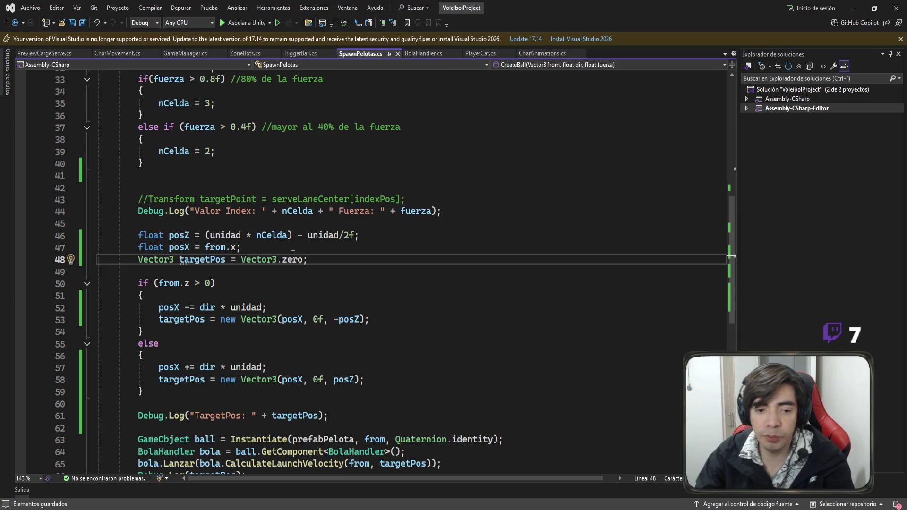
pyautogui.moveTo(447, 213); pyautogui.dragTo(84, 189)
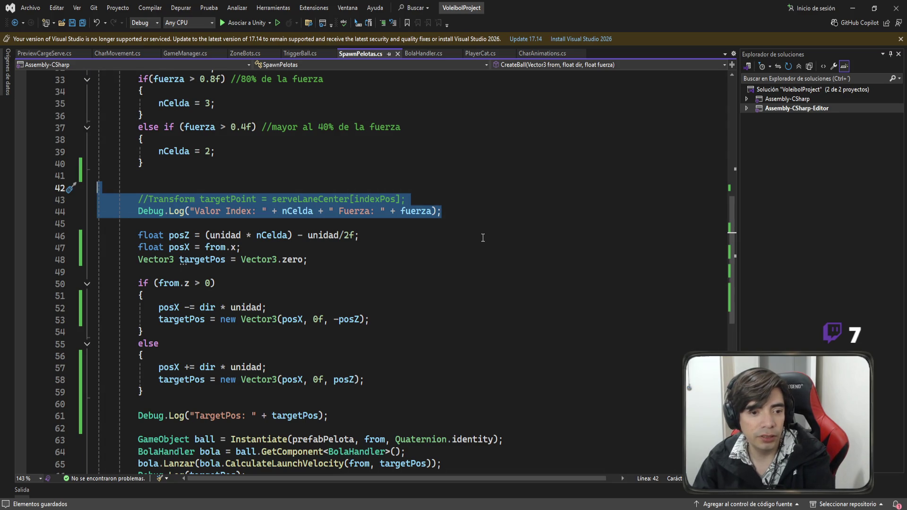
# Delete the old commented targetPoint line, the index log and the extra blank line
pyautogui.scroll(-2, 468, 302)
pyautogui.scroll(3, 467, 305)
pyautogui.press('BackSpace')
pyautogui.press('BackSpace')
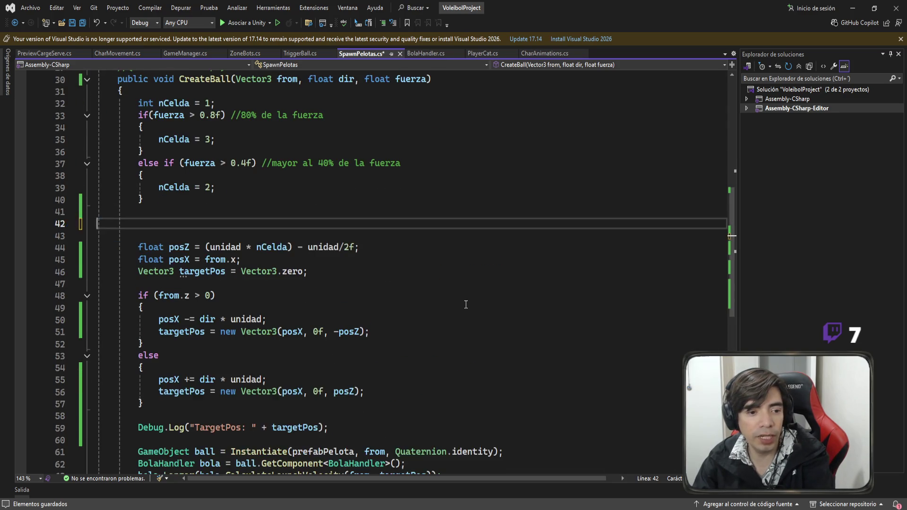
pyautogui.press('BackSpace')
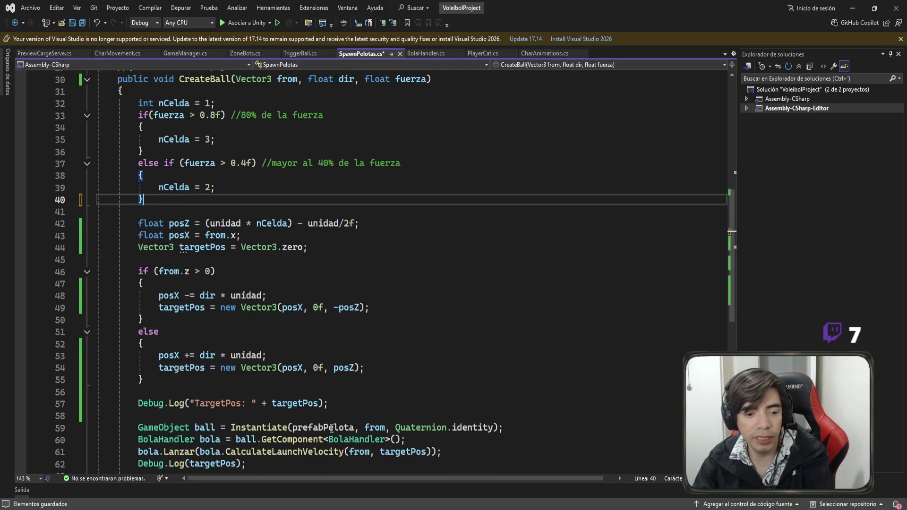
# Delete the TargetPos and targetPos Debug.Log lines and the leftover empty lines in CreateBall
pyautogui.click(332, 404)
pyautogui.moveTo(332, 404); pyautogui.dragTo(83, 400)
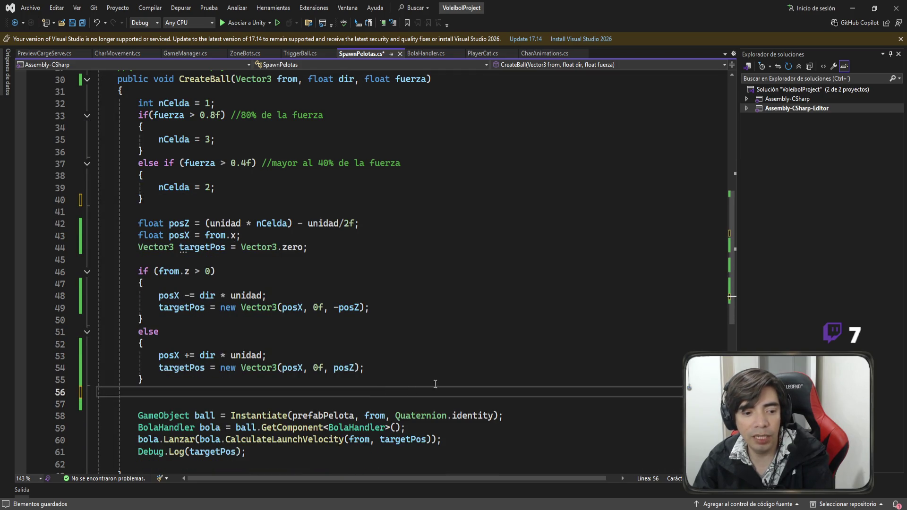
pyautogui.scroll(-4, 343, 401)
pyautogui.moveTo(247, 308); pyautogui.dragTo(97, 308)
pyautogui.press('BackSpace')
pyautogui.press('BackSpace')
pyautogui.click(126, 307)
pyautogui.press('BackSpace')
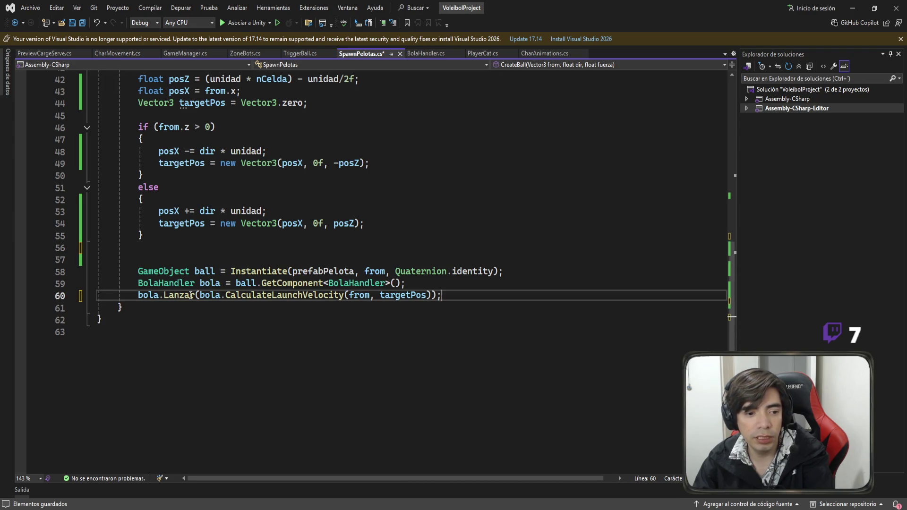
pyautogui.click(147, 263)
pyautogui.press('BackSpace')
pyautogui.scroll(7, 375, 248)
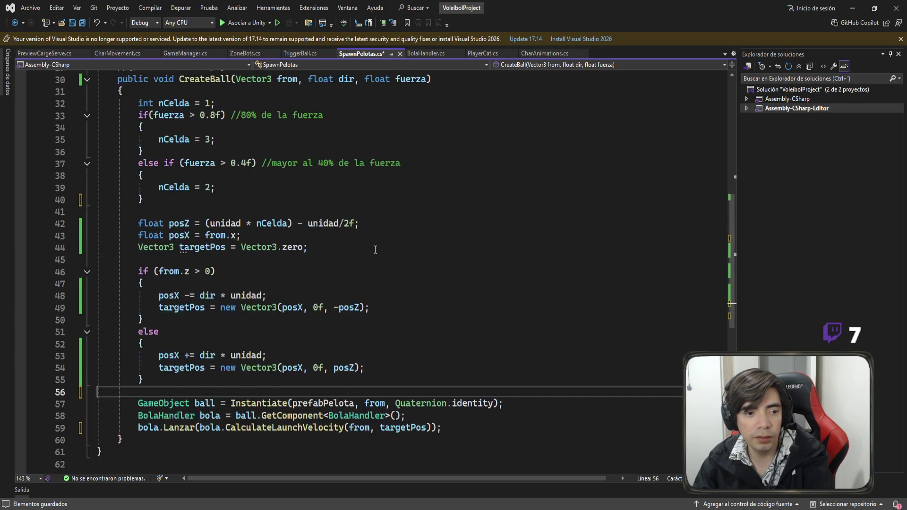
pyautogui.scroll(-2, 282, 284)
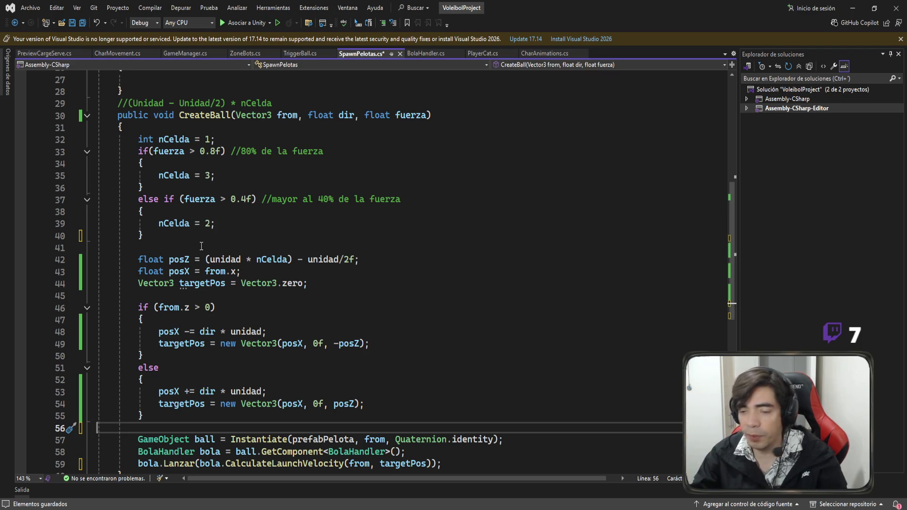
# Highlight the 40% force comment and the posZ formula while explaining the target calculation
pyautogui.scroll(1, 323, 259)
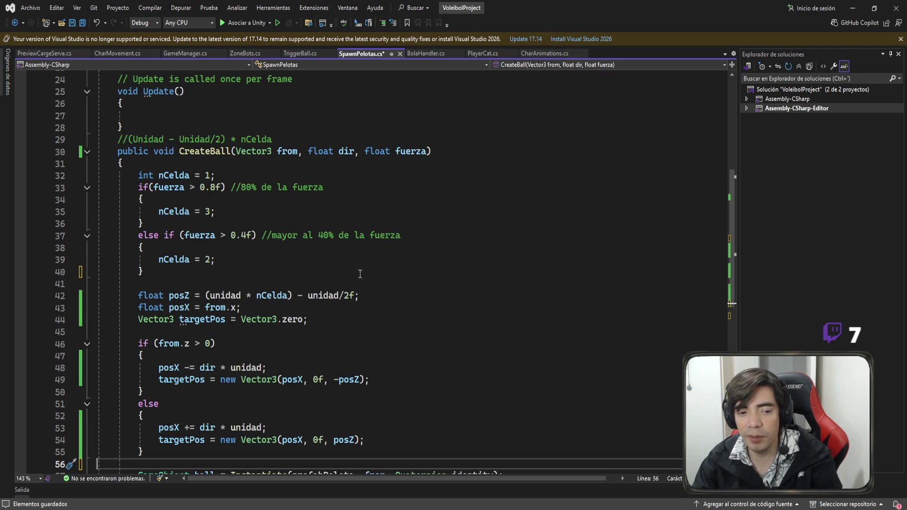
pyautogui.moveTo(400, 235); pyautogui.dragTo(255, 235)
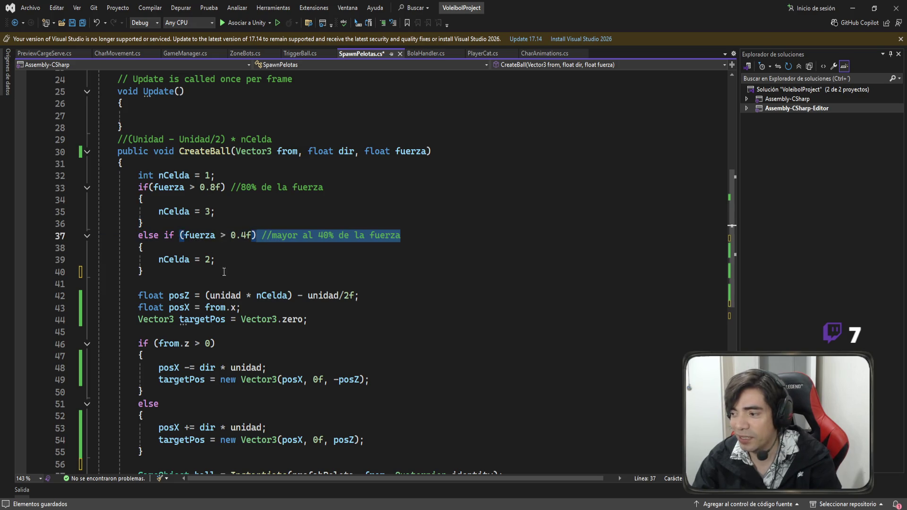
pyautogui.scroll(1, 283, 189)
pyautogui.click(289, 175)
pyautogui.moveTo(289, 176)
pyautogui.mouseDown()
pyautogui.moveTo(58, 181)
pyautogui.moveTo(107, 184)
pyautogui.moveTo(127, 173)
pyautogui.mouseUp()
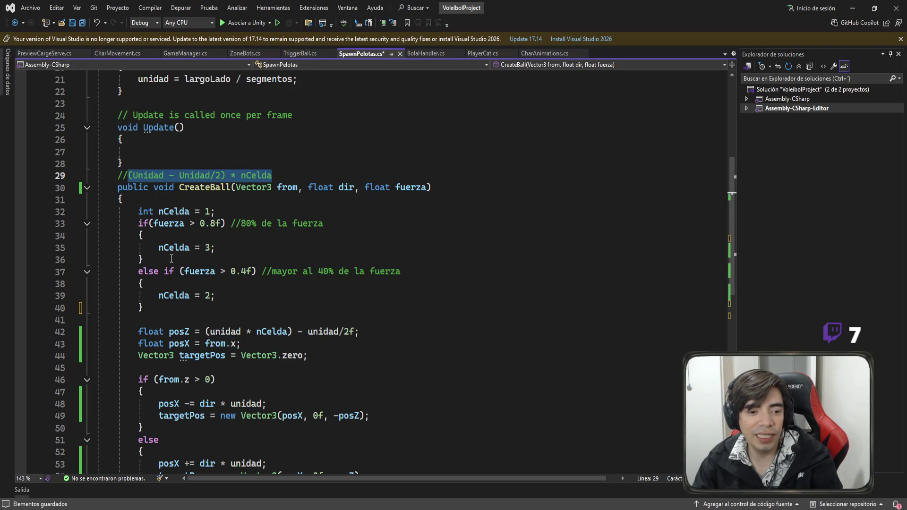
pyautogui.moveTo(209, 332)
pyautogui.mouseDown()
pyautogui.moveTo(243, 344)
pyautogui.moveTo(360, 331)
pyautogui.mouseUp()
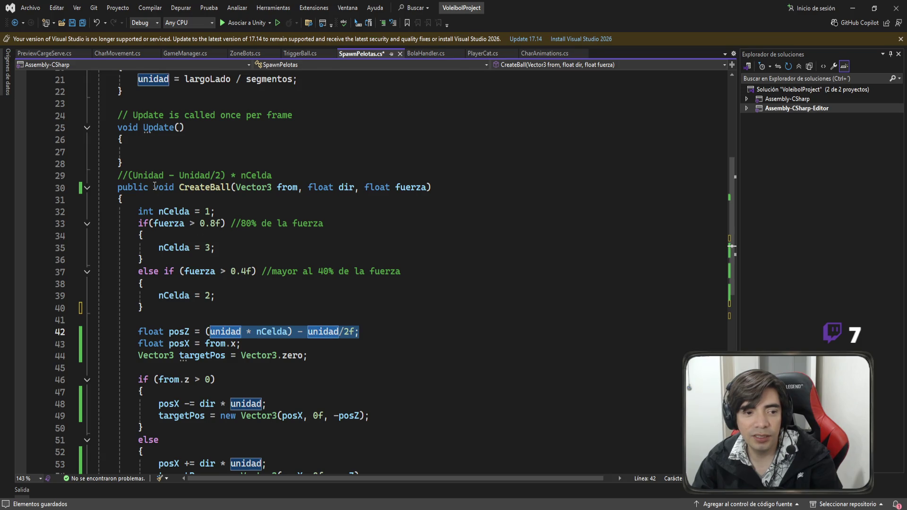
# Move the (Unidad - Unidad/2) * nCelda comment to just above float posZ and save
pyautogui.moveTo(282, 175); pyautogui.dragTo(52, 182)
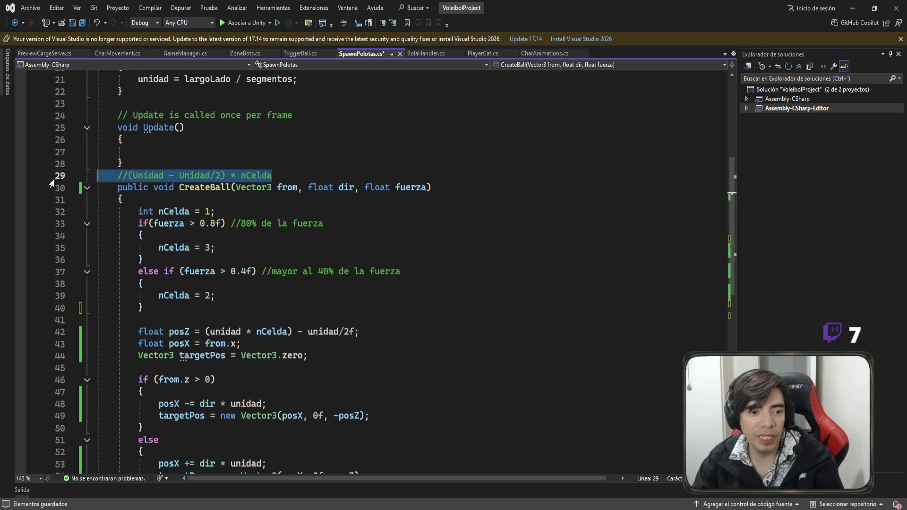
pyautogui.hotkey('ctrl', 'x')
pyautogui.click(172, 320)
pyautogui.press('Return')
pyautogui.hotkey('ctrl', 'v')
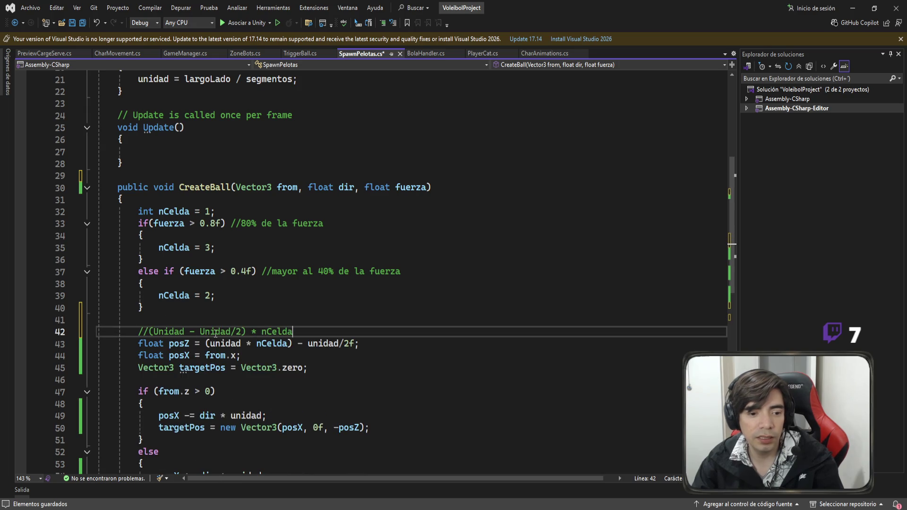
pyautogui.press('Up')
pyautogui.hotkey('ctrl', 's')
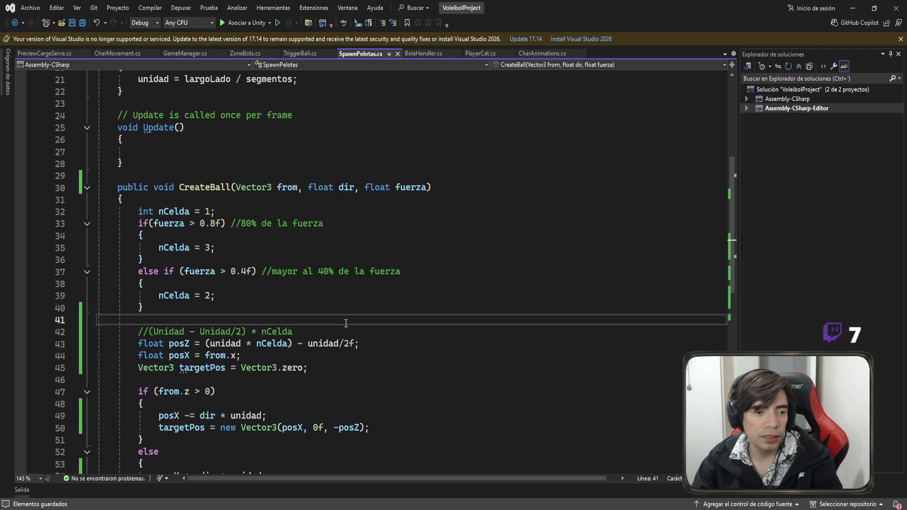
# Scroll through the cleaned-up CreateBall code and select a block of it
pyautogui.scroll(7, 345, 323)
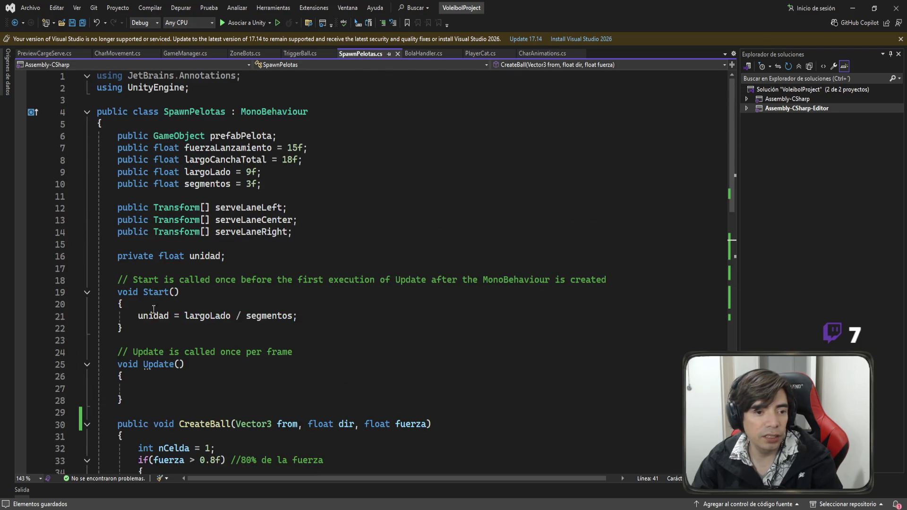
pyautogui.scroll(-10, 396, 268)
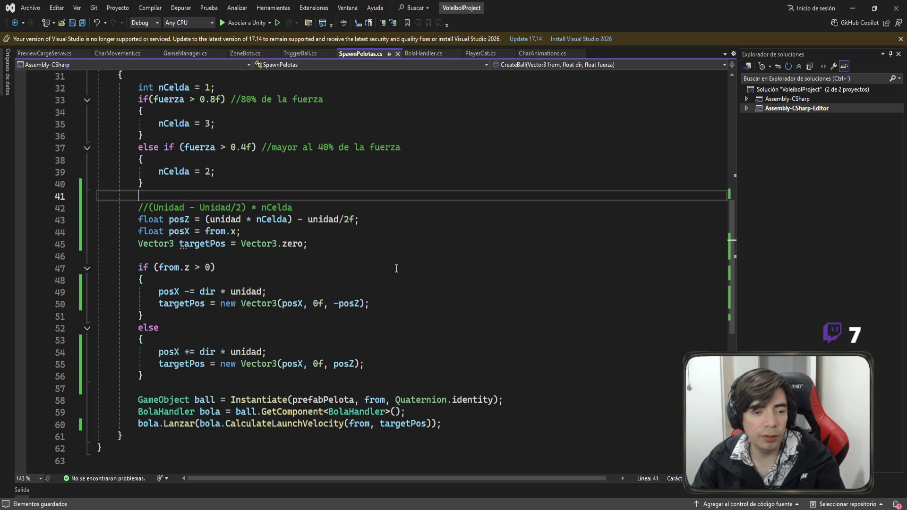
pyautogui.scroll(8, 397, 268)
pyautogui.scroll(-2, 394, 268)
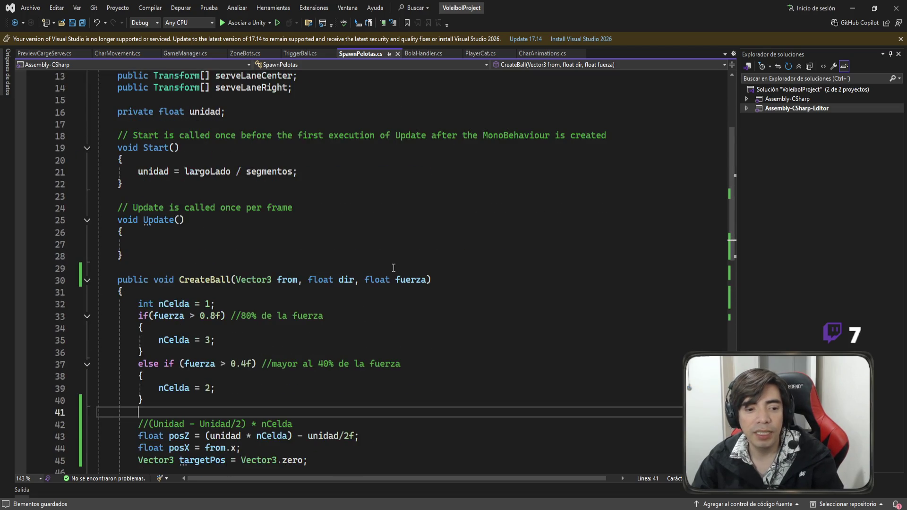
pyautogui.scroll(-4, 393, 267)
pyautogui.scroll(-5, 289, 265)
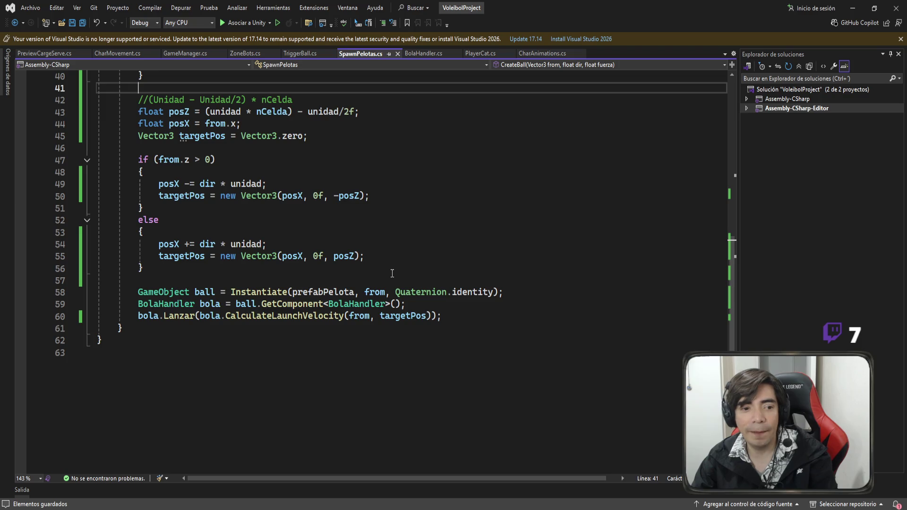
pyautogui.scroll(2, 392, 273)
pyautogui.moveTo(184, 345)
pyautogui.mouseDown()
pyautogui.moveTo(97, 284)
pyautogui.moveTo(91, 194)
pyautogui.mouseUp()
pyautogui.scroll(-5, 347, 245)
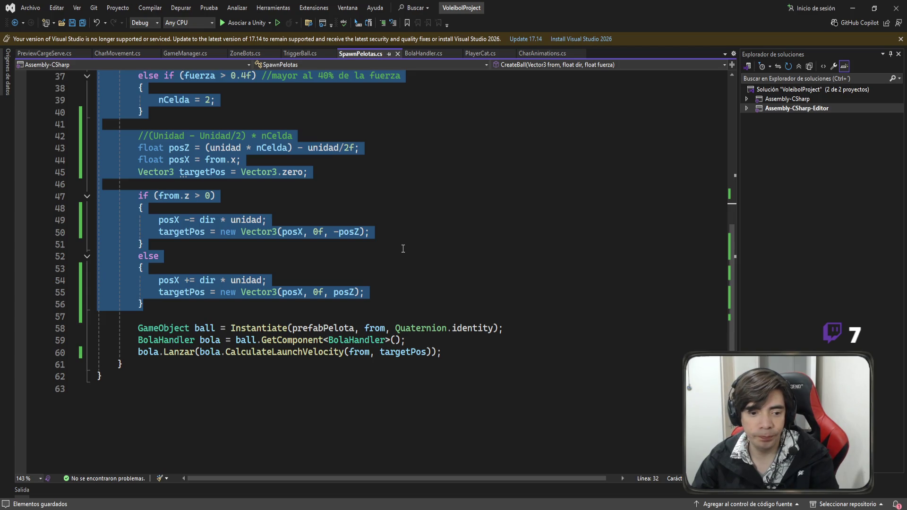
pyautogui.scroll(3, 402, 249)
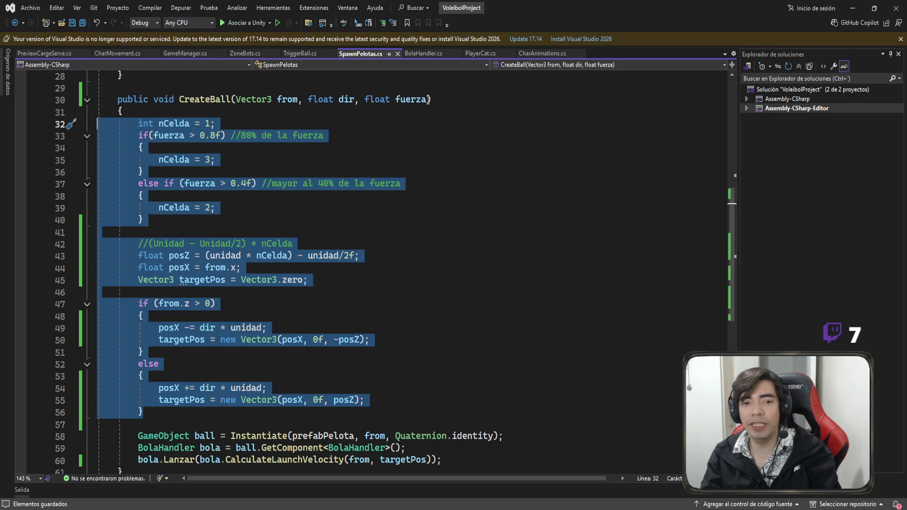
pyautogui.click(409, 101)
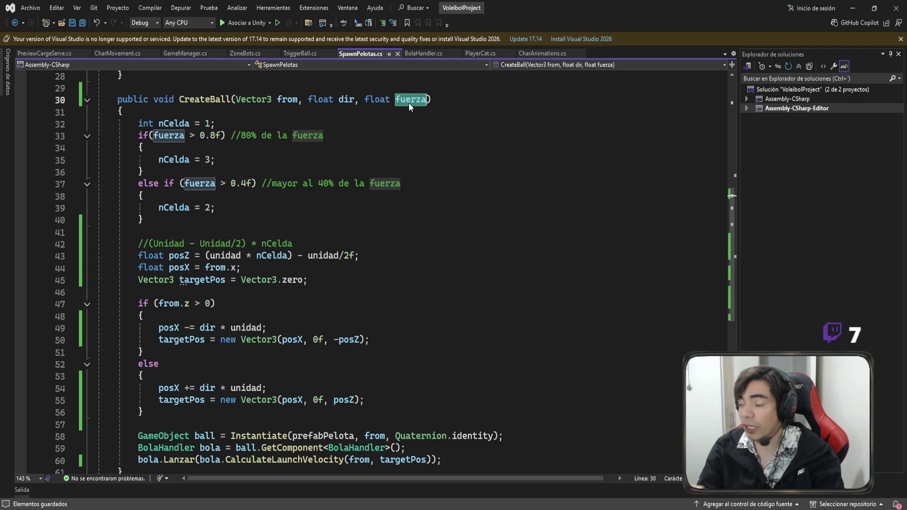
pyautogui.moveTo(137, 160); pyautogui.dragTo(244, 156)
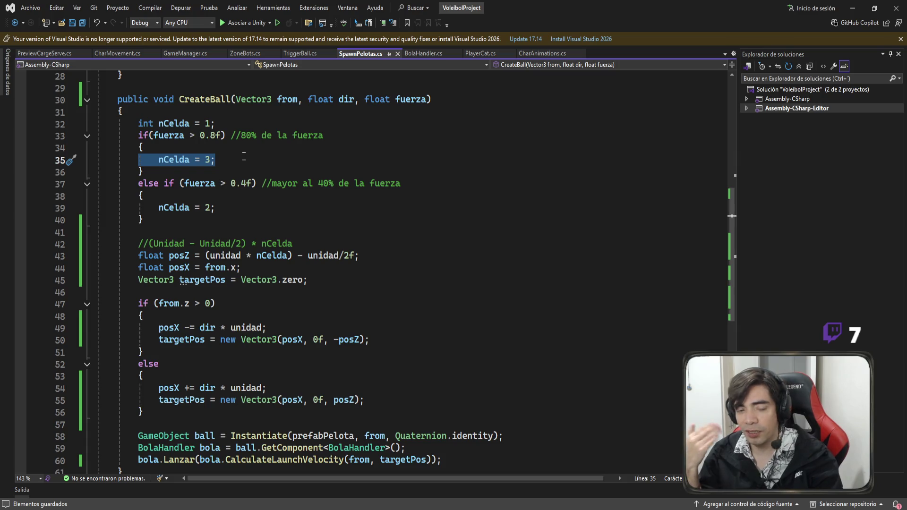
pyautogui.moveTo(156, 401)
pyautogui.mouseDown()
pyautogui.moveTo(94, 183)
pyautogui.moveTo(88, 124)
pyautogui.mouseUp()
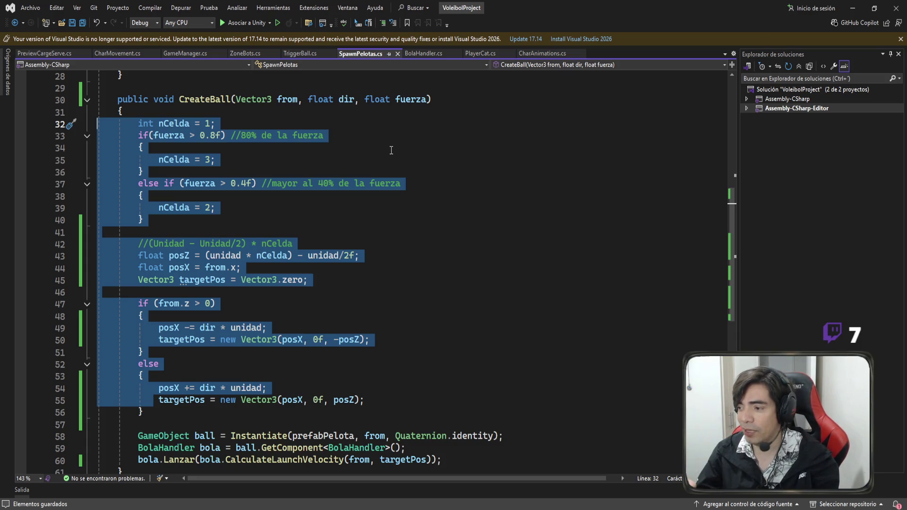
pyautogui.scroll(-3, 391, 150)
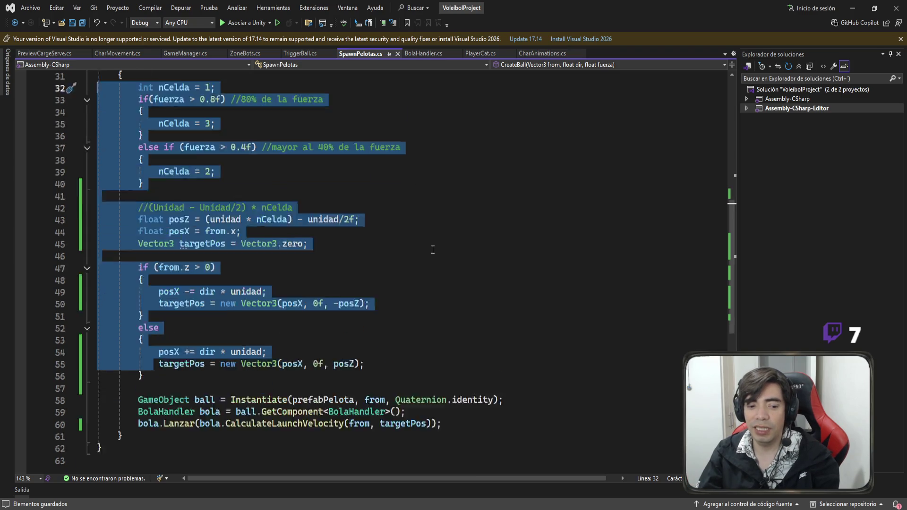
pyautogui.doubleClick(175, 352)
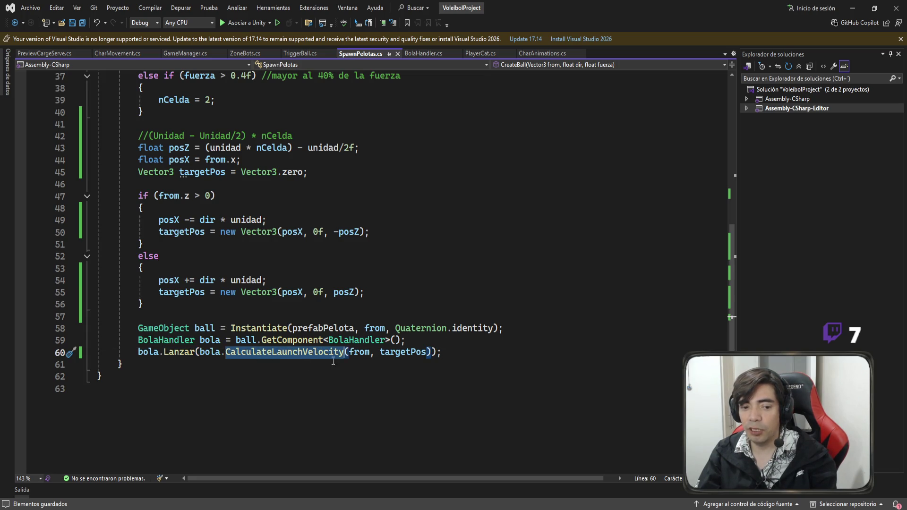
# Check the CalculateLaunchVelocity call and targetPos uses, then select CreateBall lines 32–56
pyautogui.doubleClick(316, 353)
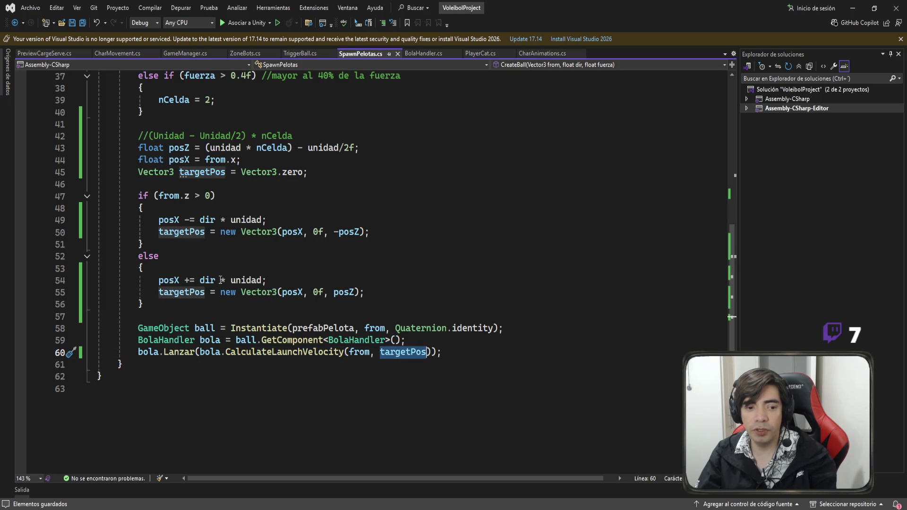
pyautogui.doubleClick(403, 352)
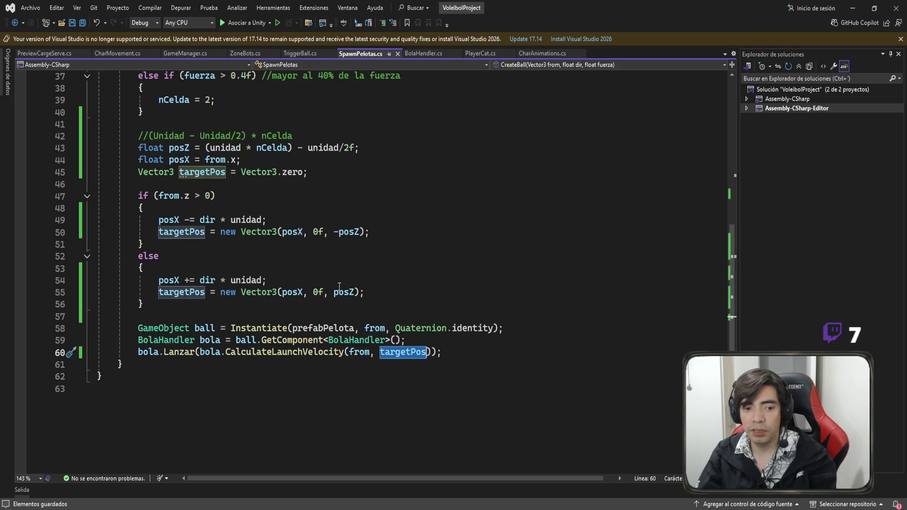
pyautogui.scroll(2, 232, 290)
pyautogui.scroll(1, 232, 290)
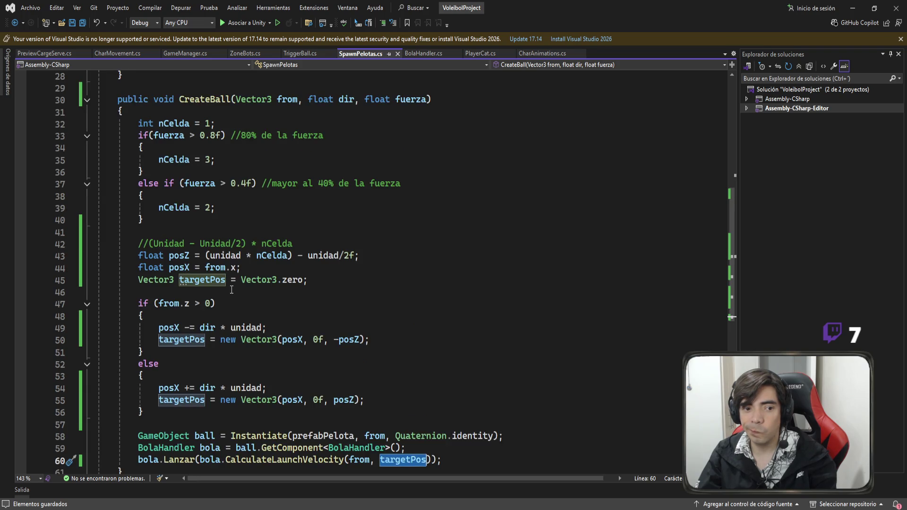
pyautogui.scroll(-1, 231, 289)
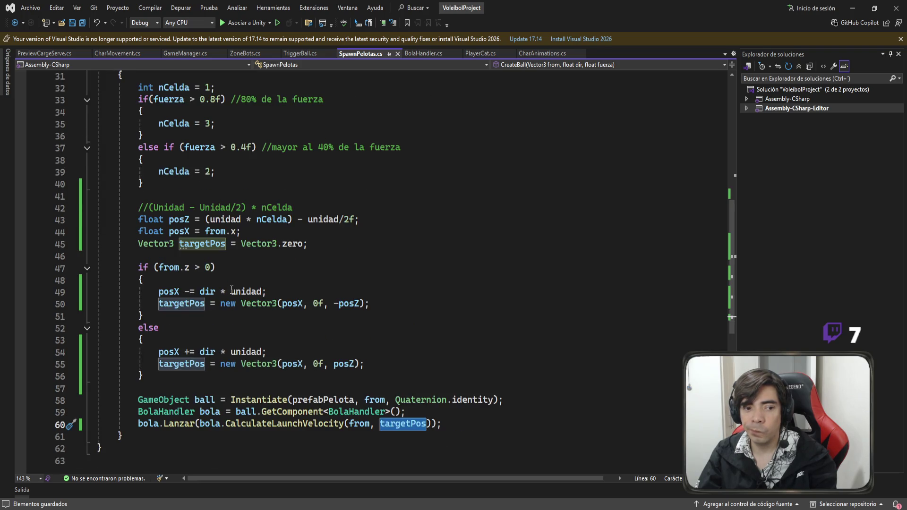
pyautogui.scroll(1, 231, 290)
pyautogui.moveTo(156, 413); pyautogui.dragTo(73, 127)
pyautogui.scroll(-1, 301, 225)
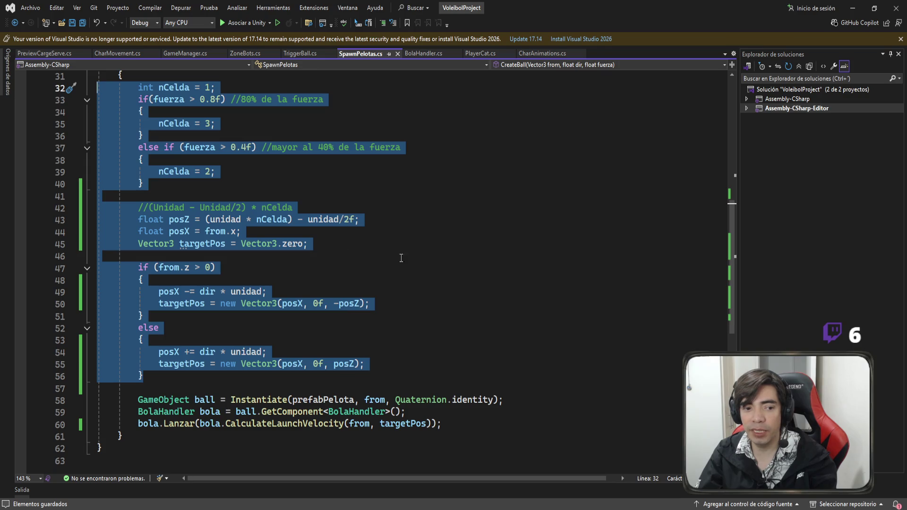
# Inspect the CalculateLaunchVelocity and Lanzar calls on line 60 of CreateBall in SpawnPelotas.cs
pyautogui.scroll(2, 401, 258)
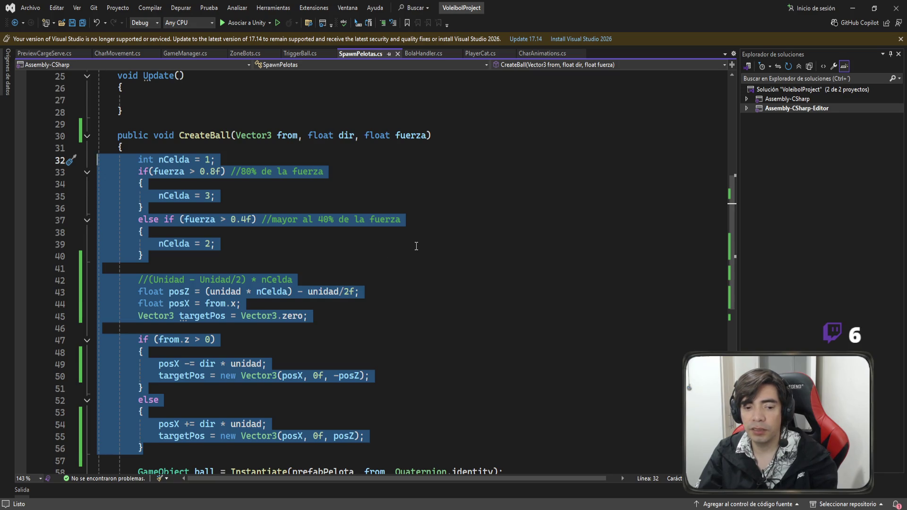
pyautogui.scroll(-2, 416, 246)
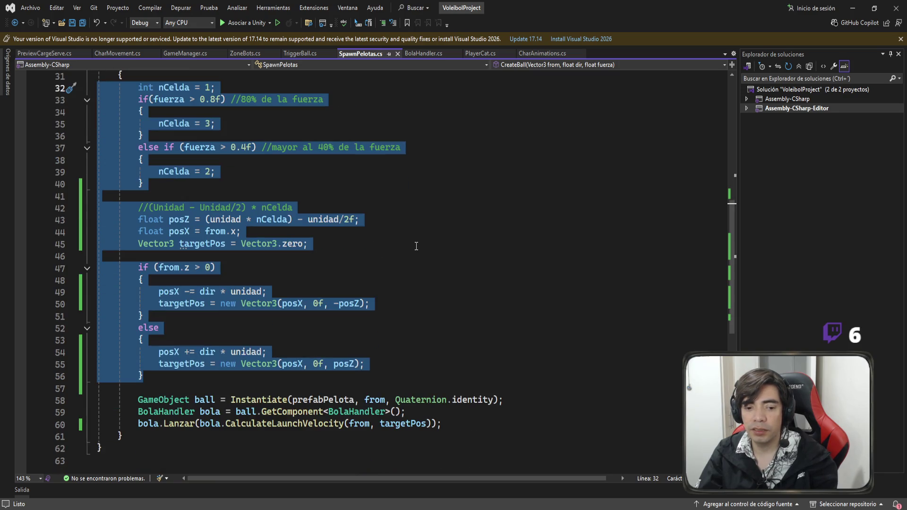
pyautogui.click(282, 423)
pyautogui.doubleClick(280, 425)
pyautogui.scroll(1, 436, 305)
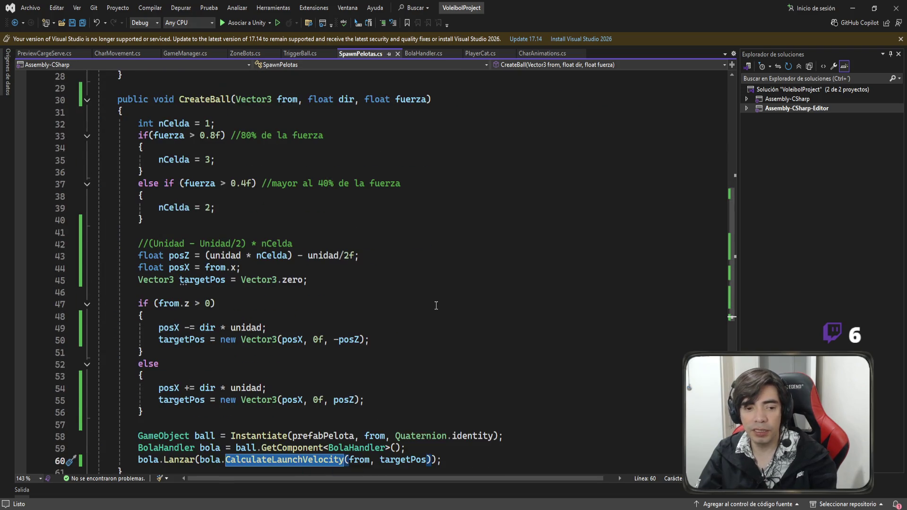
pyautogui.scroll(-2, 434, 304)
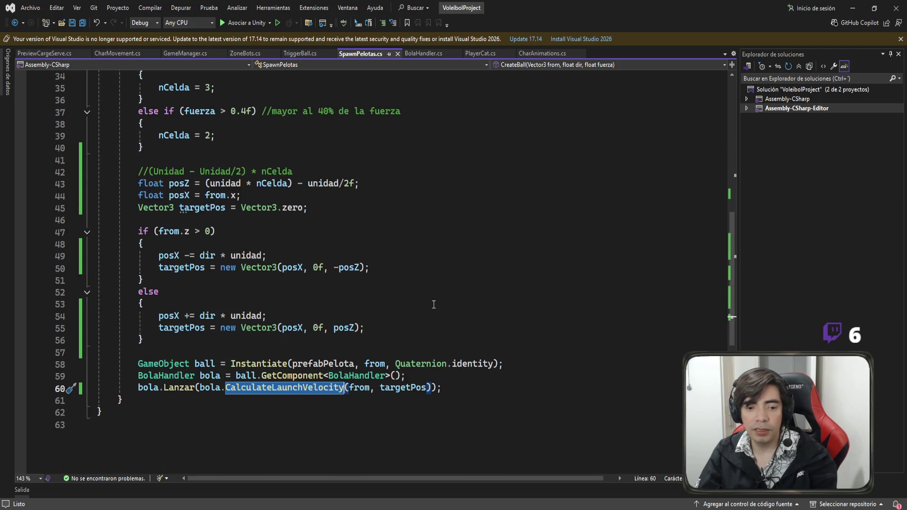
pyautogui.click(405, 393)
pyautogui.doubleClick(178, 390)
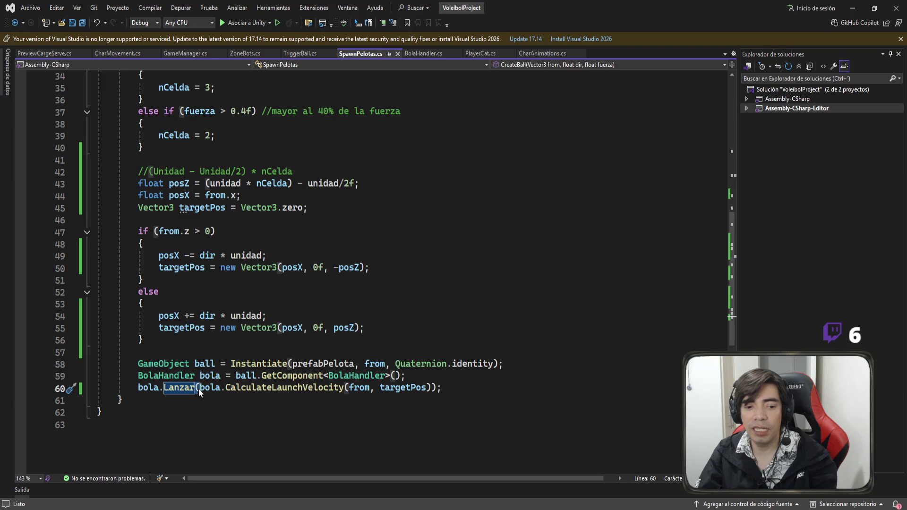
pyautogui.press('Down')
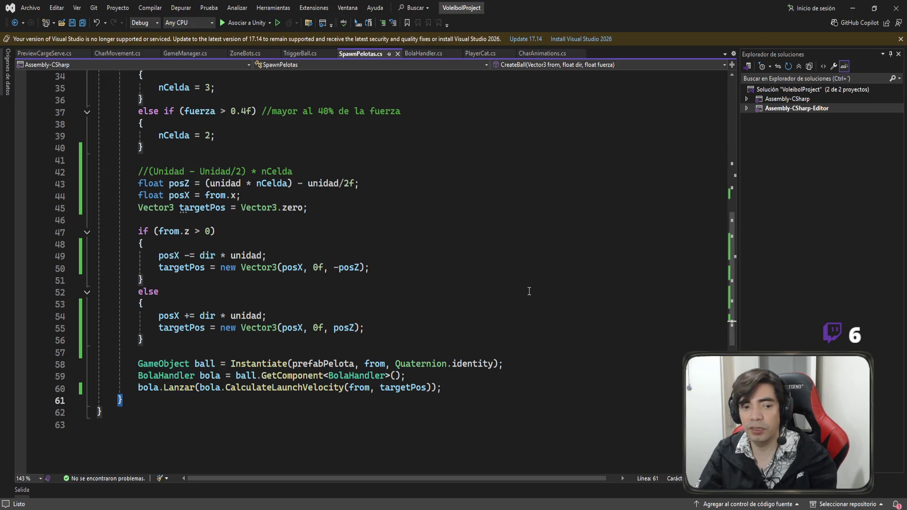
# Select the target calculation block on lines 32–56
pyautogui.scroll(2, 527, 291)
pyautogui.scroll(1, 472, 293)
pyautogui.scroll(-4, 402, 283)
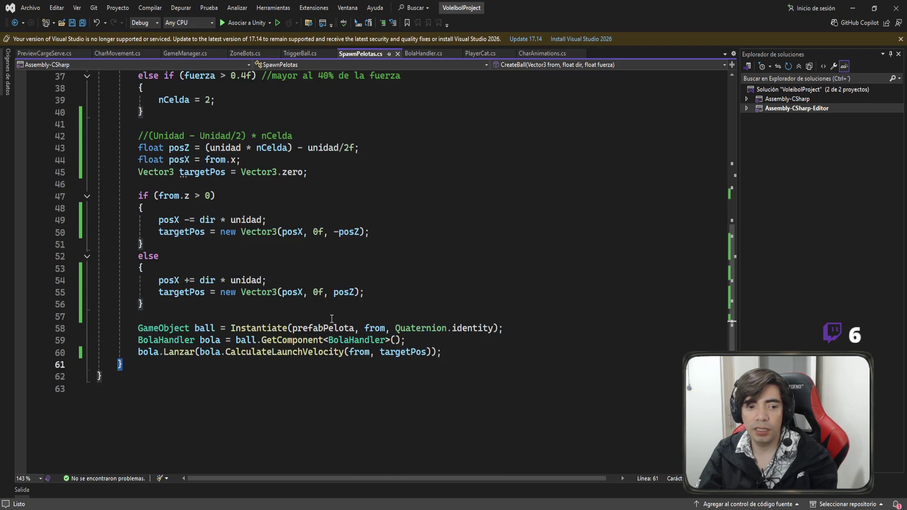
pyautogui.scroll(1, 359, 274)
pyautogui.scroll(2, 360, 275)
pyautogui.scroll(-2, 354, 269)
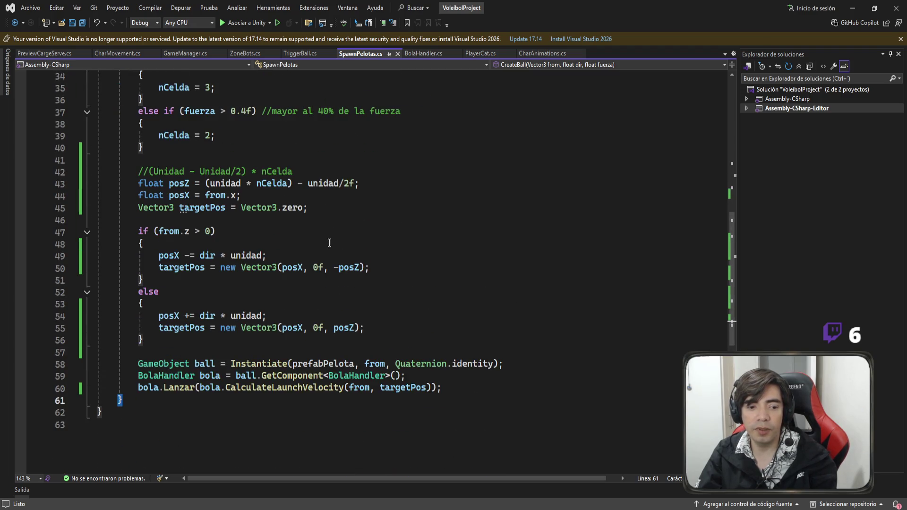
pyautogui.scroll(2, 353, 266)
pyautogui.scroll(1, 354, 270)
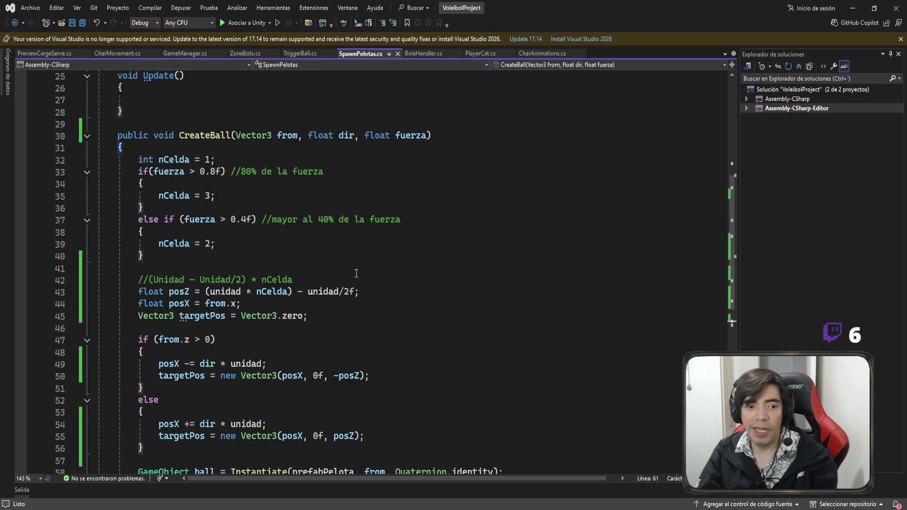
pyautogui.scroll(-4, 283, 288)
pyautogui.scroll(2, 247, 317)
pyautogui.moveTo(143, 376); pyautogui.dragTo(98, 89)
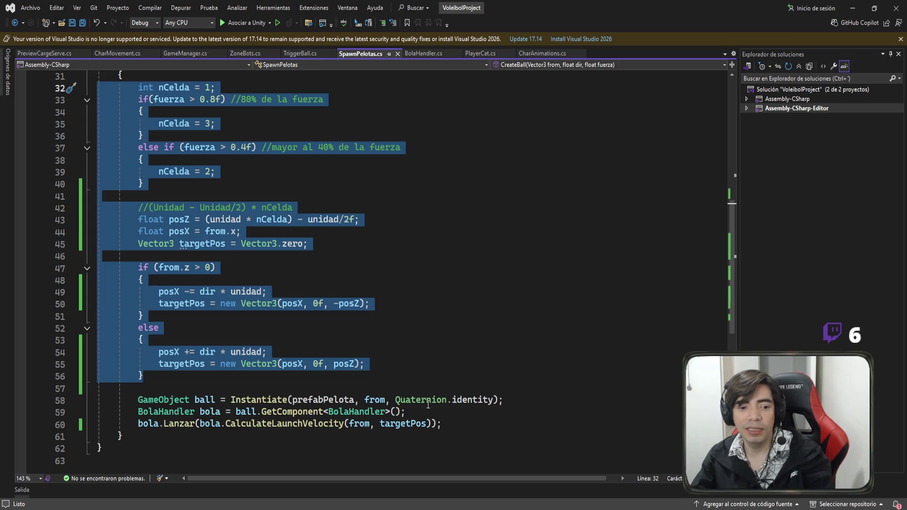
# Examine the launch call arguments and the Instantiate line, then switch to BolaHandler.cs
pyautogui.click(409, 407)
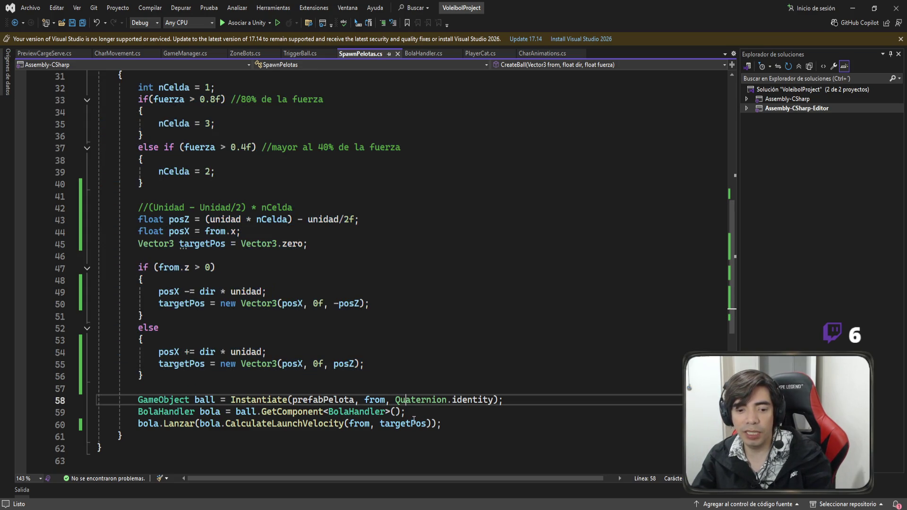
pyautogui.moveTo(442, 424); pyautogui.dragTo(112, 420)
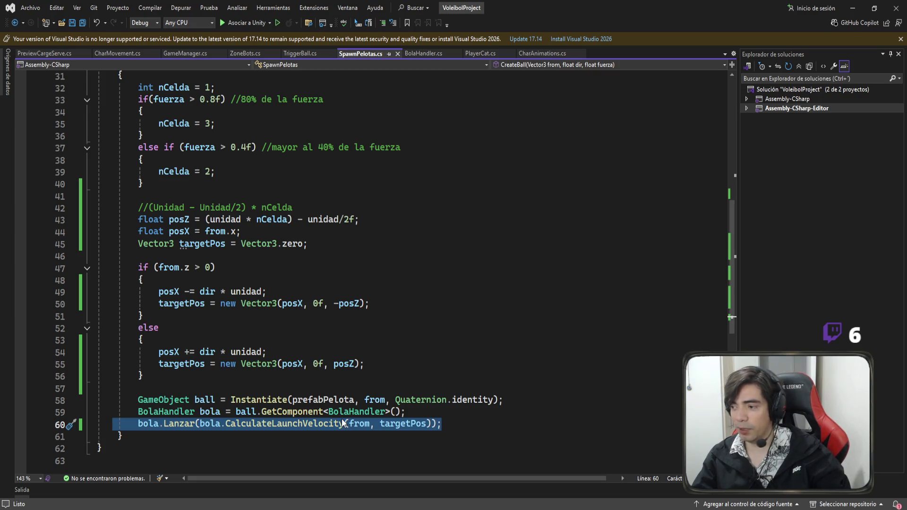
pyautogui.doubleClick(260, 401)
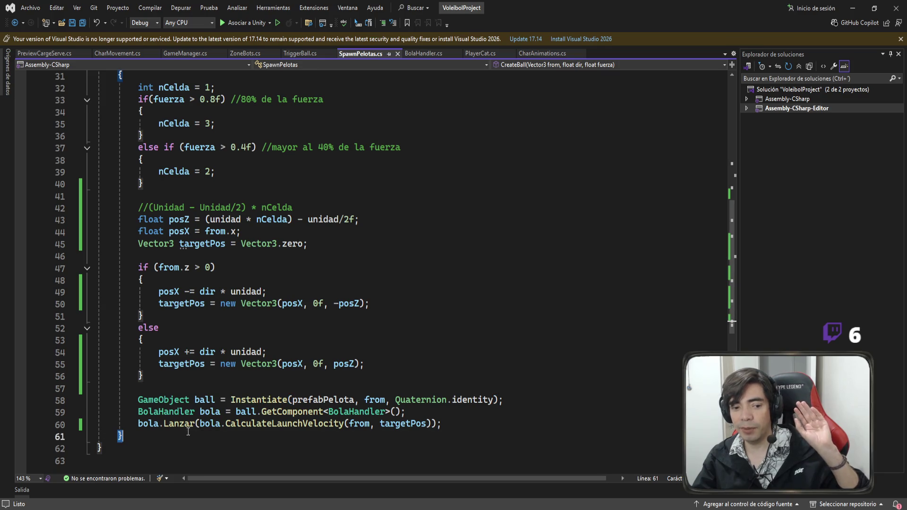
pyautogui.doubleClick(259, 401)
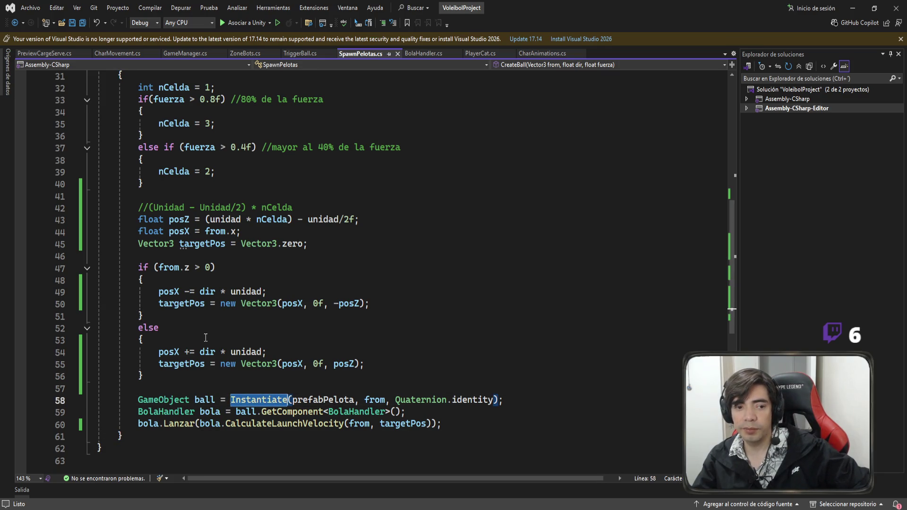
pyautogui.moveTo(143, 376); pyautogui.dragTo(100, 87)
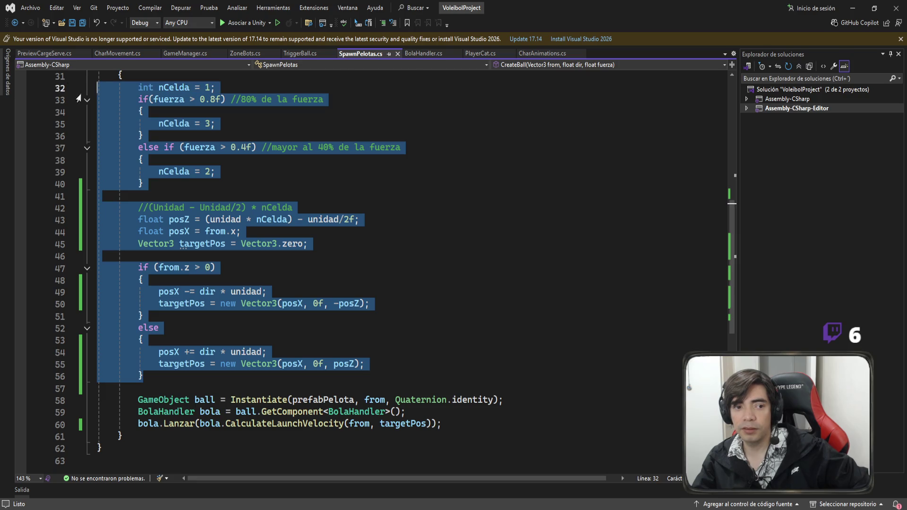
pyautogui.scroll(1, 184, 191)
pyautogui.scroll(-1, 183, 192)
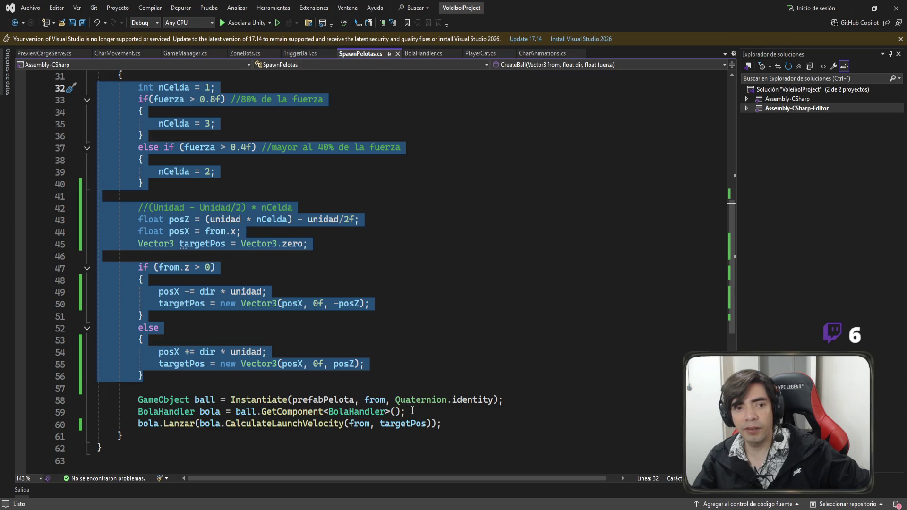
pyautogui.click(437, 52)
# Locate the CalculateLaunchVelocity method in BolaHandler.cs
pyautogui.scroll(-3, 447, 242)
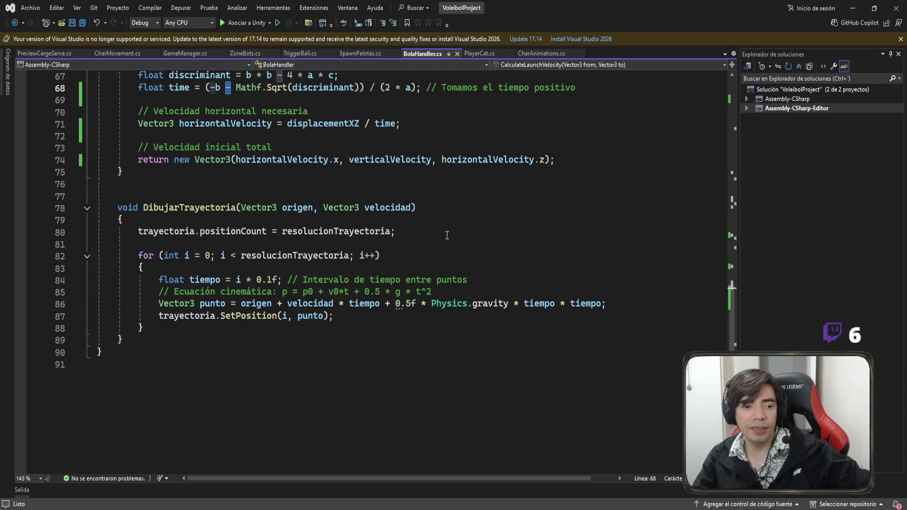
pyautogui.scroll(10, 446, 241)
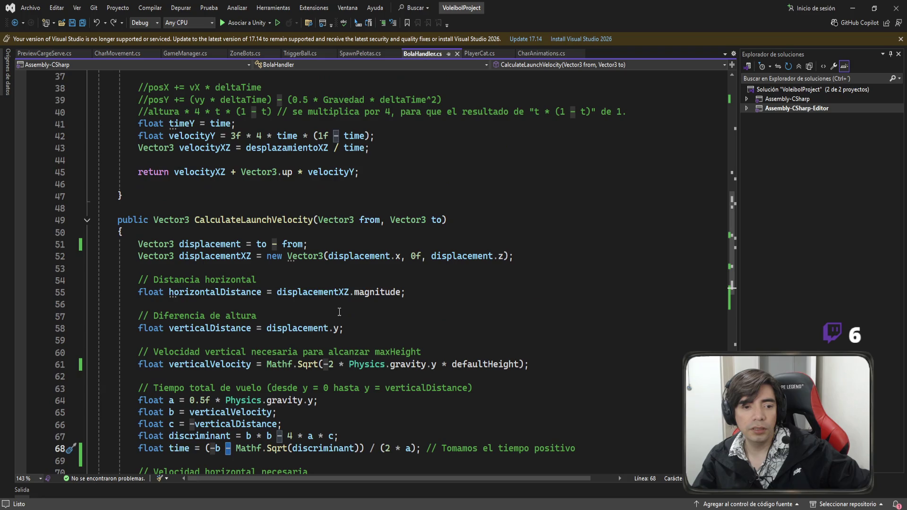
pyautogui.click(253, 221)
pyautogui.doubleClick(275, 220)
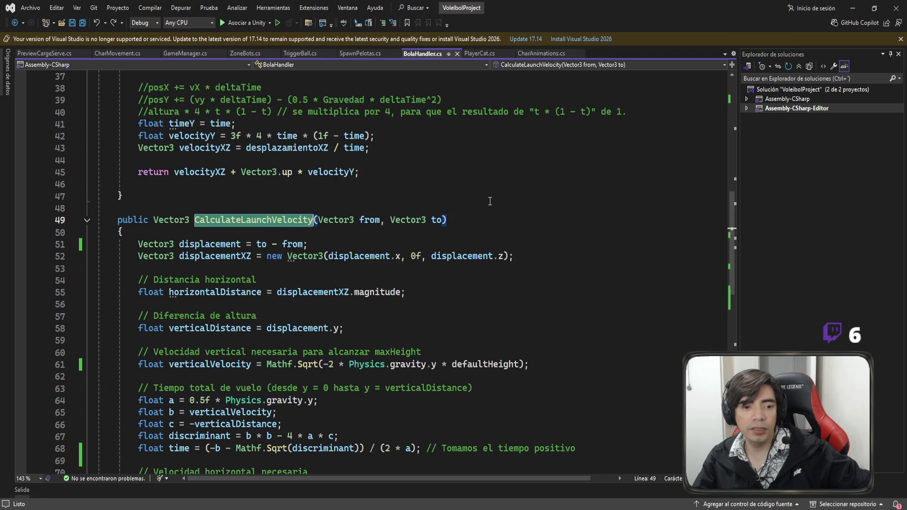
pyautogui.scroll(-6, 499, 204)
pyautogui.scroll(6, 499, 204)
# Insert an empty public void CalcularTiro() method above CalculateLaunchVelocity and save the file
pyautogui.click(183, 198)
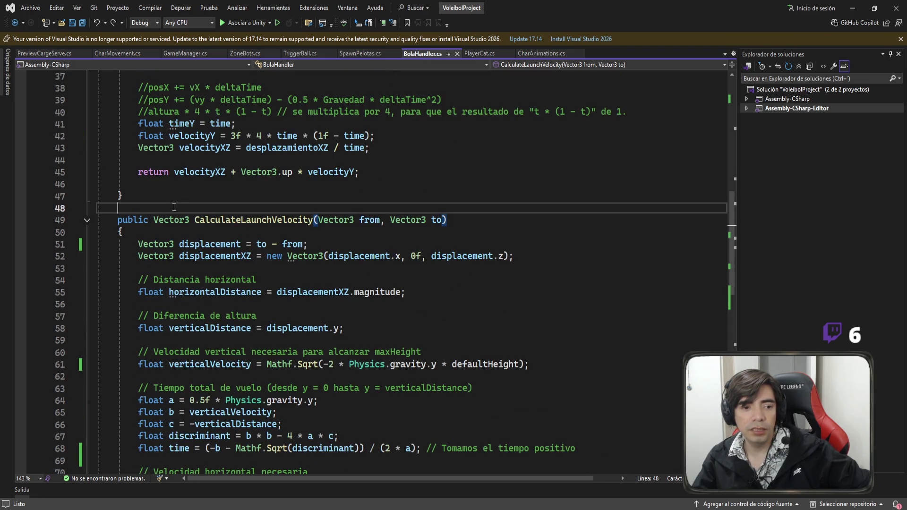
pyautogui.press('Return')
pyautogui.write('p')
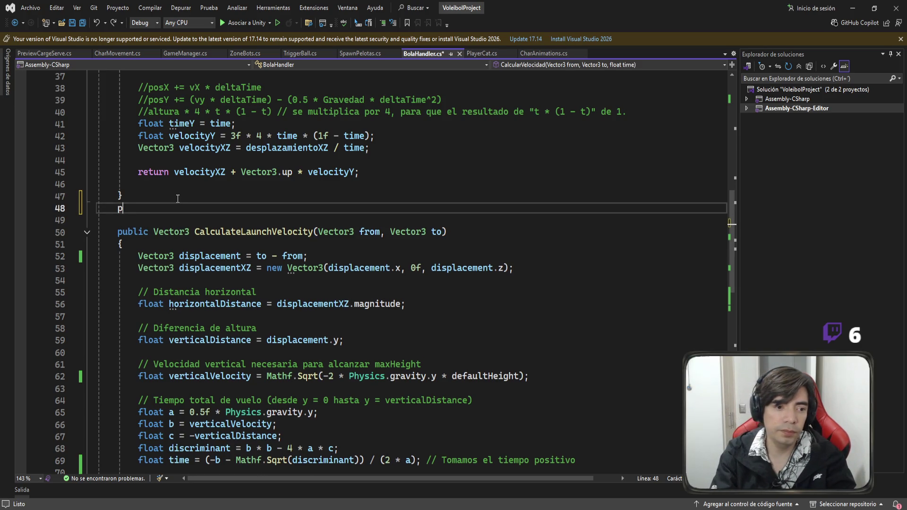
pyautogui.write('ublic void ')
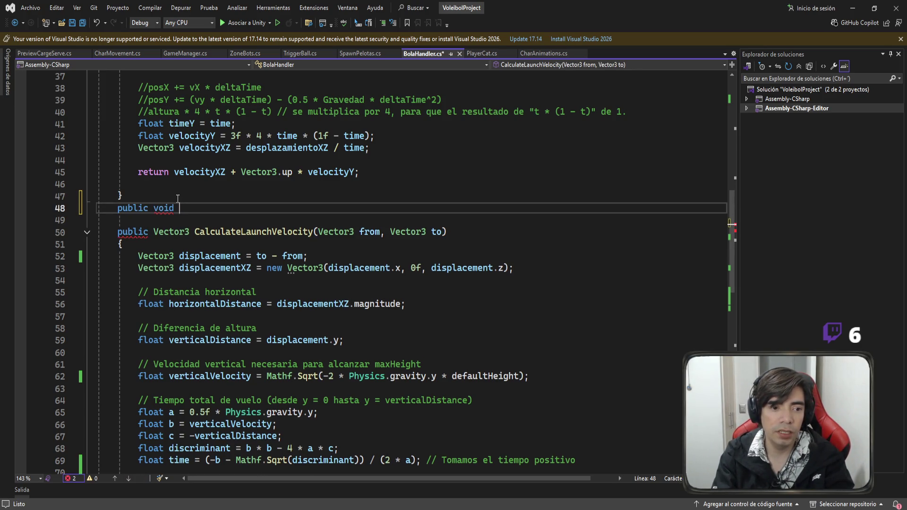
pyautogui.write('Calcular')
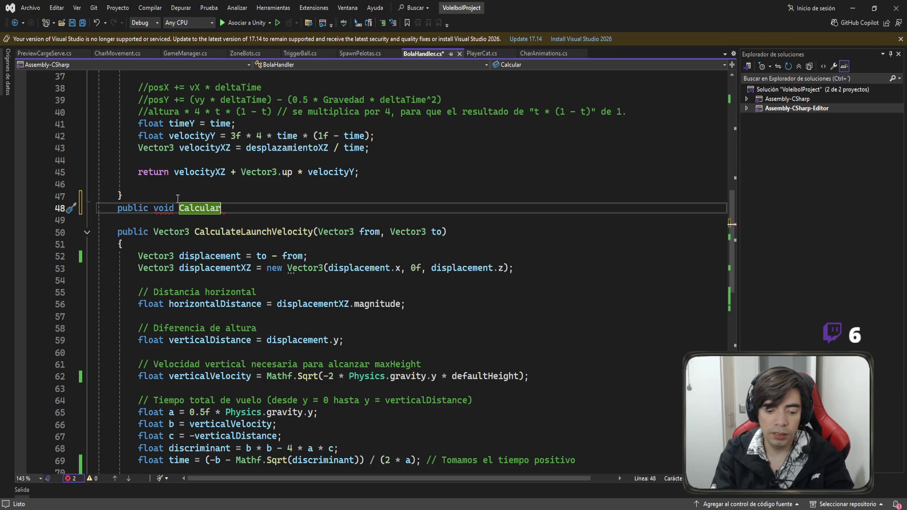
pyautogui.write('Tiro')
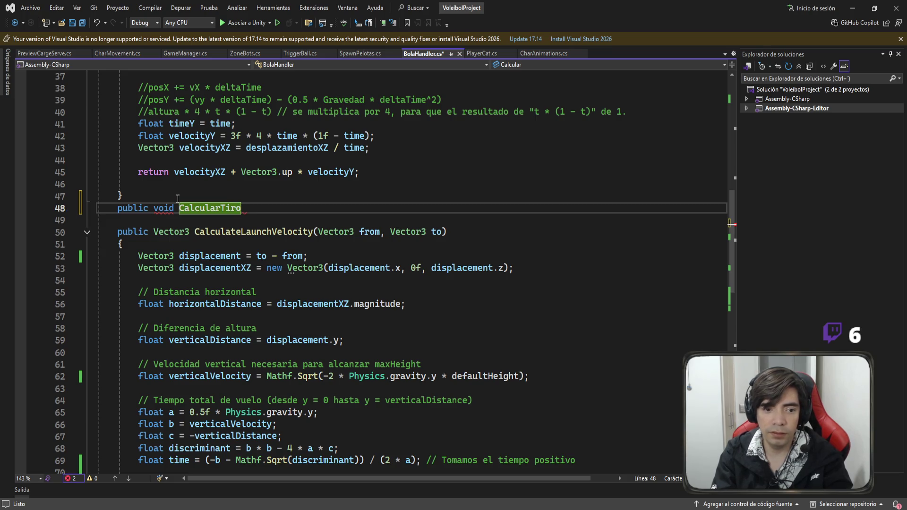
pyautogui.write('()')
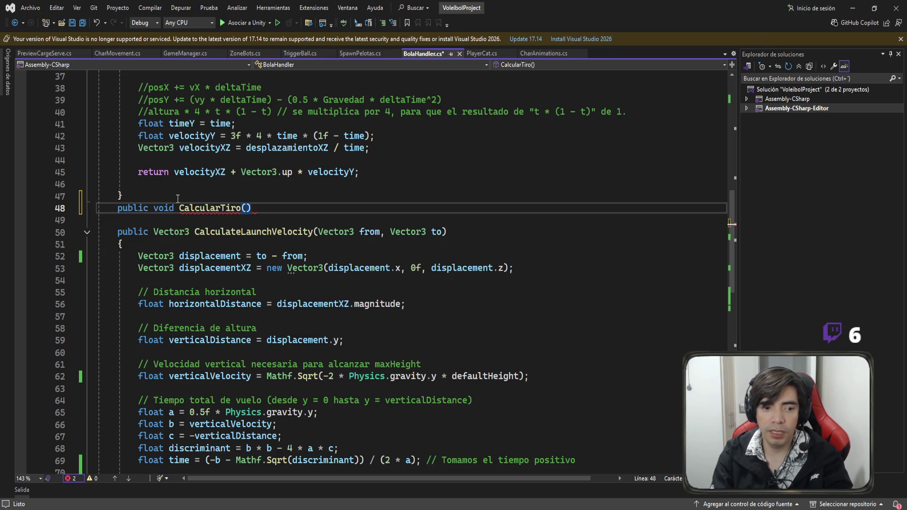
pyautogui.press('Return')
pyautogui.write('{')
pyautogui.press('Return')
pyautogui.hotkey('ctrl', 's')
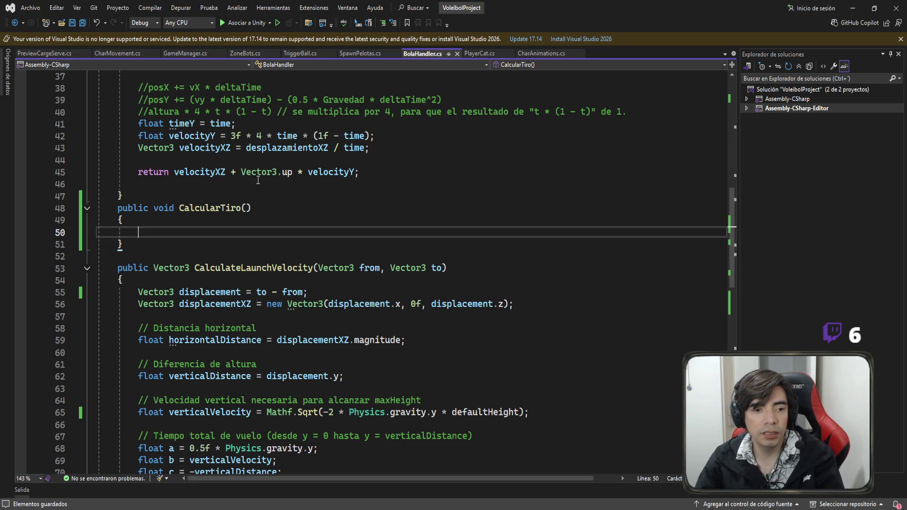
pyautogui.click(247, 208)
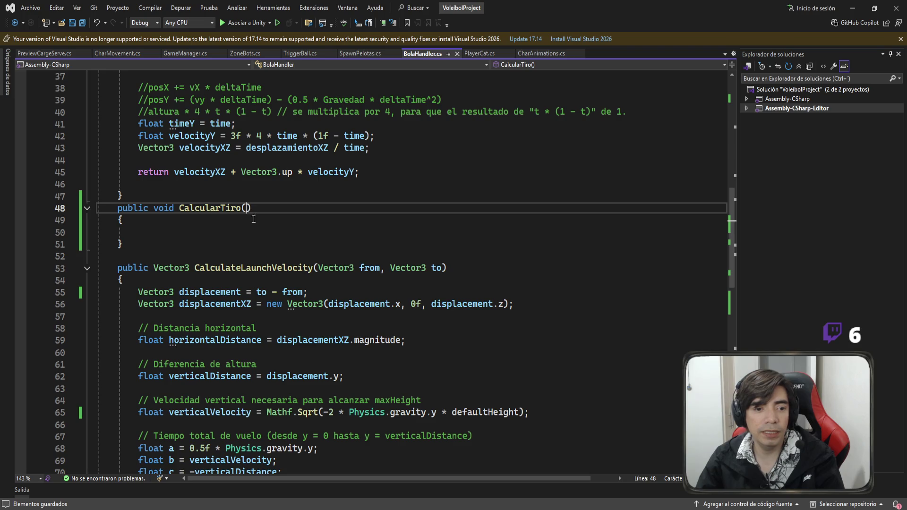
# Check the uses of fuerza and targetPos in CreateBall, then return to BolaHandler.cs
pyautogui.click(352, 53)
pyautogui.click(332, 220)
pyautogui.scroll(2, 324, 229)
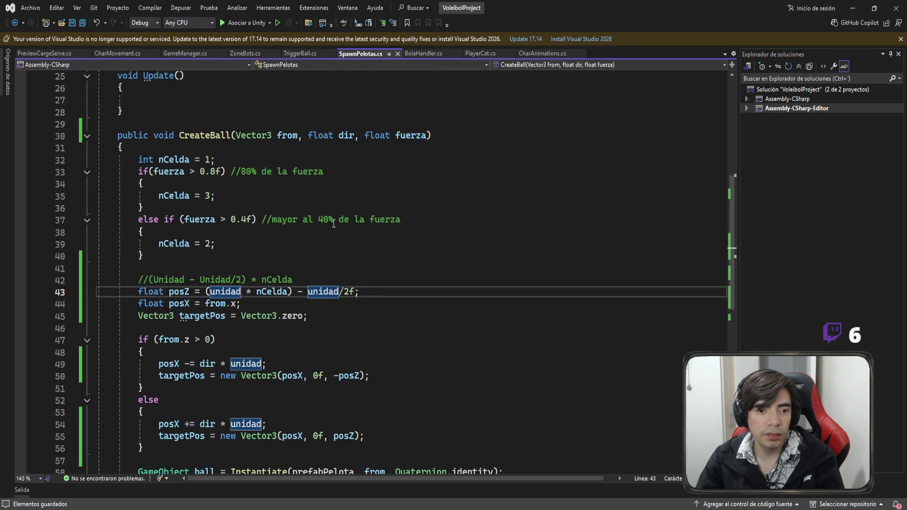
pyautogui.click(348, 136)
pyautogui.click(426, 136)
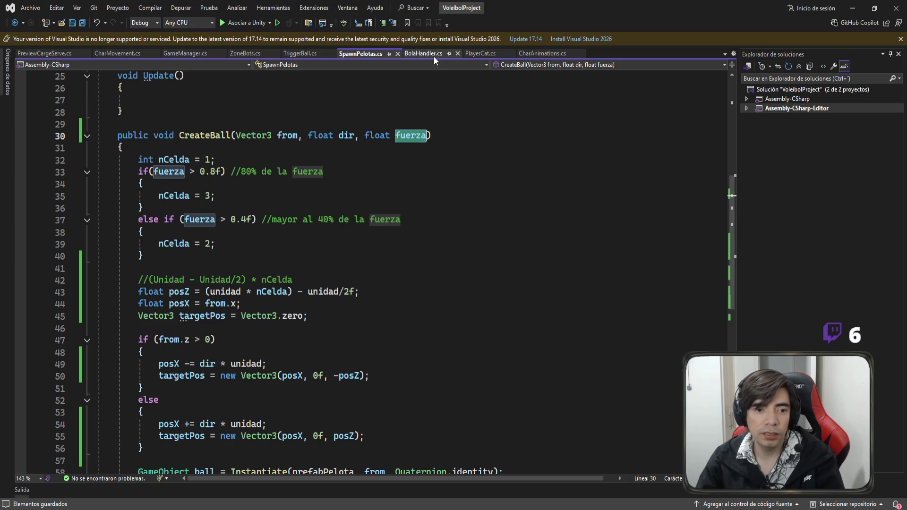
pyautogui.scroll(-3, 354, 111)
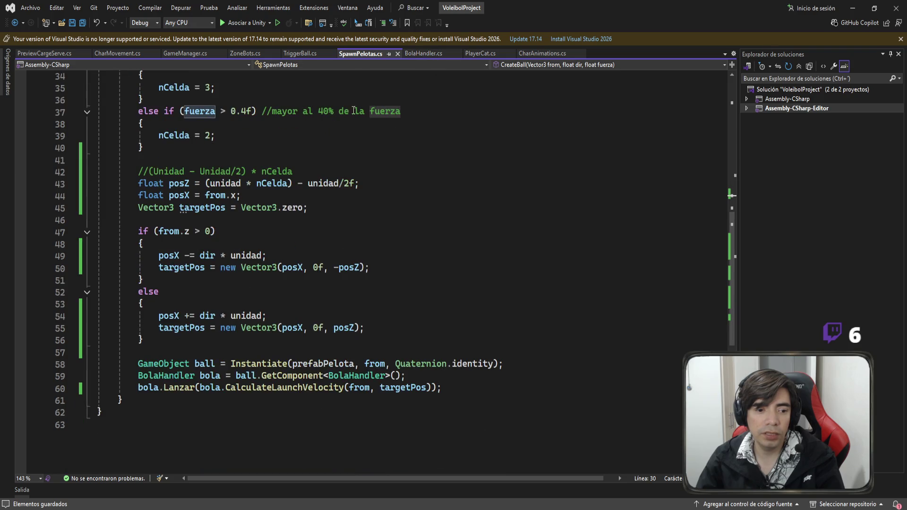
pyautogui.doubleClick(191, 333)
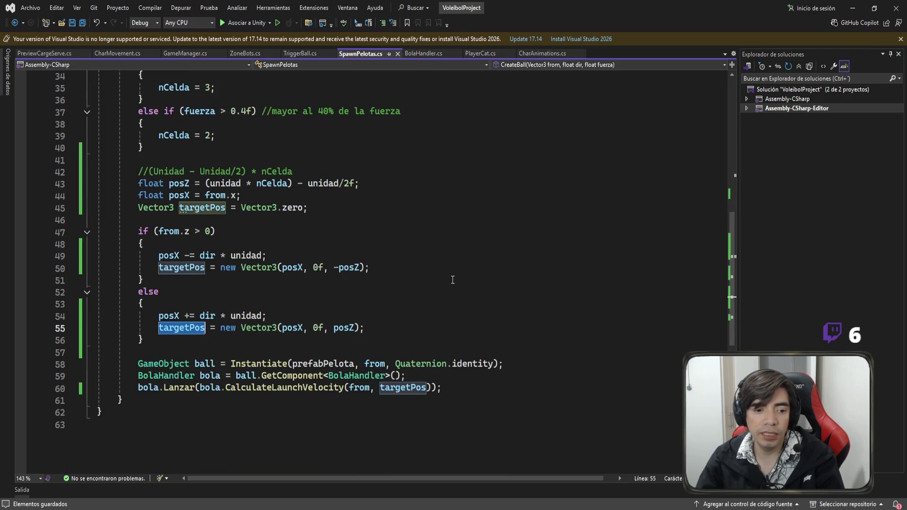
pyautogui.scroll(2, 449, 264)
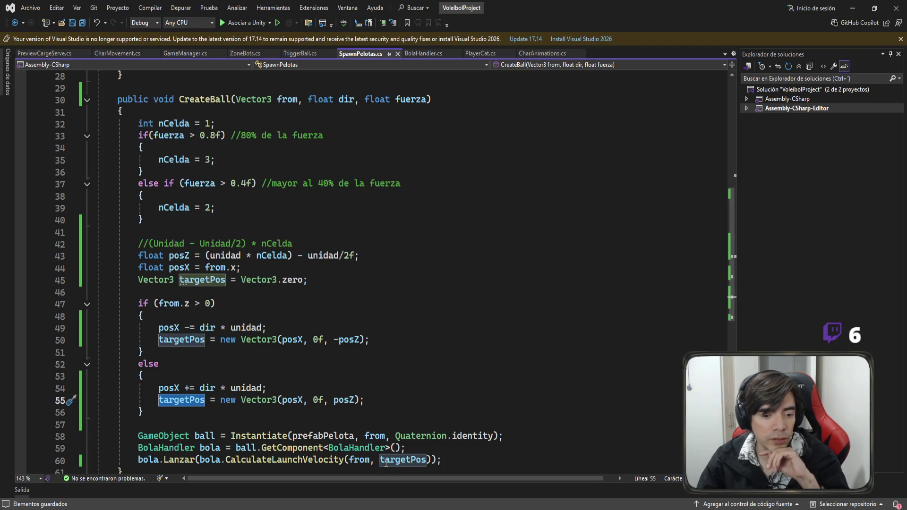
pyautogui.click(427, 55)
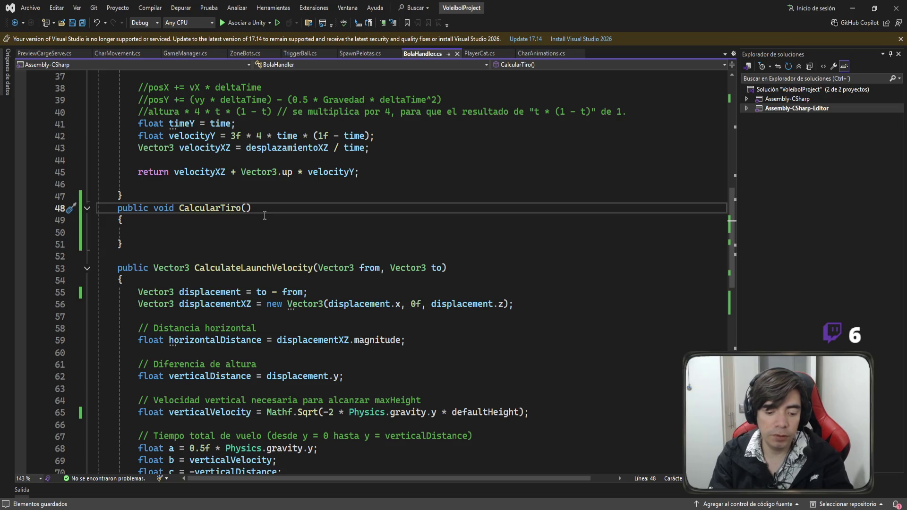
# Give CalcularTiro the parameters float dir, float force and a Vector3 return type
pyautogui.write('flloa')
pyautogui.press('BackSpace')
pyautogui.write('at')
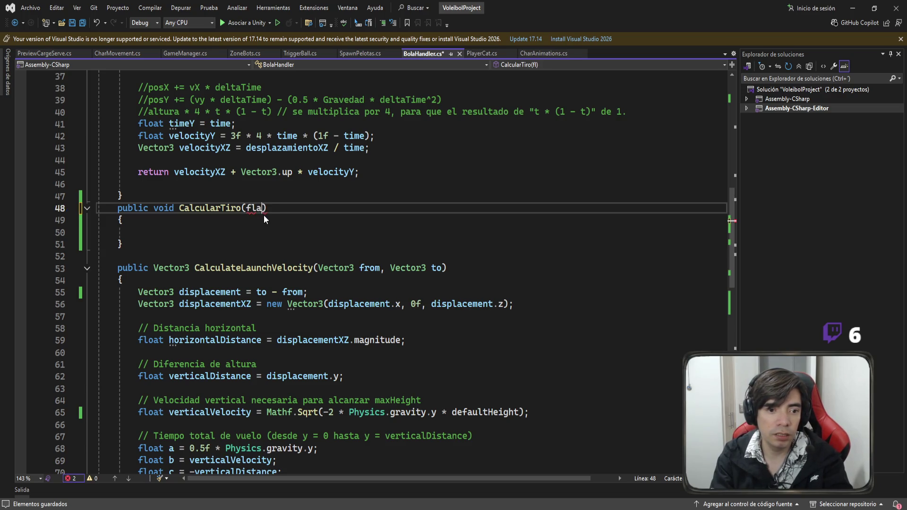
pyautogui.press('BackSpace')
pyautogui.press('BackSpace')
pyautogui.write('oat dir')
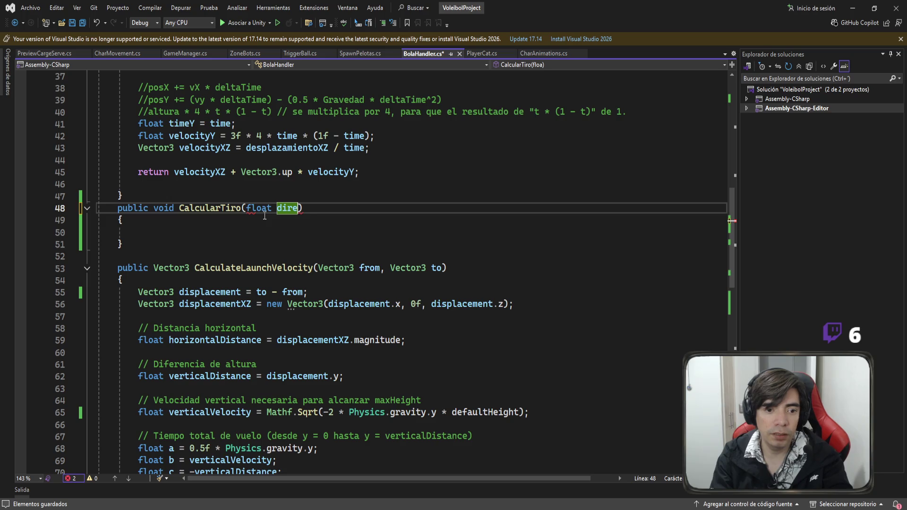
pyautogui.write(', ')
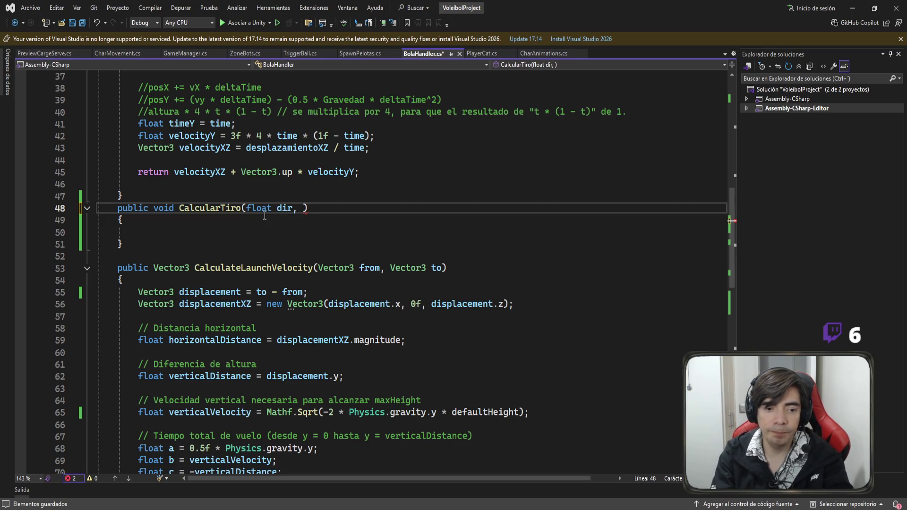
pyautogui.write('float f')
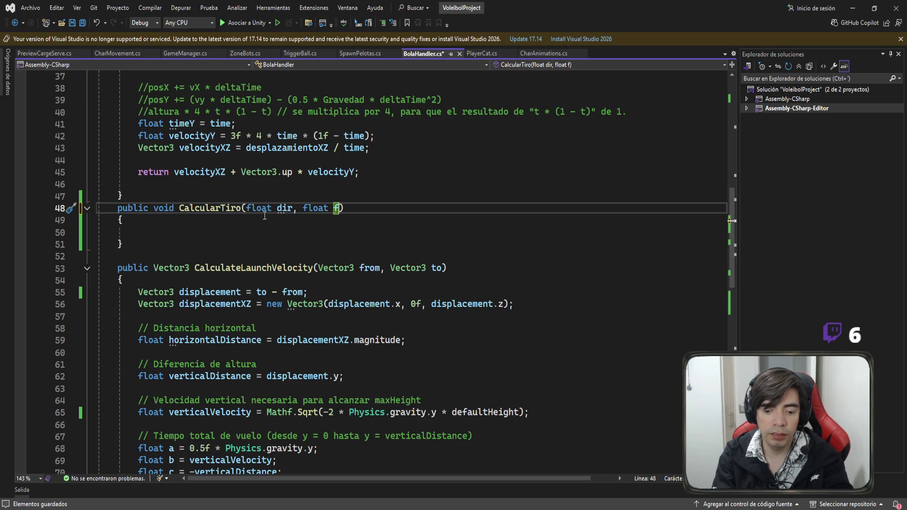
pyautogui.write('orce')
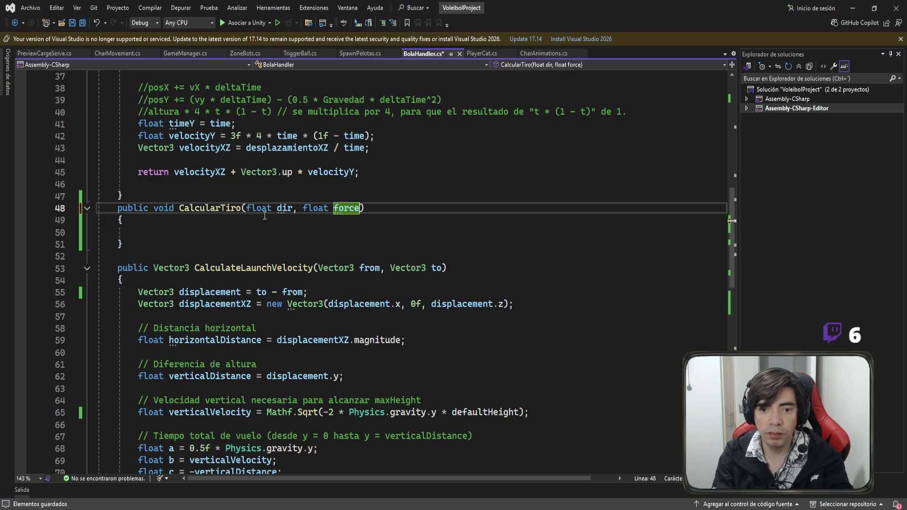
pyautogui.press('Right')
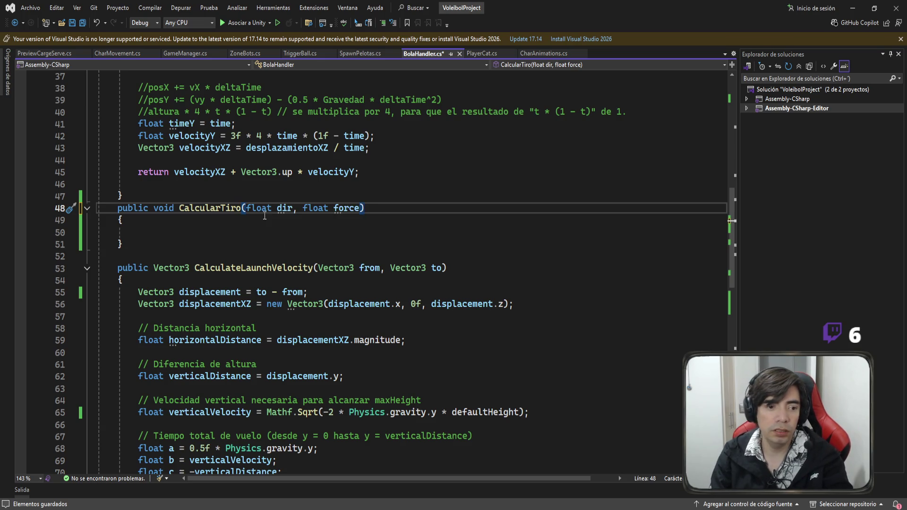
pyautogui.doubleClick(159, 209)
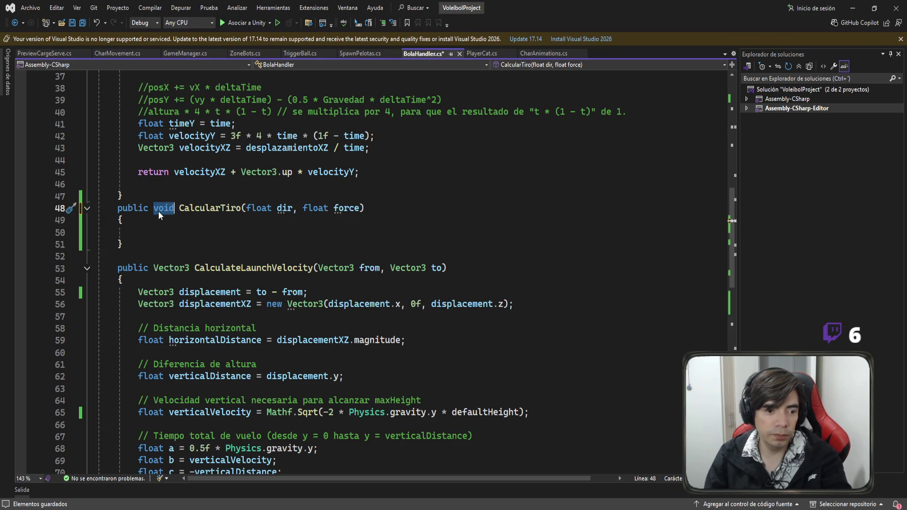
pyautogui.write('vec')
pyautogui.press('Tab')
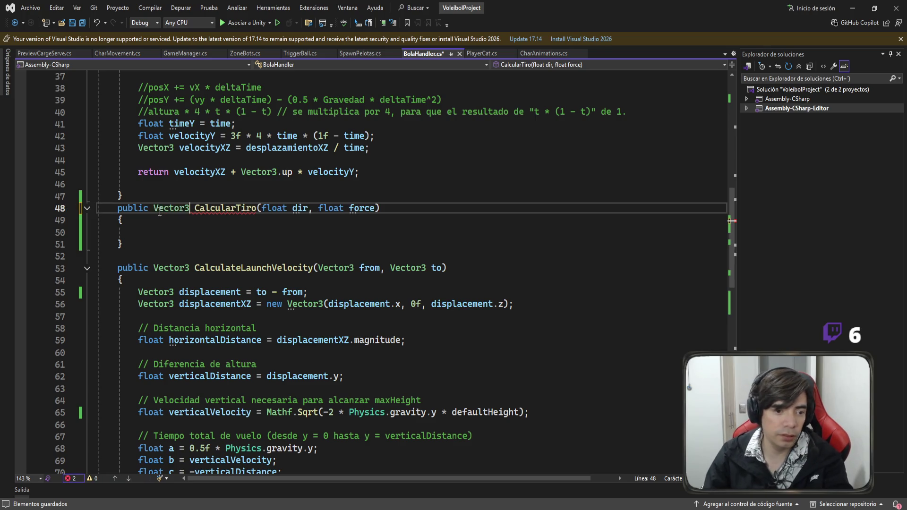
# Begin a 'Vector3 targetPos =' declaration inside CalcularTiro
pyautogui.click(206, 241)
pyautogui.click(203, 230)
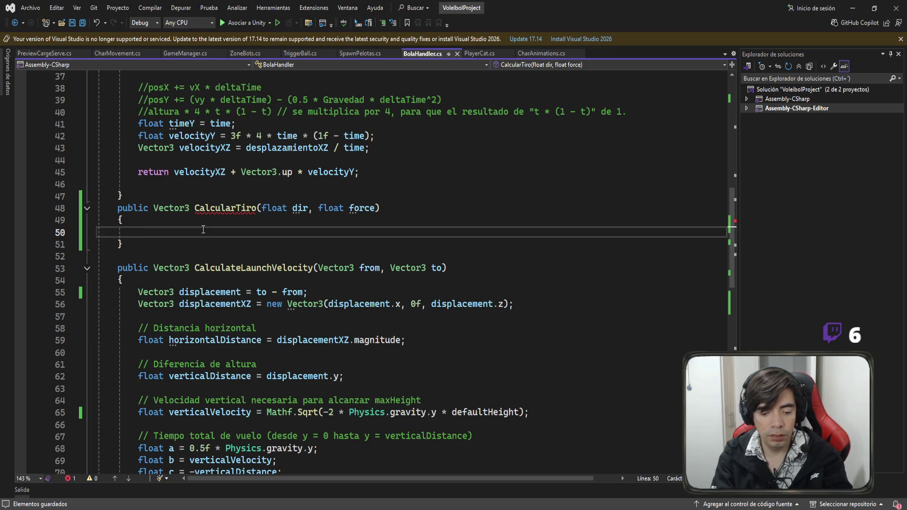
pyautogui.write('vec')
pyautogui.press('Tab')
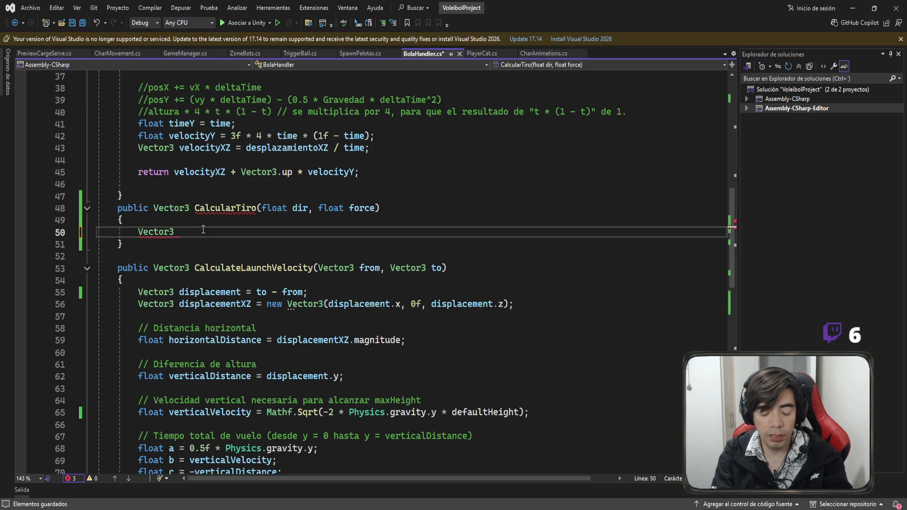
pyautogui.write('targetPos')
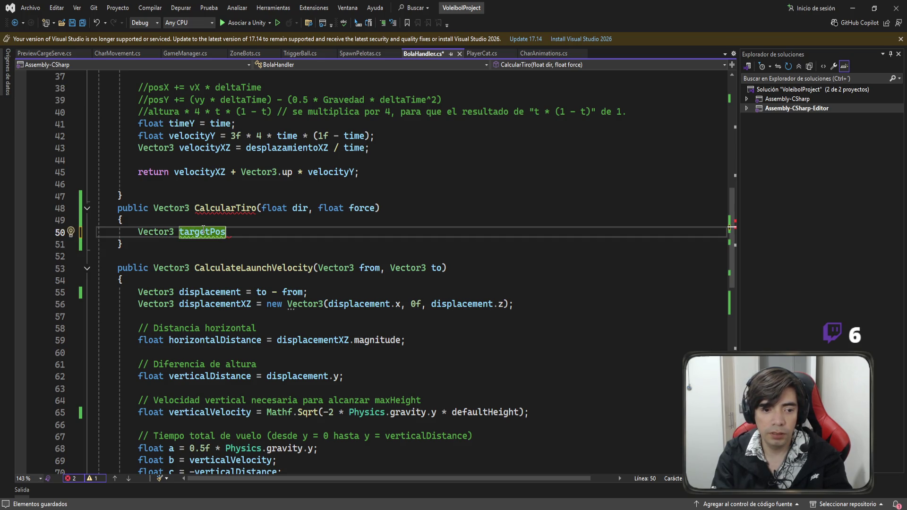
pyautogui.write(' = new')
pyautogui.press('BackSpace')
pyautogui.press('BackSpace')
pyautogui.press('BackSpace')
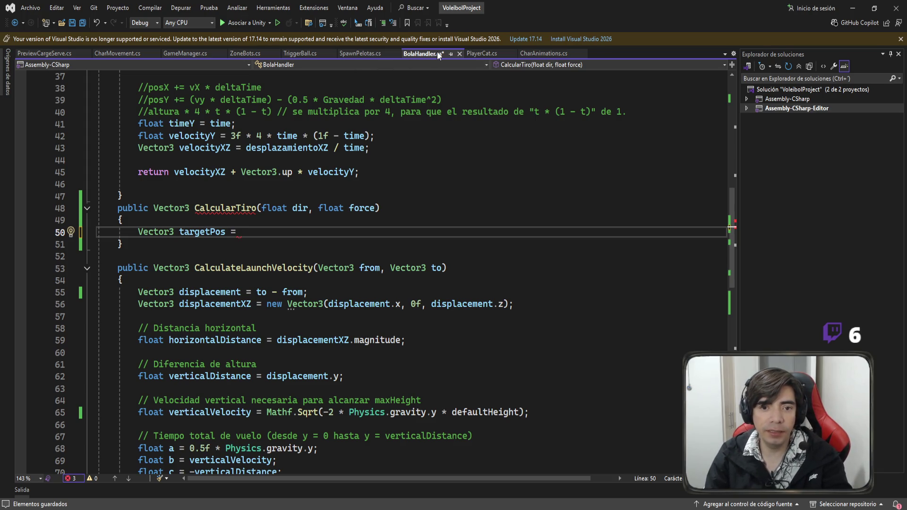
pyautogui.click(371, 57)
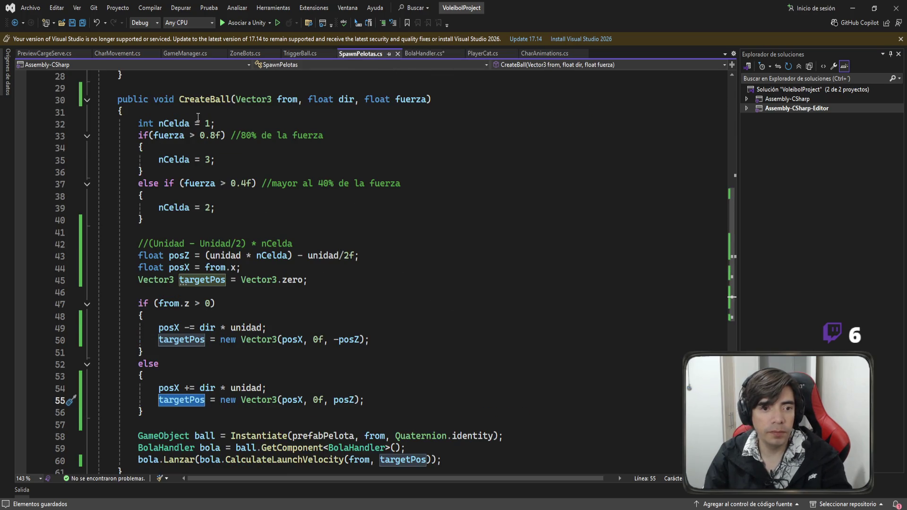
pyautogui.moveTo(298, 100); pyautogui.dragTo(236, 100)
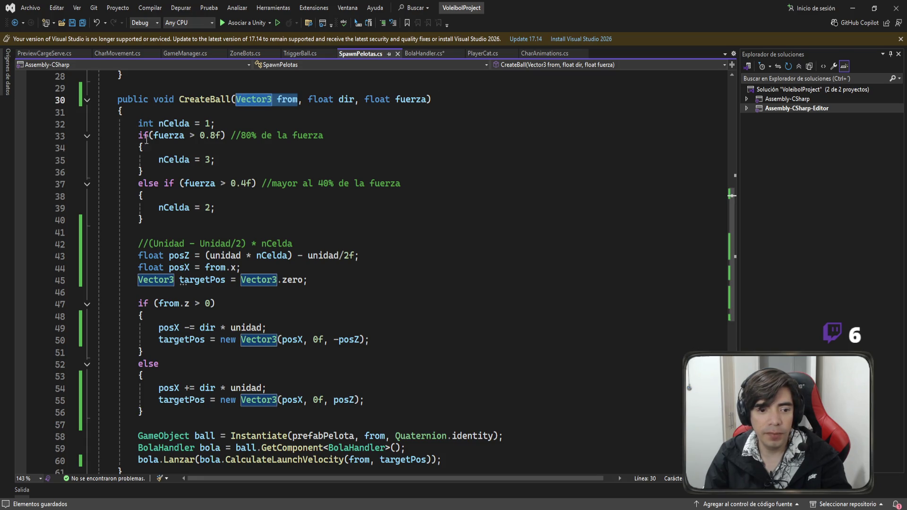
pyautogui.scroll(-2, 171, 397)
pyautogui.moveTo(406, 377); pyautogui.dragTo(71, 366)
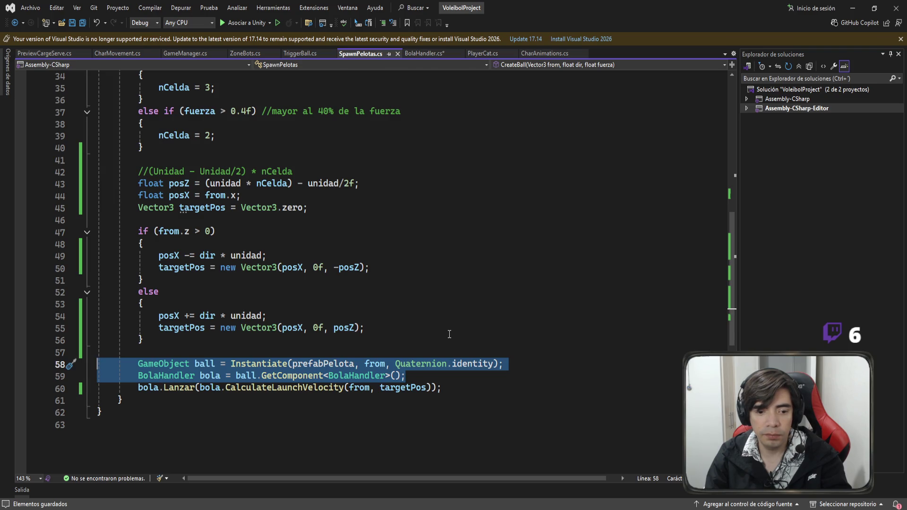
pyautogui.click(195, 388)
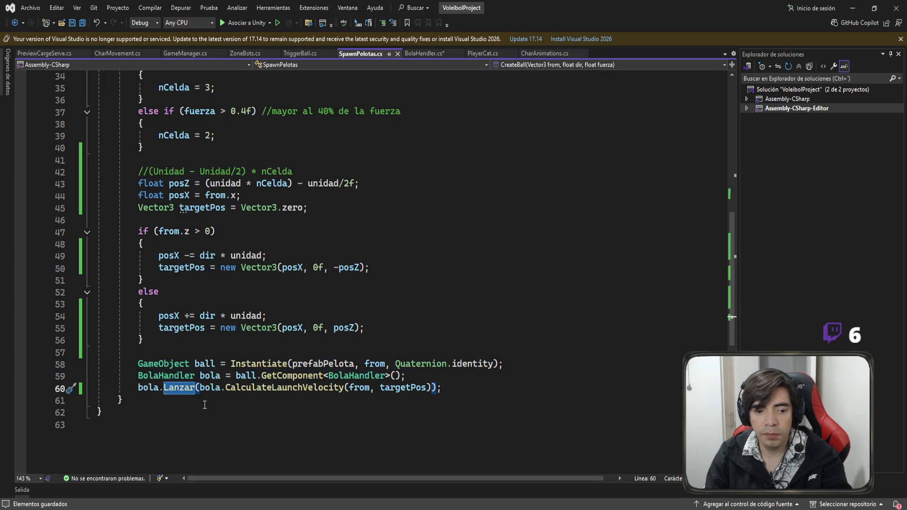
pyautogui.scroll(4, 208, 393)
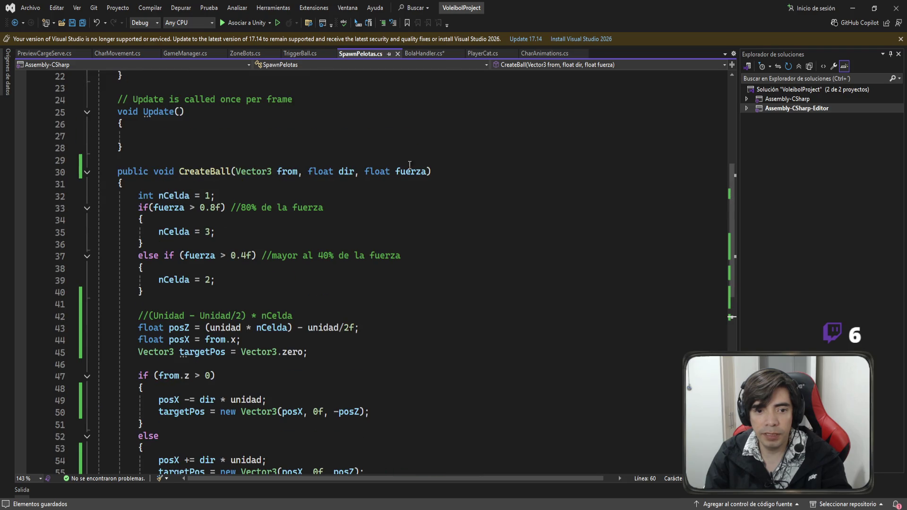
pyautogui.scroll(-5, 418, 258)
pyautogui.scroll(2, 418, 259)
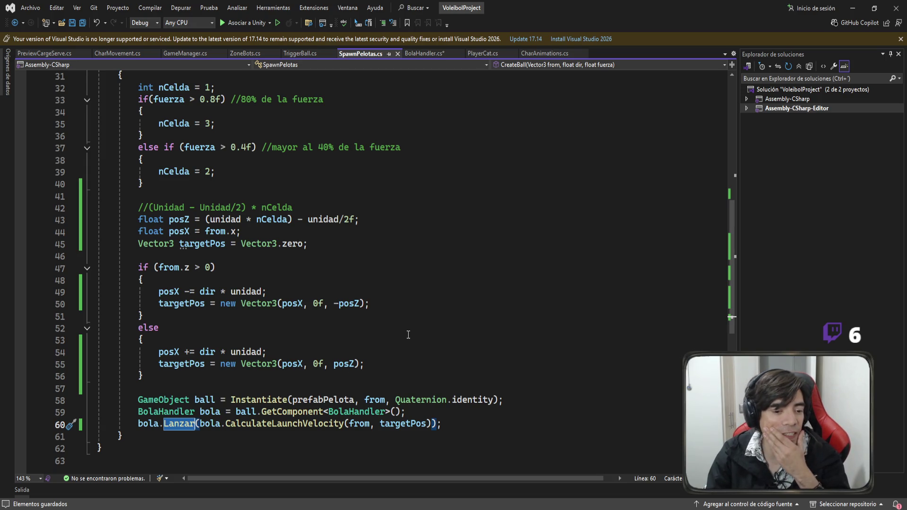
pyautogui.scroll(4, 420, 345)
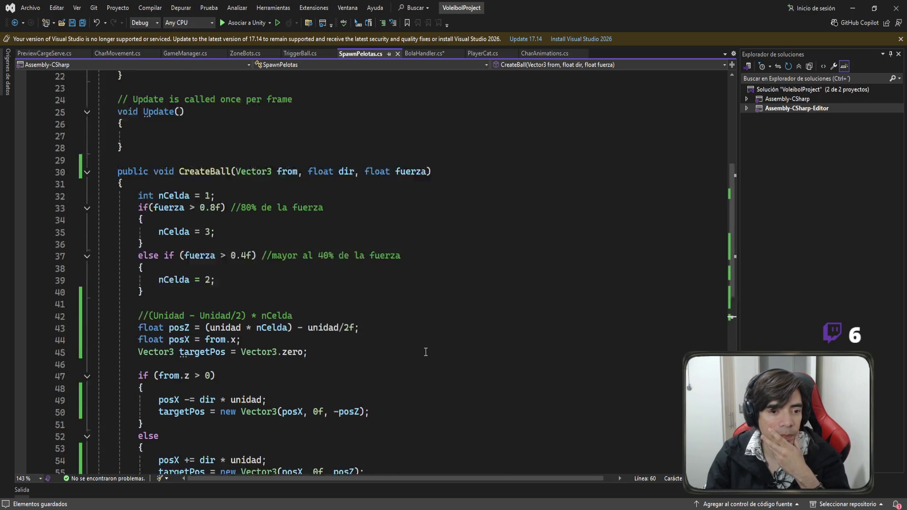
pyautogui.click(427, 56)
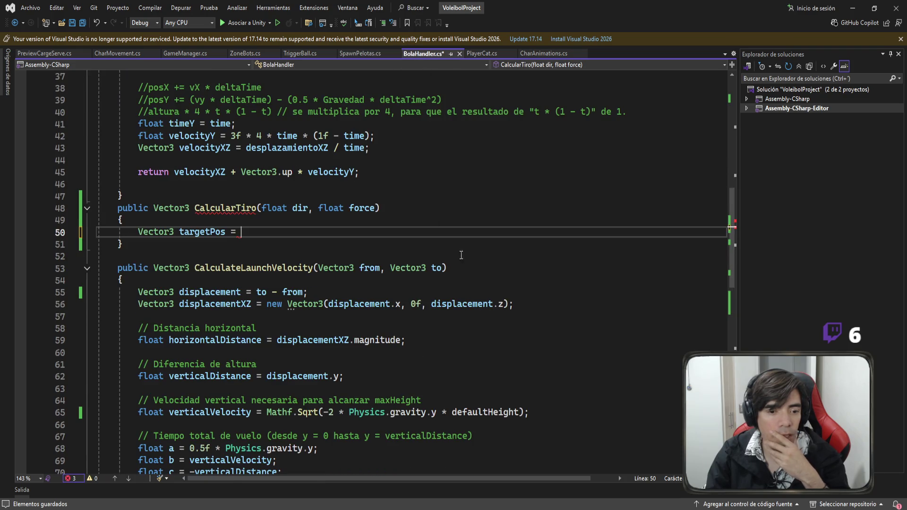
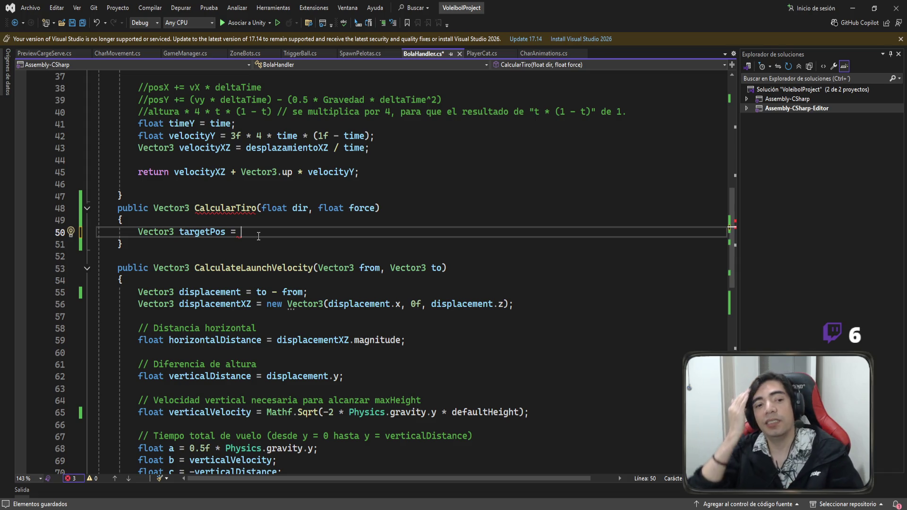
# Rename the CalcularTiro method to CalcularLanzamiento
pyautogui.click(257, 208)
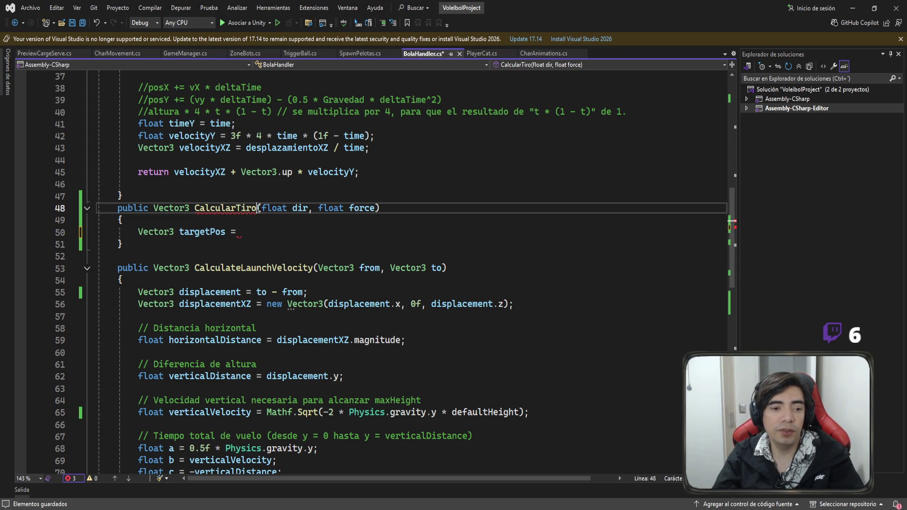
pyautogui.press('BackSpace')
pyautogui.press('BackSpace')
pyautogui.press('BackSpace')
pyautogui.press('BackSpace')
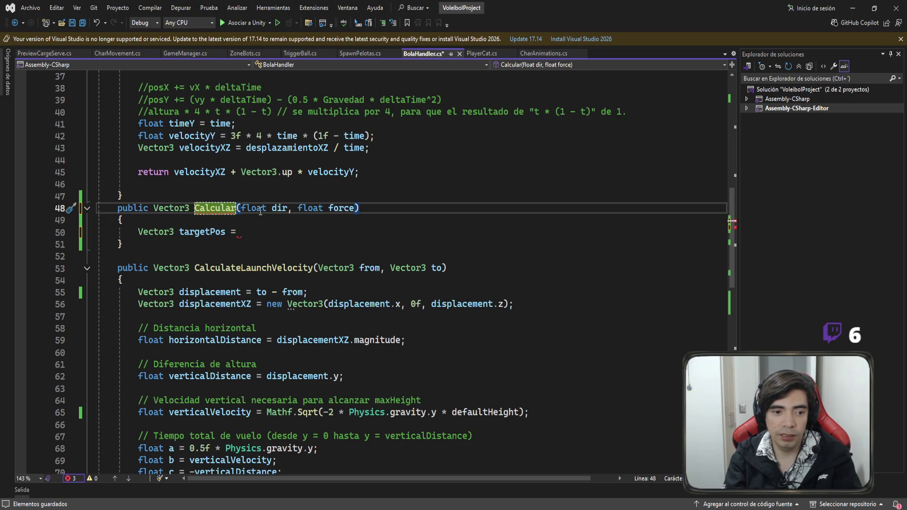
pyautogui.write('Lanzamiento')
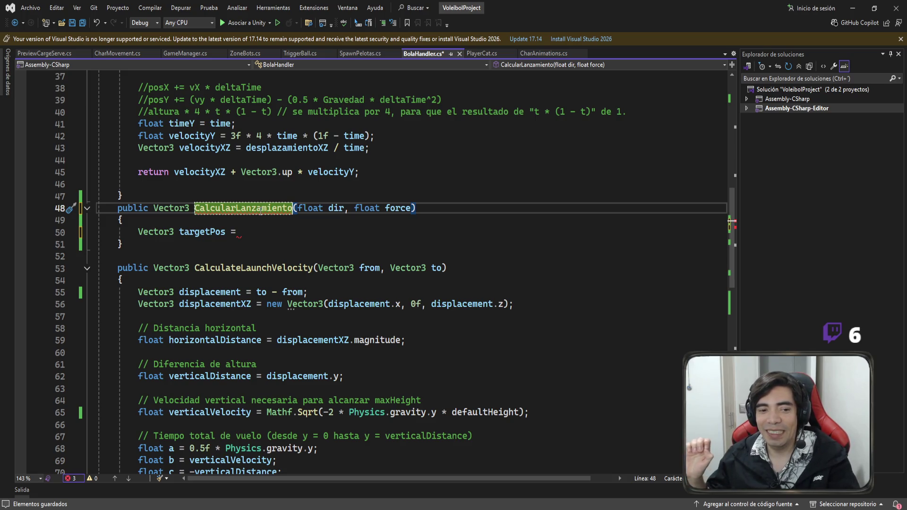
# Review how Lanzar uses fuerza, then return to the unfinished targetPos line
pyautogui.scroll(9, 272, 220)
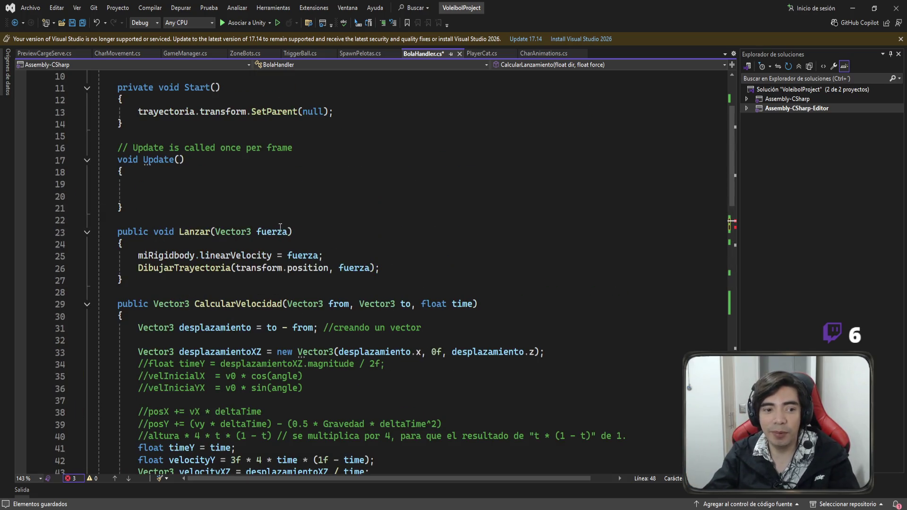
pyautogui.moveTo(115, 244); pyautogui.dragTo(131, 291)
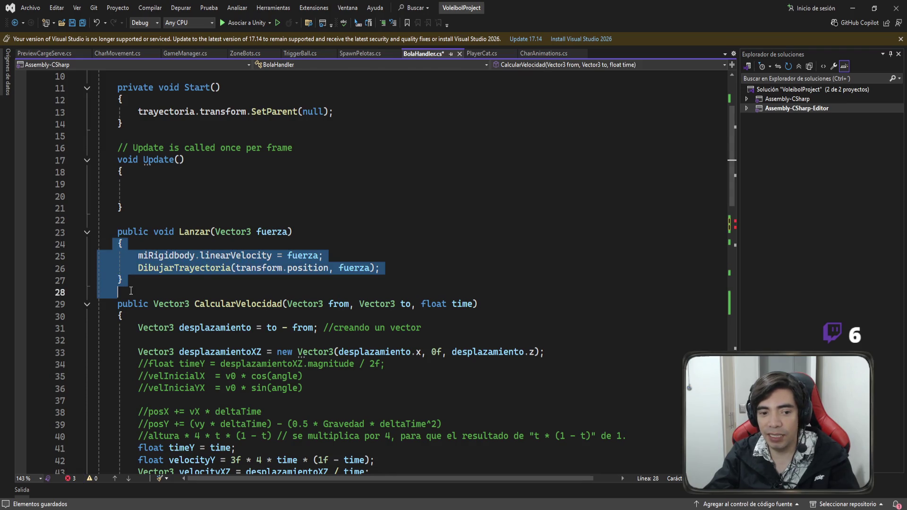
pyautogui.click(298, 260)
pyautogui.scroll(-4, 388, 255)
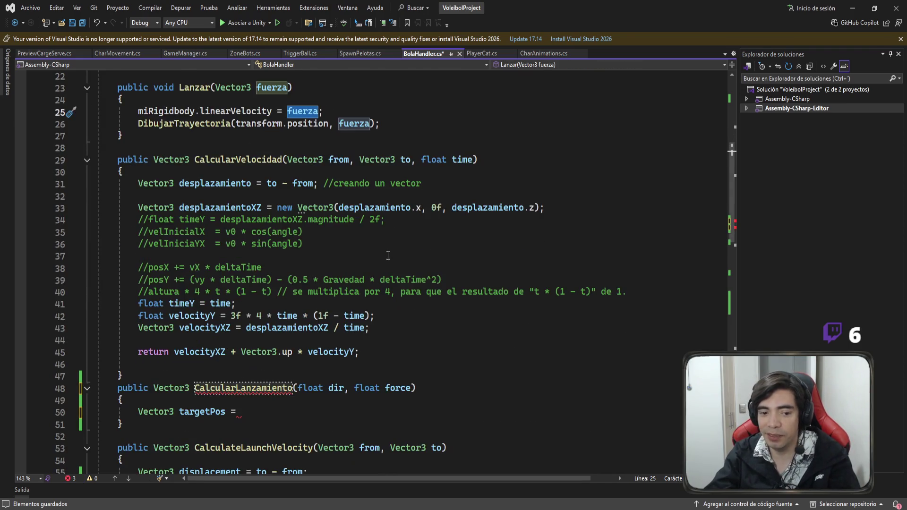
pyautogui.scroll(-2, 388, 256)
pyautogui.click(246, 346)
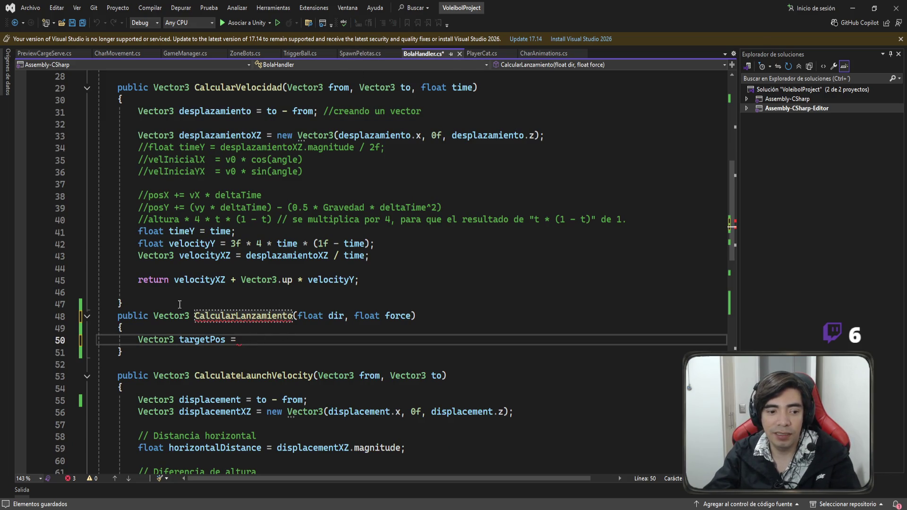
pyautogui.scroll(-3, 282, 279)
pyautogui.scroll(-3, 282, 278)
pyautogui.scroll(4, 281, 278)
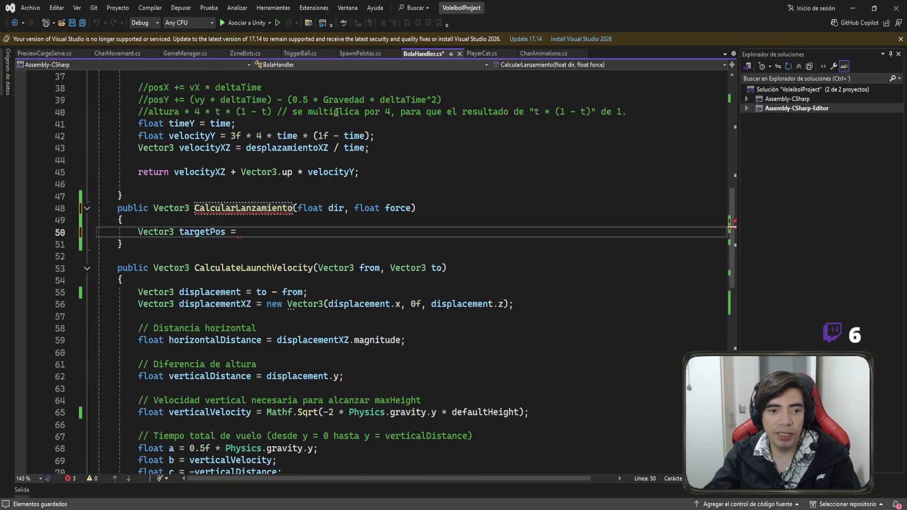
# Select CreateBall's target-position calculation in SpawnPelotas.cs, through the else block
pyautogui.click(352, 53)
pyautogui.moveTo(100, 156)
pyautogui.mouseDown()
pyautogui.moveTo(326, 225)
pyautogui.moveTo(255, 317)
pyautogui.moveTo(137, 339)
pyautogui.mouseUp()
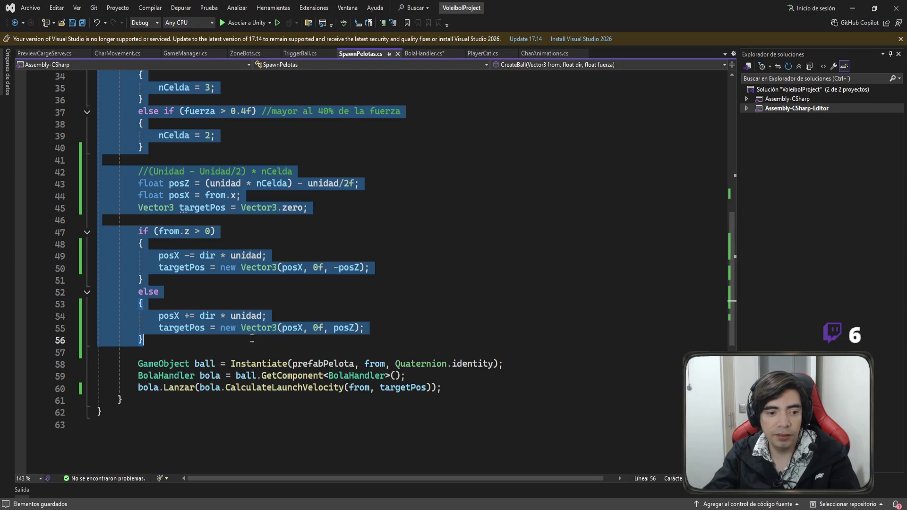
pyautogui.click(423, 53)
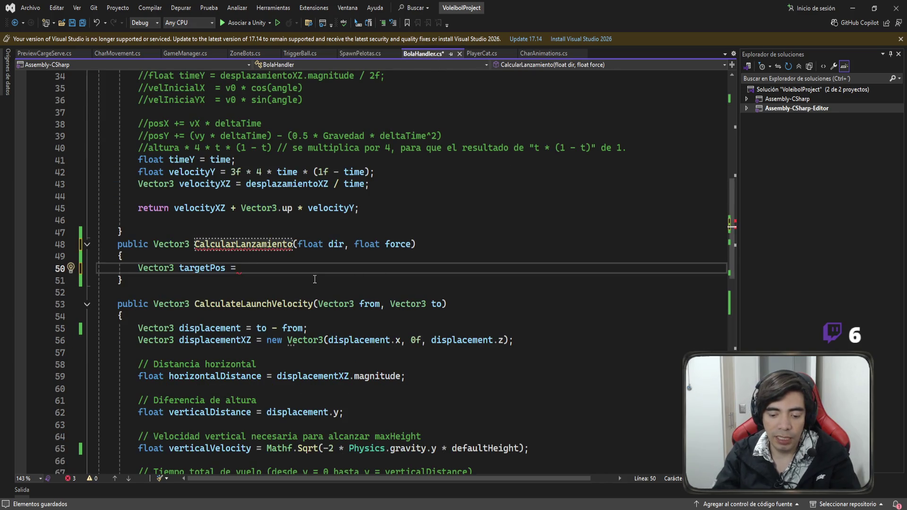
# Add a Vector3 origin parameter at the start of CalcularLanzamiento's signature
pyautogui.click(297, 244)
pyautogui.write('vec')
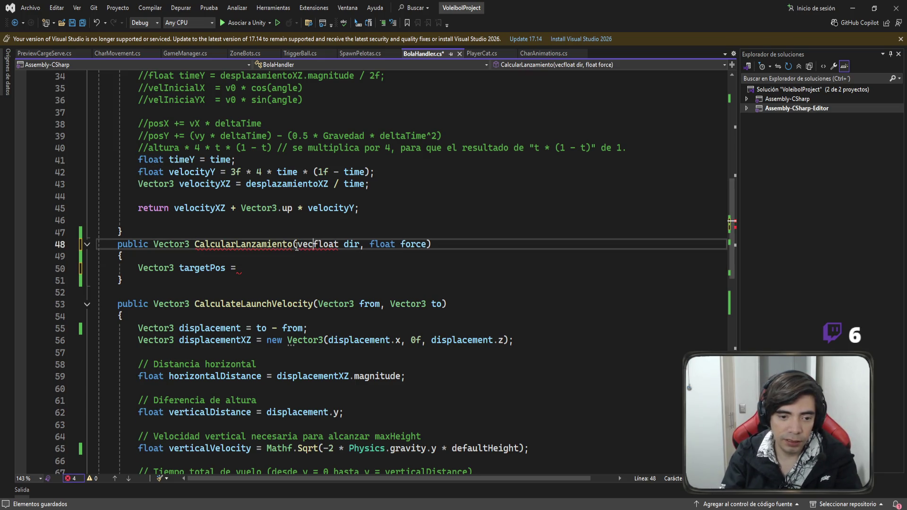
pyautogui.press('Left')
pyautogui.press('BackSpace')
pyautogui.write('ct')
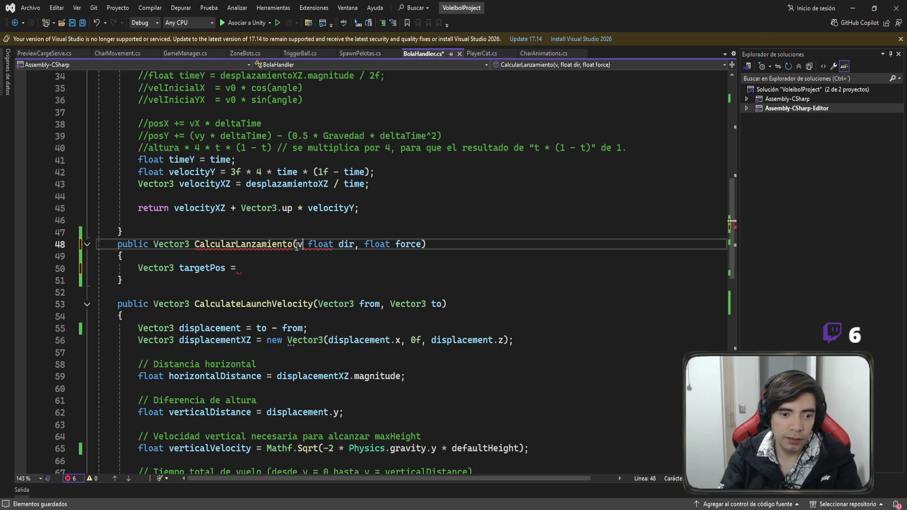
pyautogui.press('Tab')
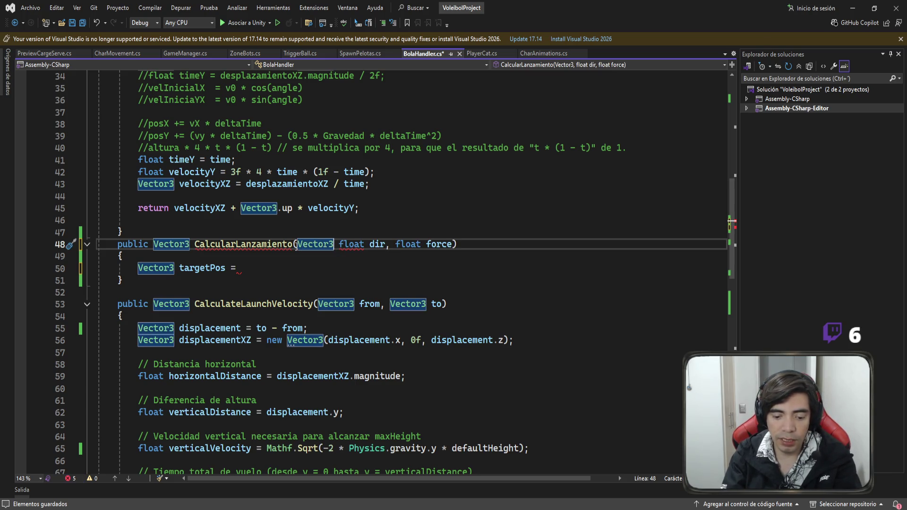
pyautogui.write('origin,')
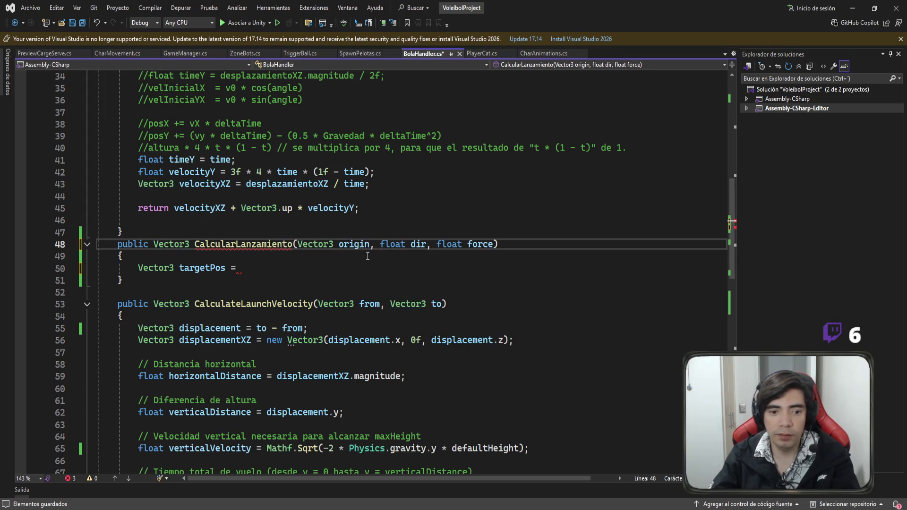
pyautogui.press('Right')
# Set targetPos = origin, add return targetPos;, and save BolaHandler.cs
pyautogui.doubleClick(345, 244)
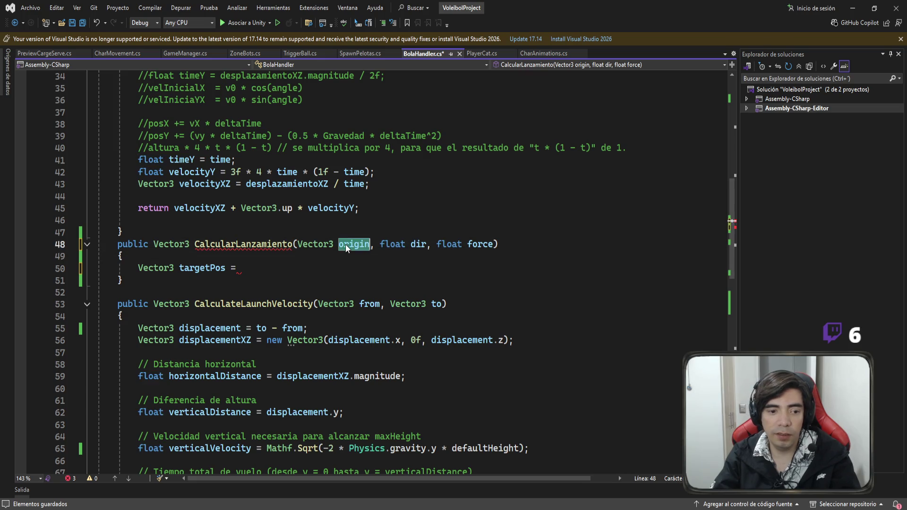
pyautogui.hotkey('ctrl', 'c')
pyautogui.click(264, 267)
pyautogui.hotkey('ctrl', 'v')
pyautogui.write(';')
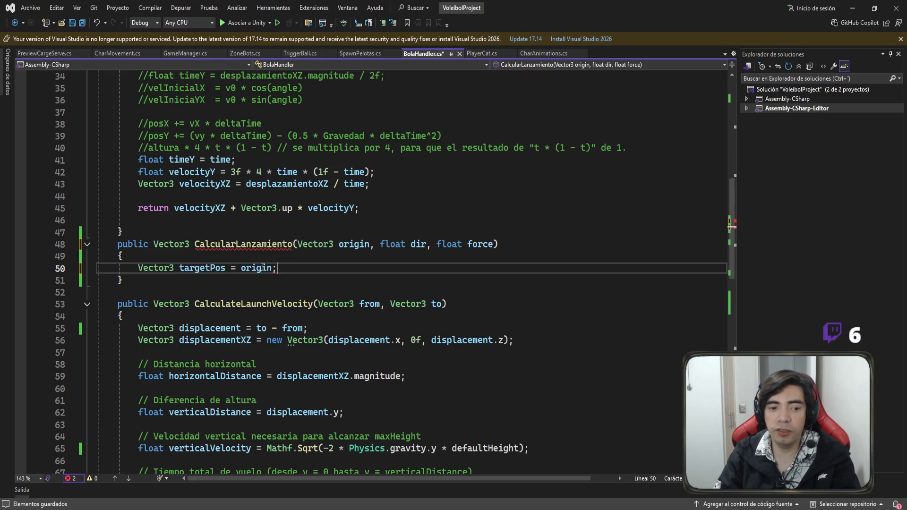
pyautogui.press('Return')
pyautogui.press('Return')
pyautogui.press('Return')
pyautogui.write('re')
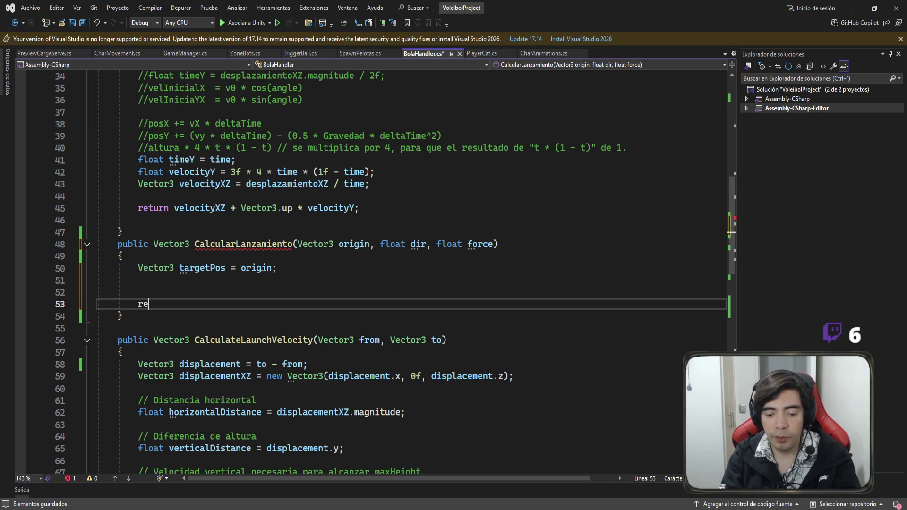
pyautogui.write('turn targetPos;s')
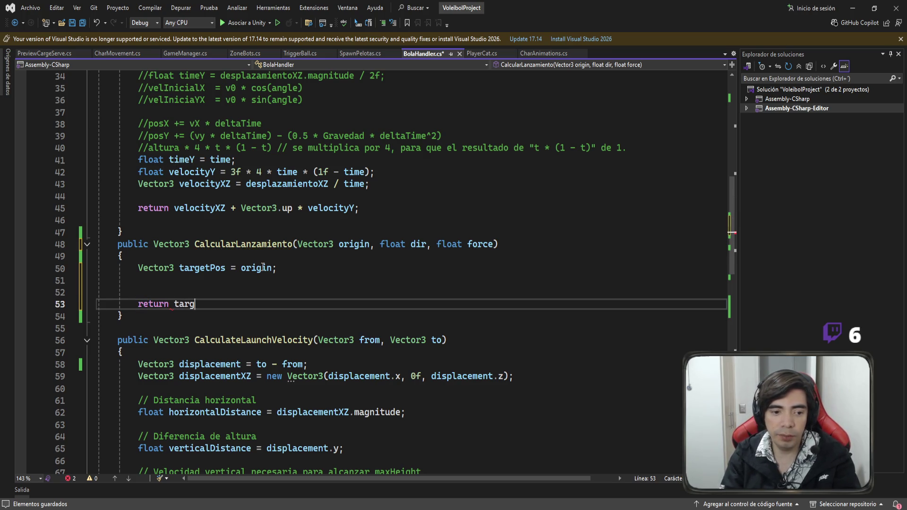
pyautogui.press('BackSpace')
pyautogui.hotkey('ctrl', 's')
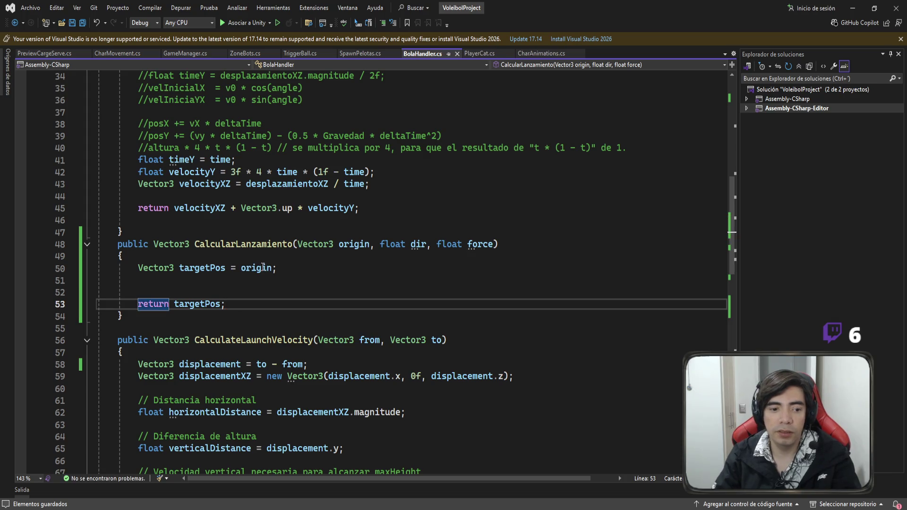
pyautogui.click(221, 284)
pyautogui.press('Return')
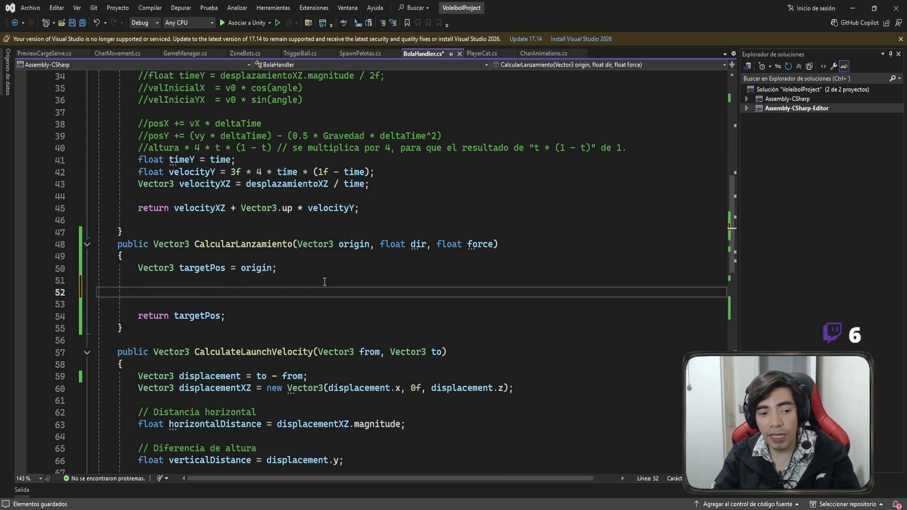
# Paste the target-position code into CalcularLanzamiento and compare fuerza with the force parameter
pyautogui.click(360, 54)
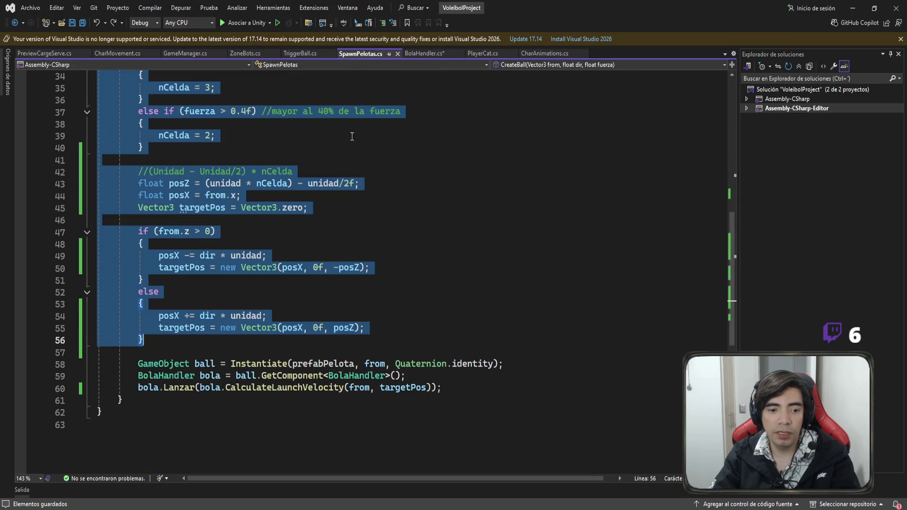
pyautogui.click(421, 53)
pyautogui.hotkey('ctrl', 'v')
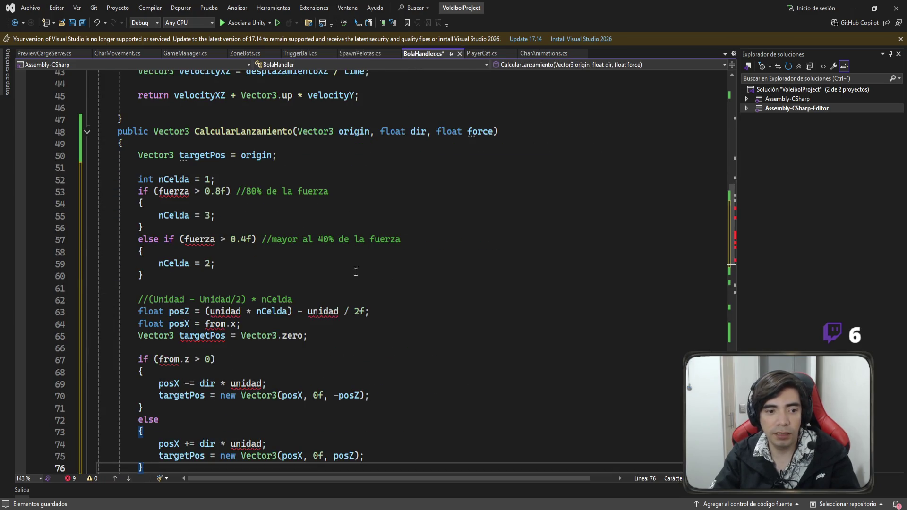
pyautogui.doubleClick(170, 194)
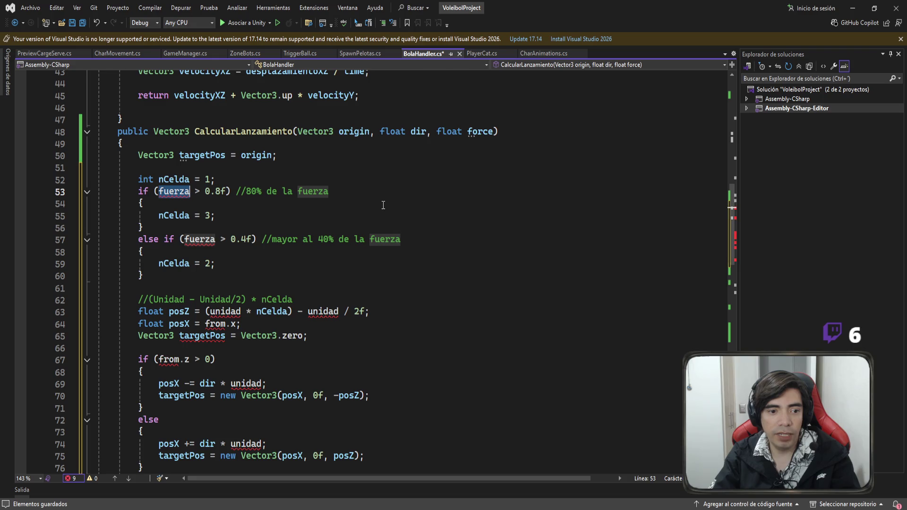
pyautogui.click(480, 132)
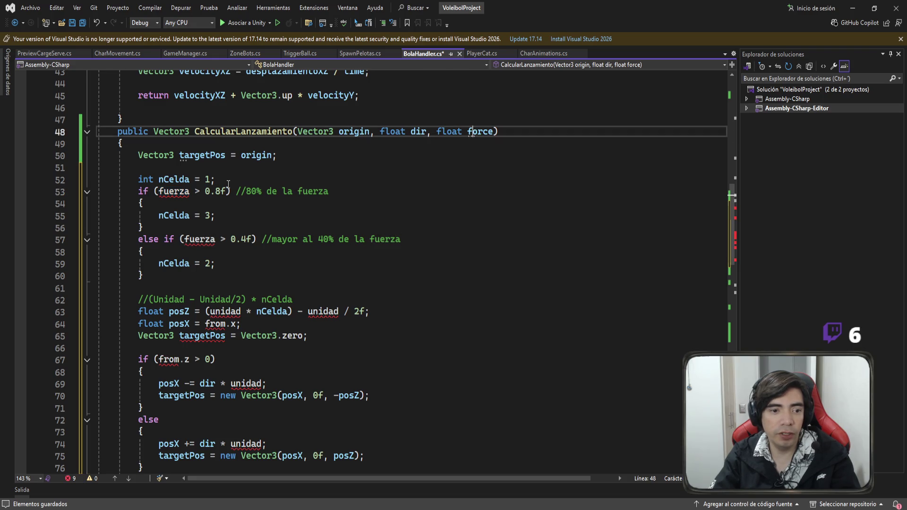
pyautogui.click(183, 194)
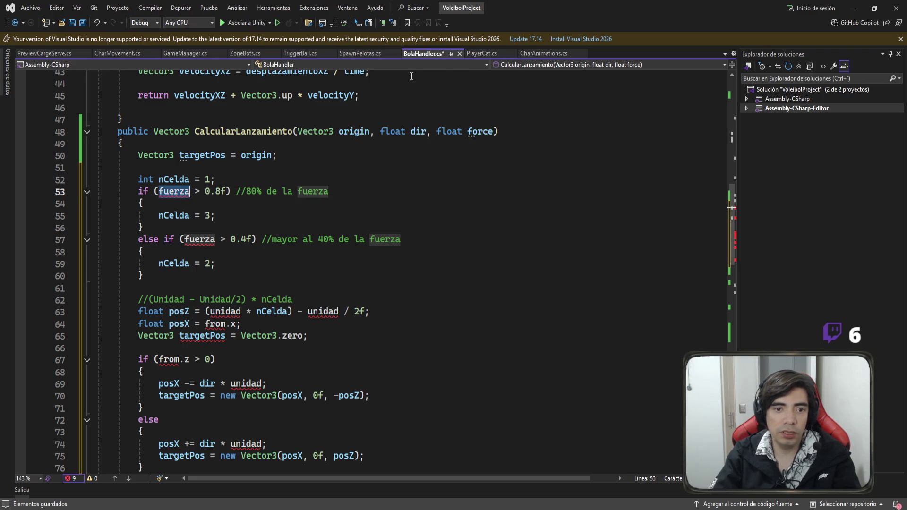
# Rename fuerza to force in the first condition and the else-if condition
pyautogui.click(372, 53)
pyautogui.scroll(4, 379, 226)
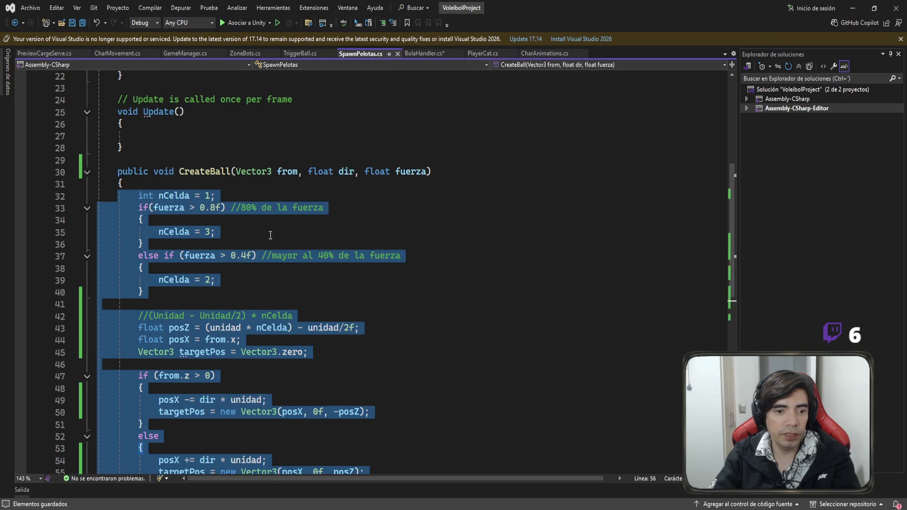
pyautogui.scroll(4, 354, 189)
pyautogui.scroll(-3, 307, 203)
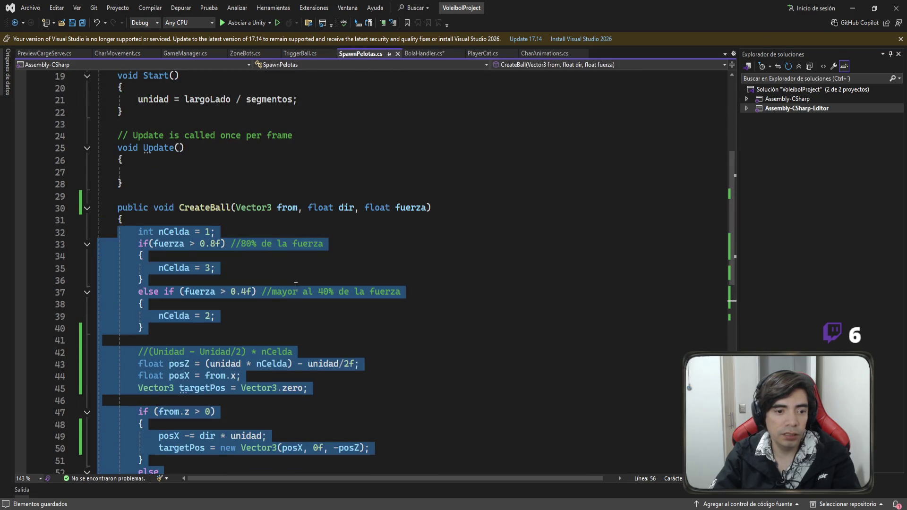
pyautogui.click(340, 280)
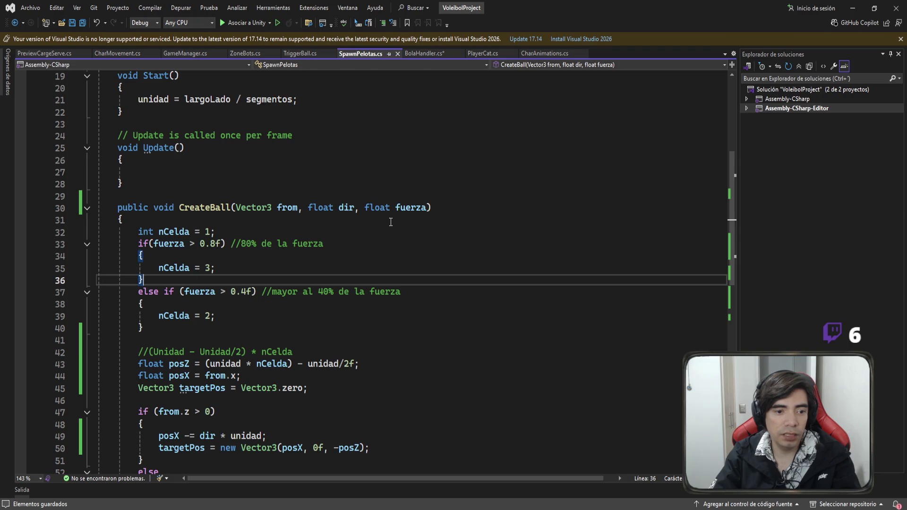
pyautogui.click(424, 55)
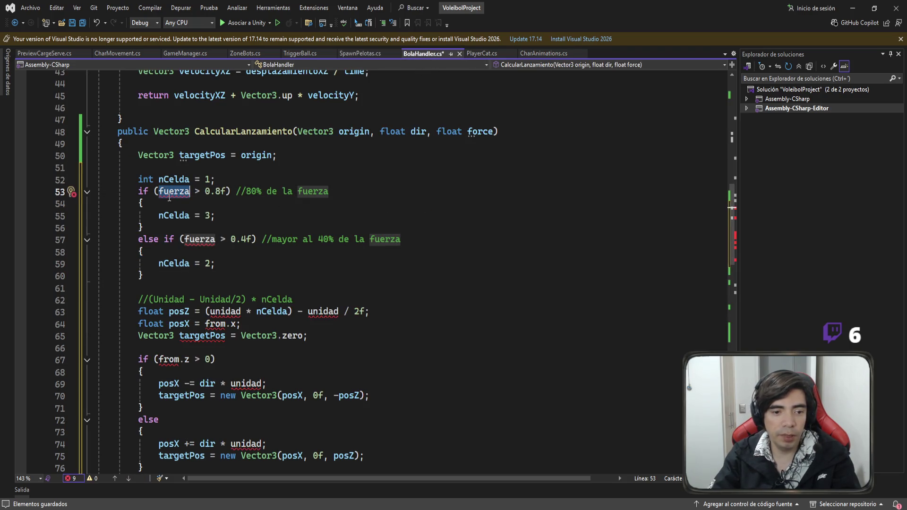
pyautogui.write('force')
pyautogui.click(208, 180)
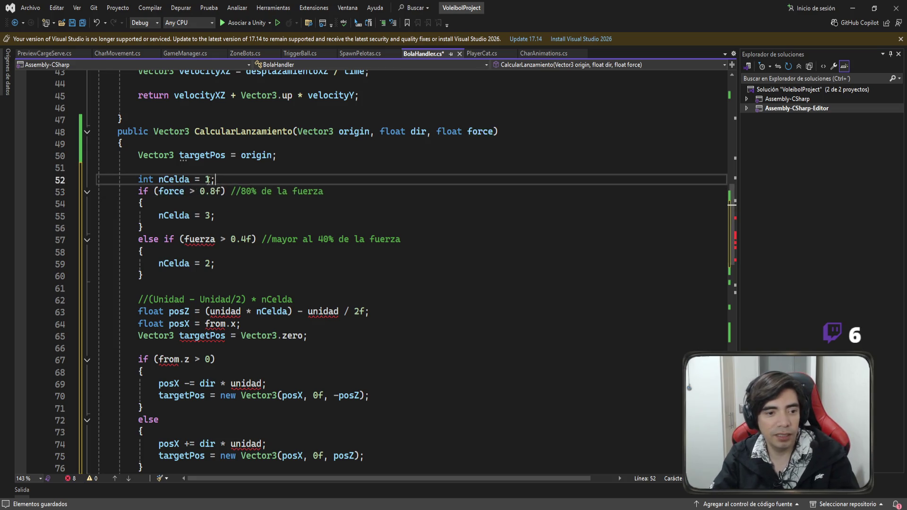
pyautogui.click(175, 192)
pyautogui.doubleClick(199, 239)
pyautogui.write('force')
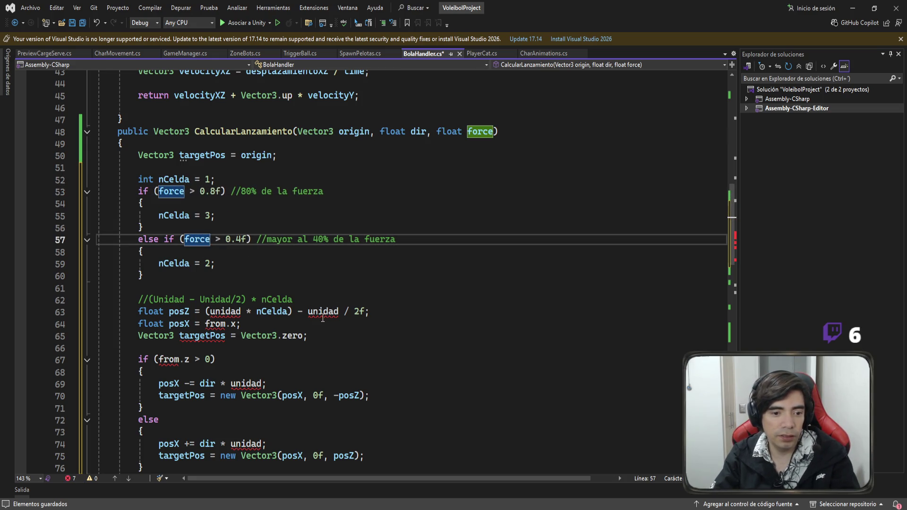
# Move unidad = largoLado / segmentos from SpawnPelotas' Start into BolaHandler's Start
pyautogui.doubleClick(323, 312)
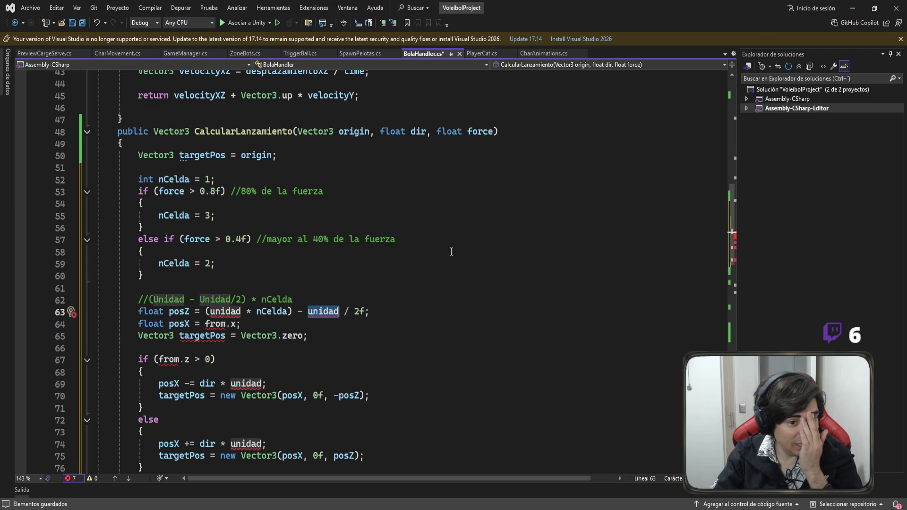
pyautogui.scroll(10, 451, 251)
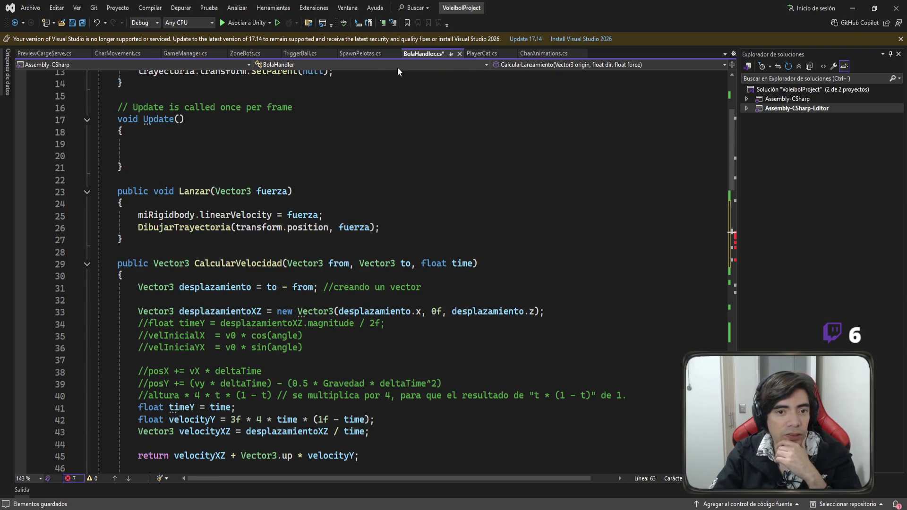
pyautogui.click(360, 54)
pyautogui.scroll(5, 318, 249)
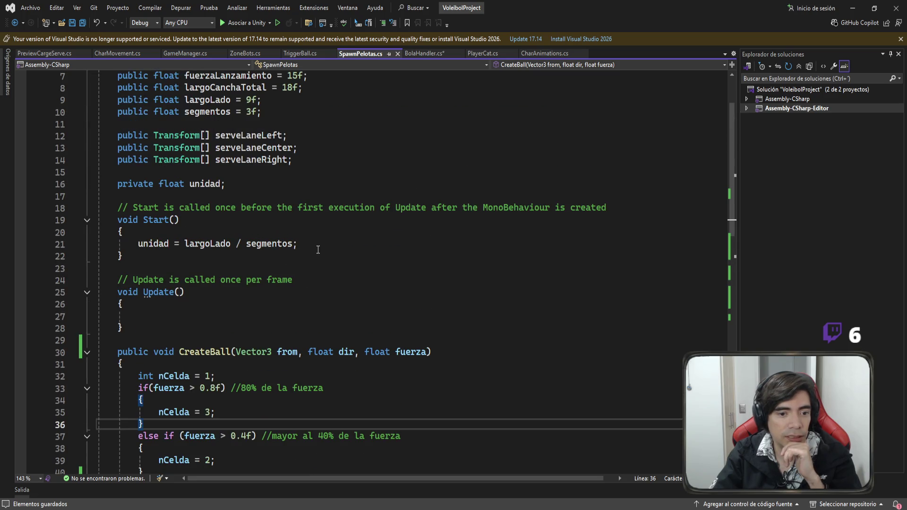
pyautogui.moveTo(317, 242); pyautogui.dragTo(97, 243)
pyautogui.scroll(2, 339, 263)
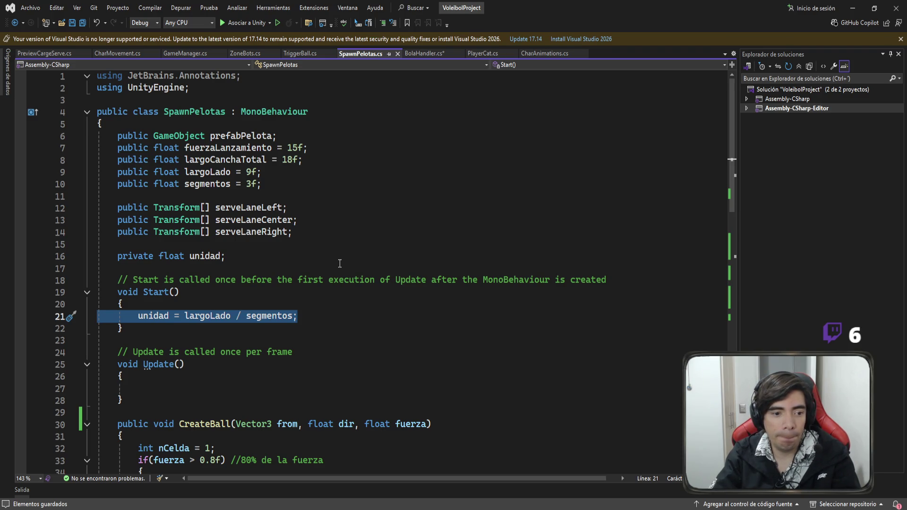
pyautogui.press('BackSpace')
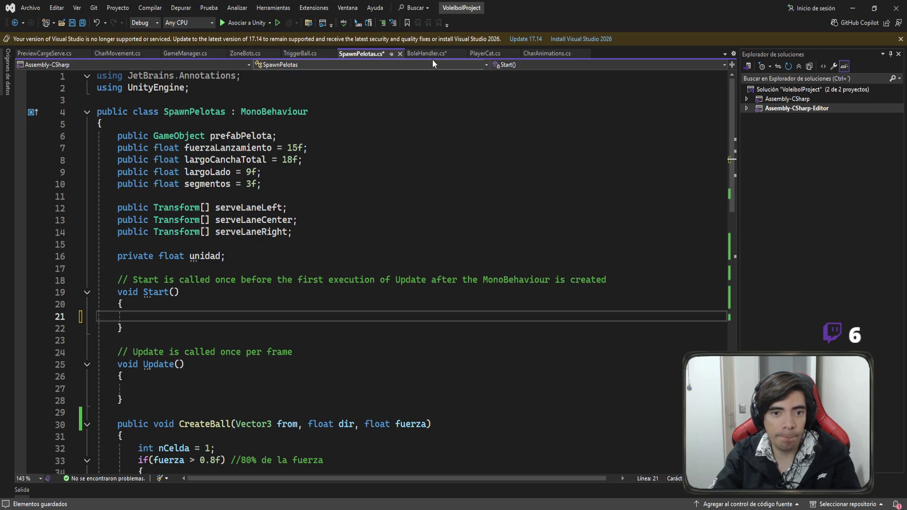
pyautogui.click(427, 54)
pyautogui.scroll(1, 400, 216)
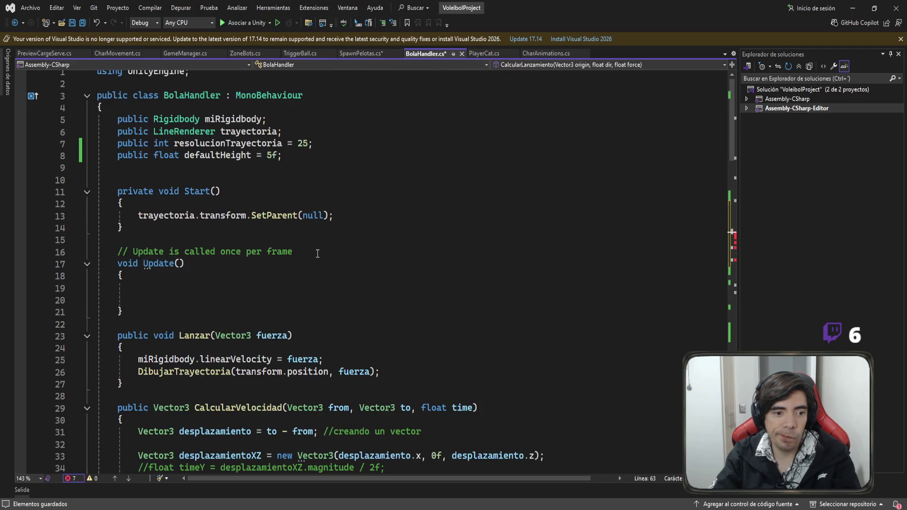
pyautogui.click(321, 203)
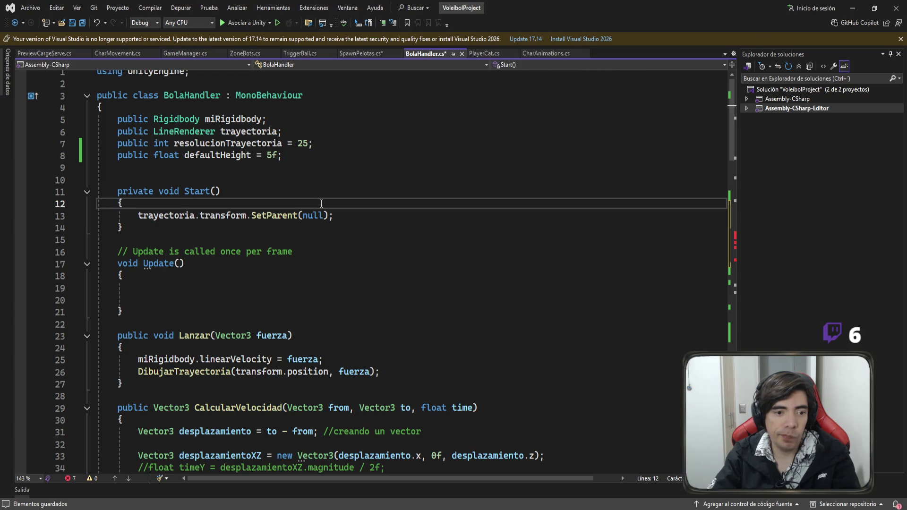
pyautogui.press('Return')
pyautogui.hotkey('ctrl', 'v')
# Cut the private float unidad field declaration out of SpawnPelotas.cs
pyautogui.click(379, 53)
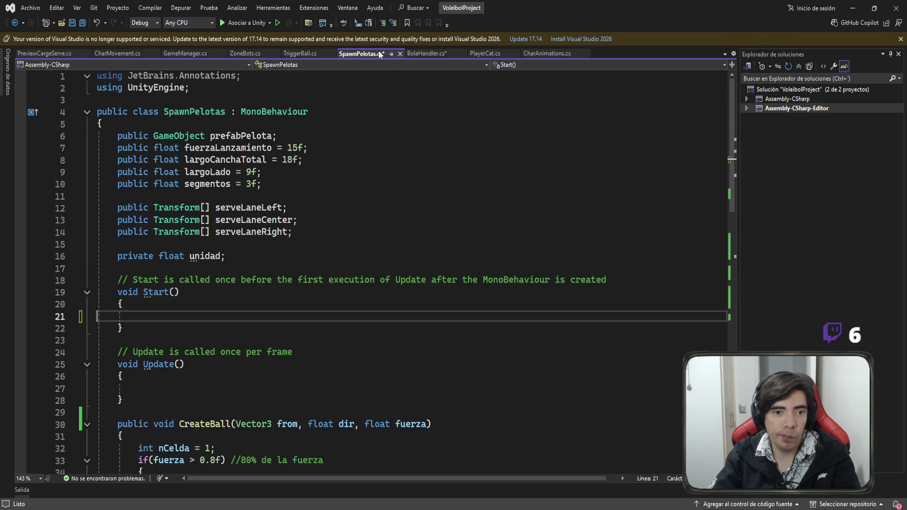
pyautogui.click(253, 257)
pyautogui.moveTo(252, 257); pyautogui.dragTo(97, 257)
pyautogui.hotkey('ctrl', 'x')
pyautogui.click(426, 54)
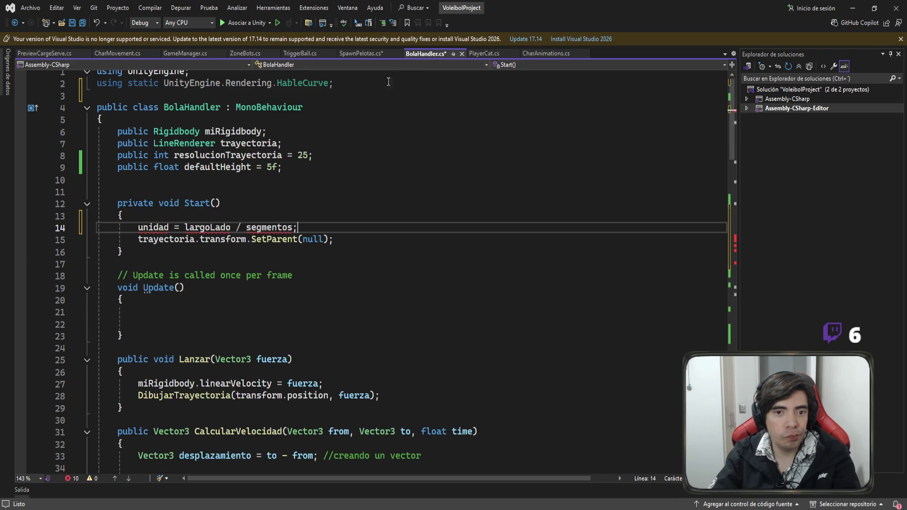
pyautogui.click(146, 180)
# Paste the unidad field, move largoCanchaTotal, largoLado and segmentos above it, and save
pyautogui.hotkey('ctrl', 'v')
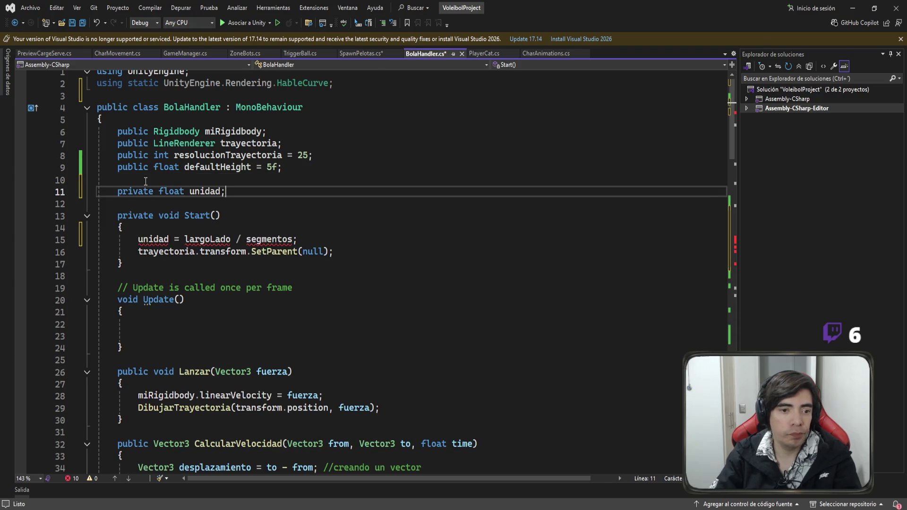
pyautogui.click(360, 53)
pyautogui.moveTo(263, 184); pyautogui.dragTo(44, 164)
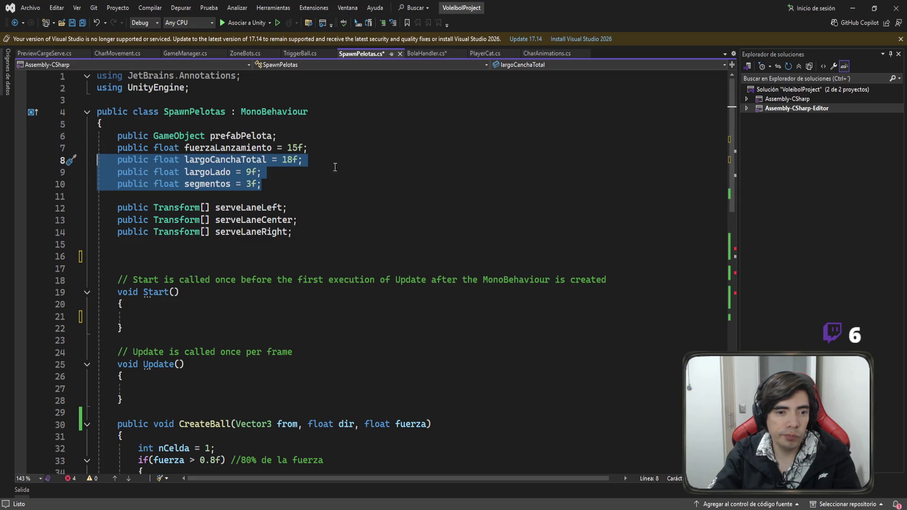
pyautogui.hotkey('ctrl', 'x')
pyautogui.click(425, 53)
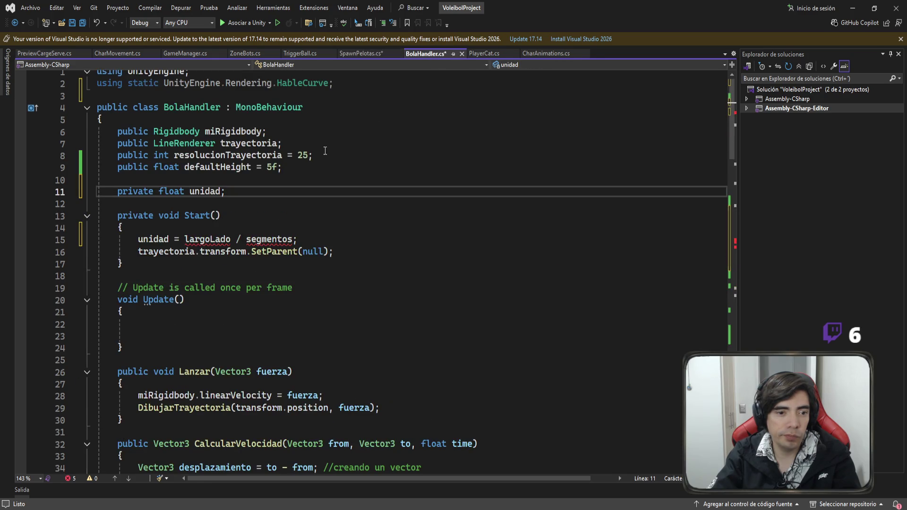
pyautogui.click(173, 182)
pyautogui.hotkey('ctrl', 'v')
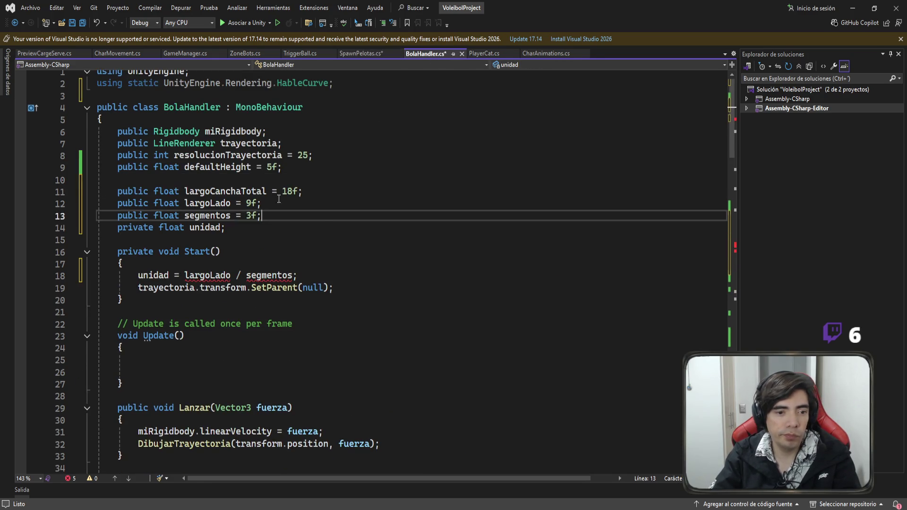
pyautogui.hotkey('ctrl', 's')
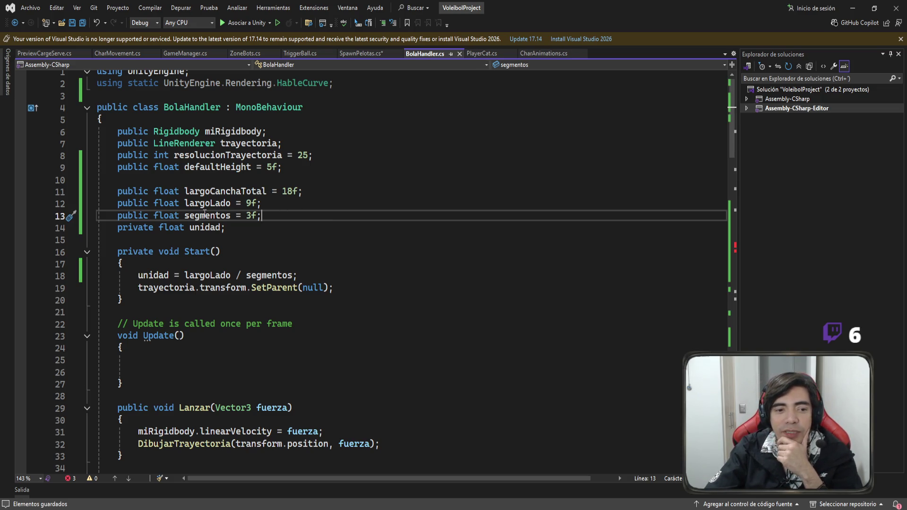
# Add a blank line after segmentos = 3f and save BolaHandler.cs again
pyautogui.moveTo(276, 227); pyautogui.dragTo(99, 191)
pyautogui.click(244, 216)
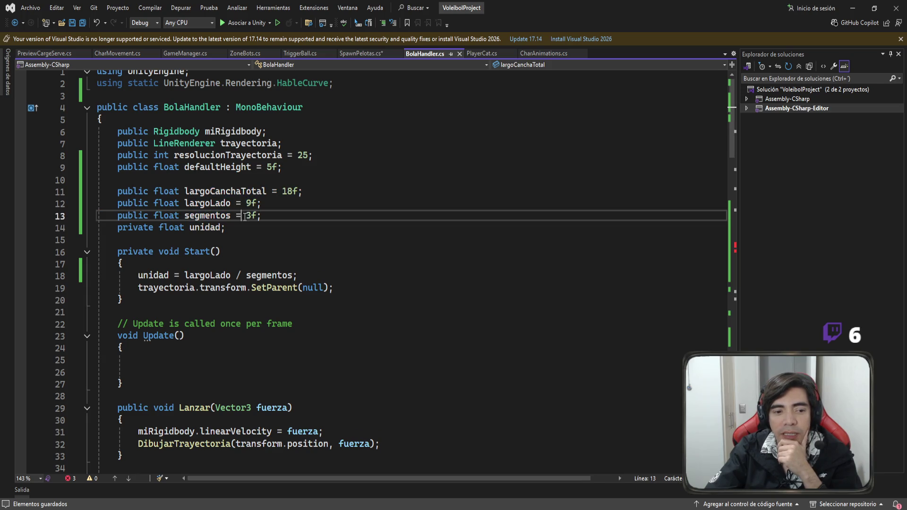
pyautogui.click(276, 216)
pyautogui.press('Return')
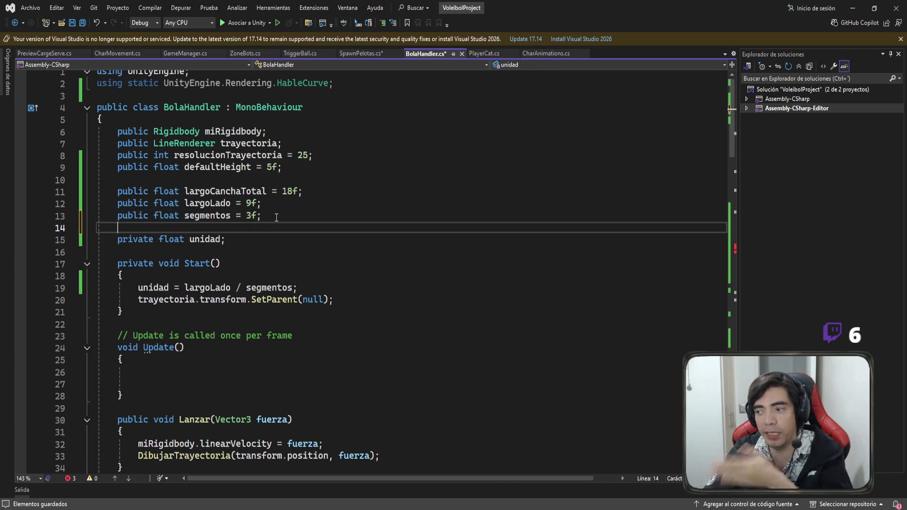
pyautogui.moveTo(277, 216)
pyautogui.mouseDown()
pyautogui.moveTo(97, 215)
pyautogui.moveTo(36, 195)
pyautogui.mouseUp()
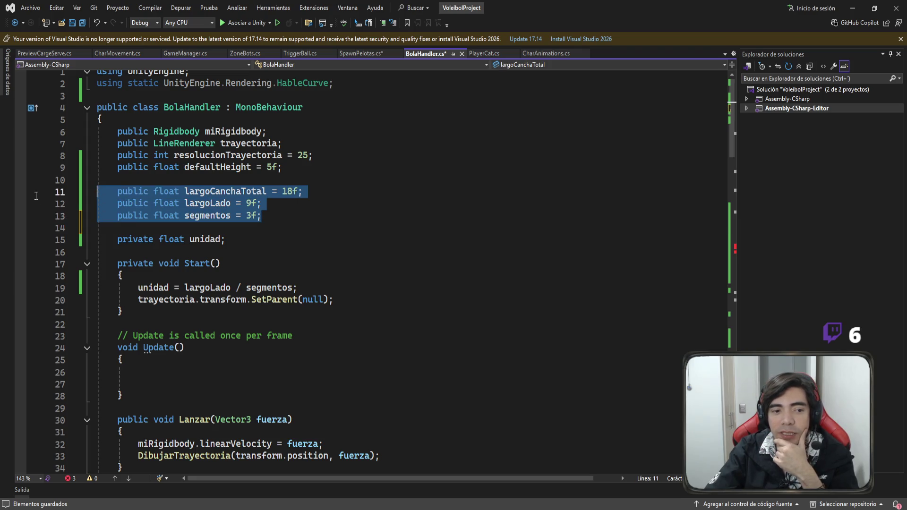
pyautogui.click(254, 229)
pyautogui.hotkey('ctrl', 's')
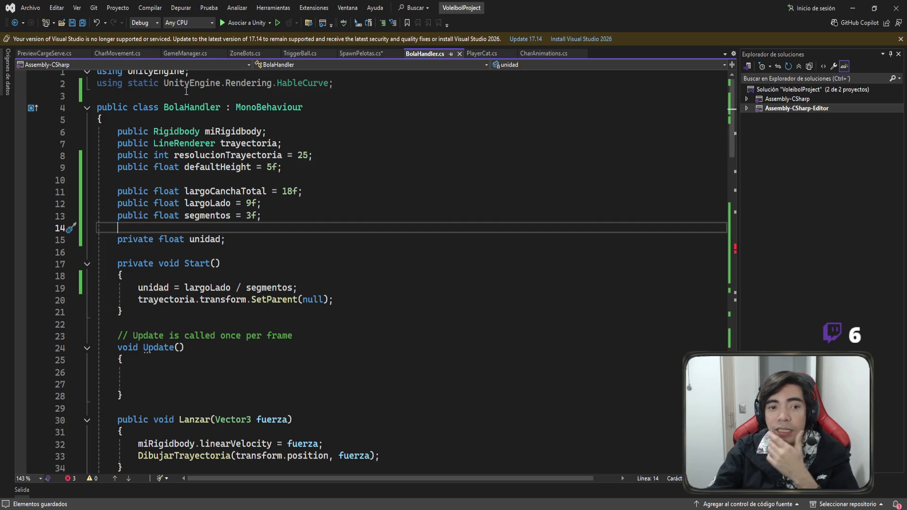
# Review the moved largoLado, segmentos and unidad declarations in BolaHandler, then return to SpawnPelotas.cs
pyautogui.click(352, 55)
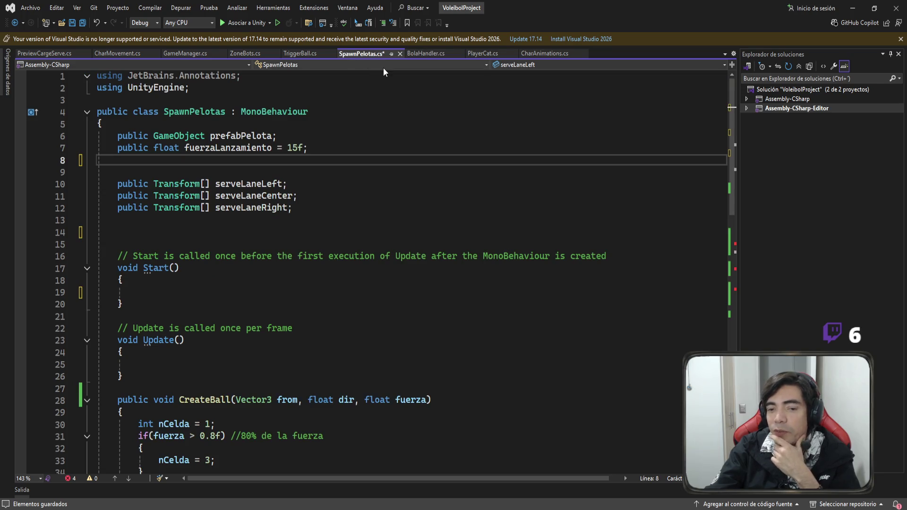
pyautogui.click(431, 56)
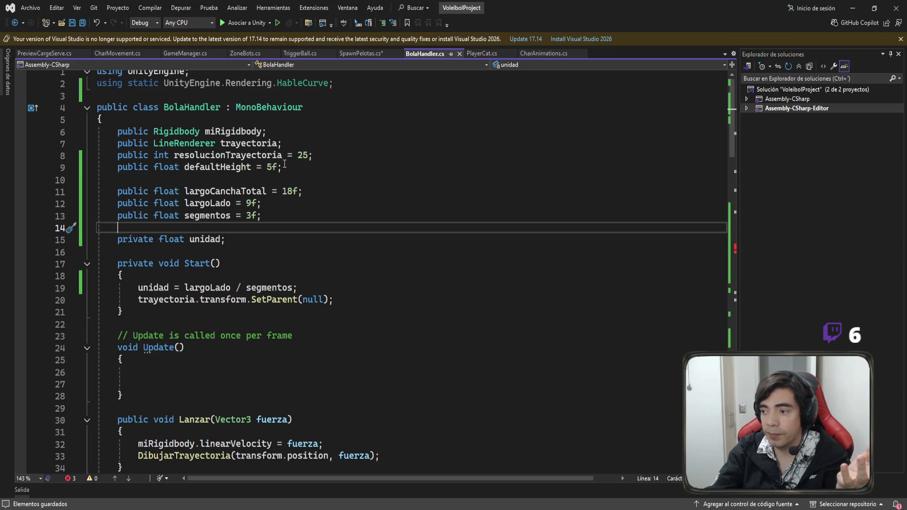
pyautogui.moveTo(246, 240); pyautogui.dragTo(58, 204)
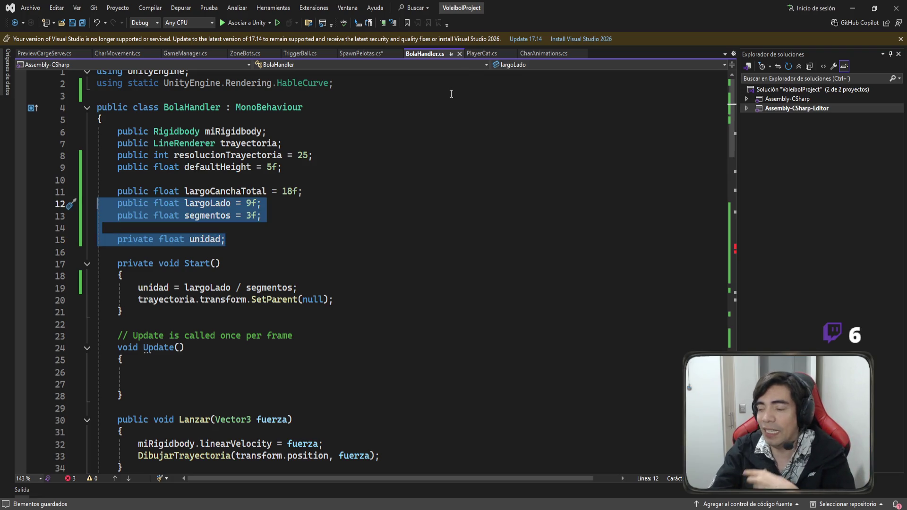
pyautogui.click(291, 226)
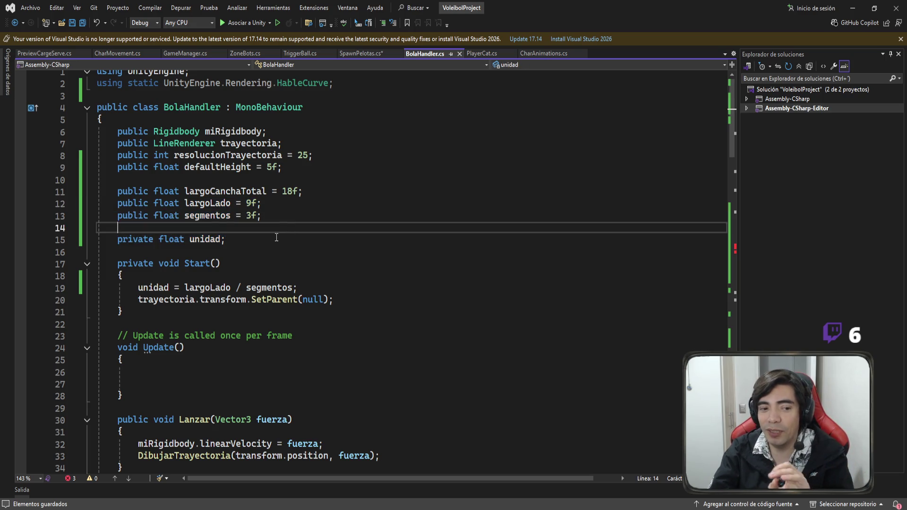
pyautogui.moveTo(38, 240); pyautogui.dragTo(38, 204)
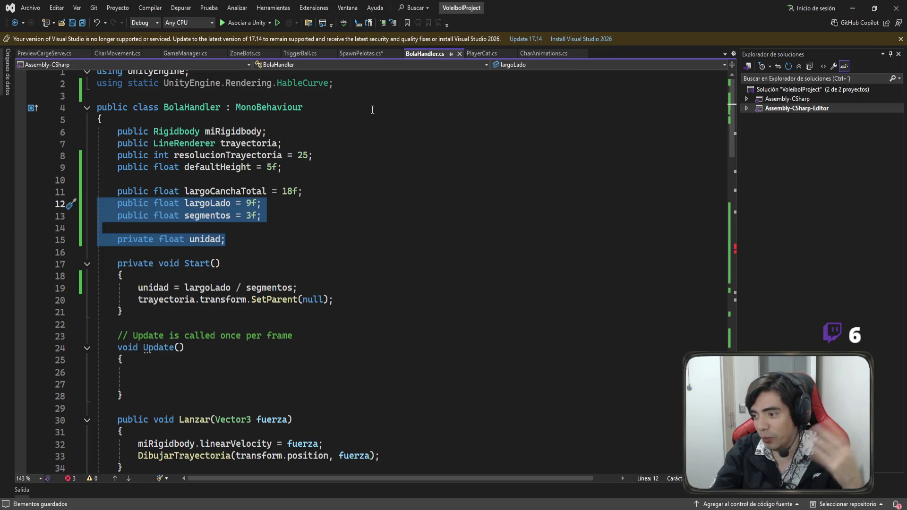
pyautogui.click(359, 53)
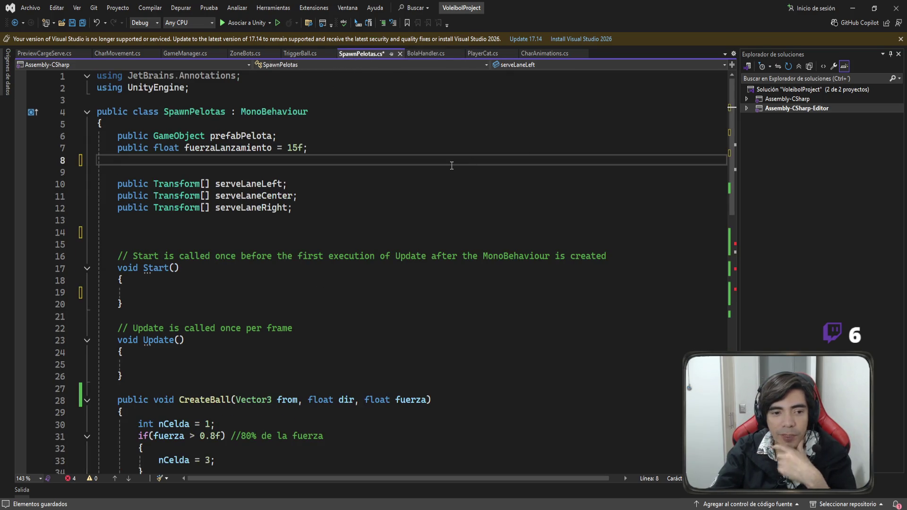
# Delete the three serveLane array declarations from SpawnPelotas.cs
pyautogui.click(332, 201)
pyautogui.moveTo(295, 208); pyautogui.dragTo(31, 180)
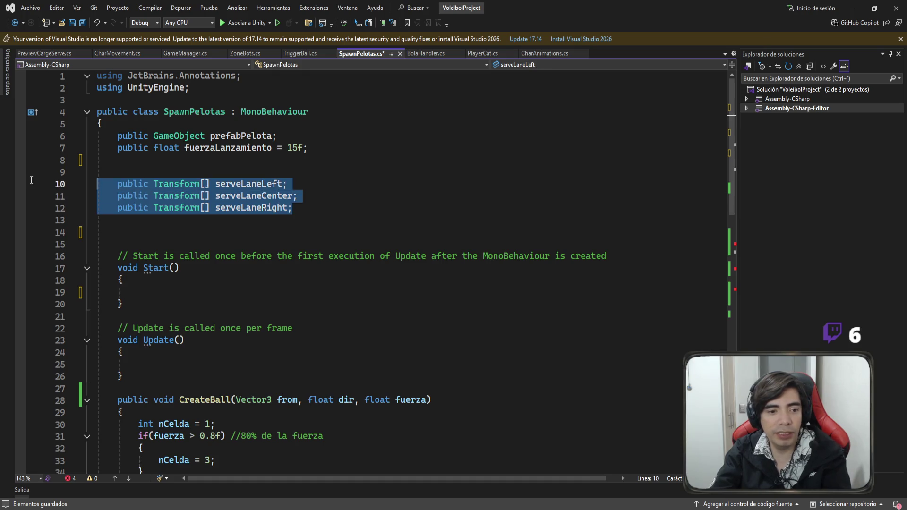
pyautogui.press('BackSpace')
pyautogui.press('BackSpace')
pyautogui.press('BackSpace')
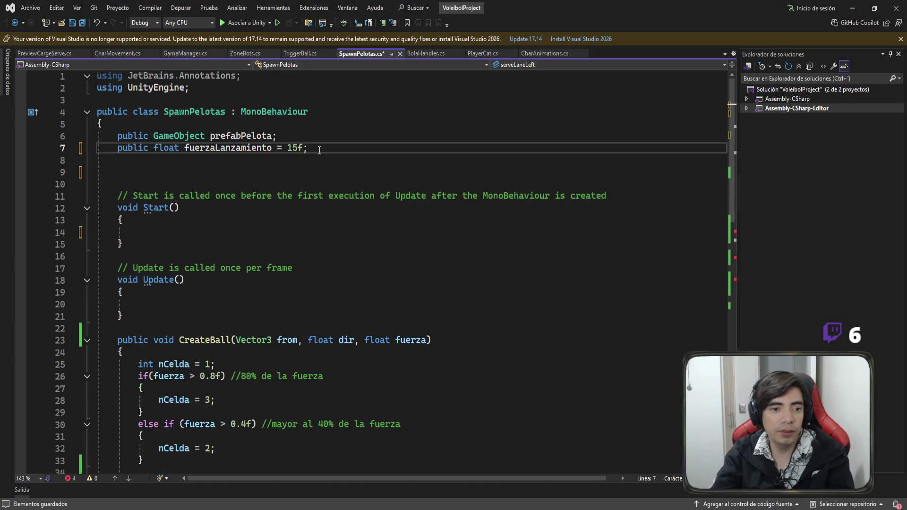
# Delete the old target-calculation code inside CreateBall
pyautogui.scroll(-4, 237, 177)
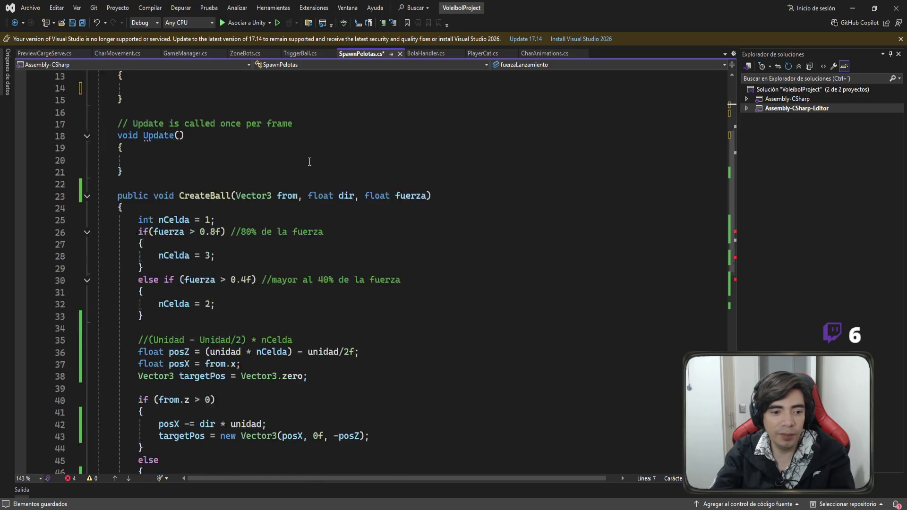
pyautogui.scroll(4, 248, 161)
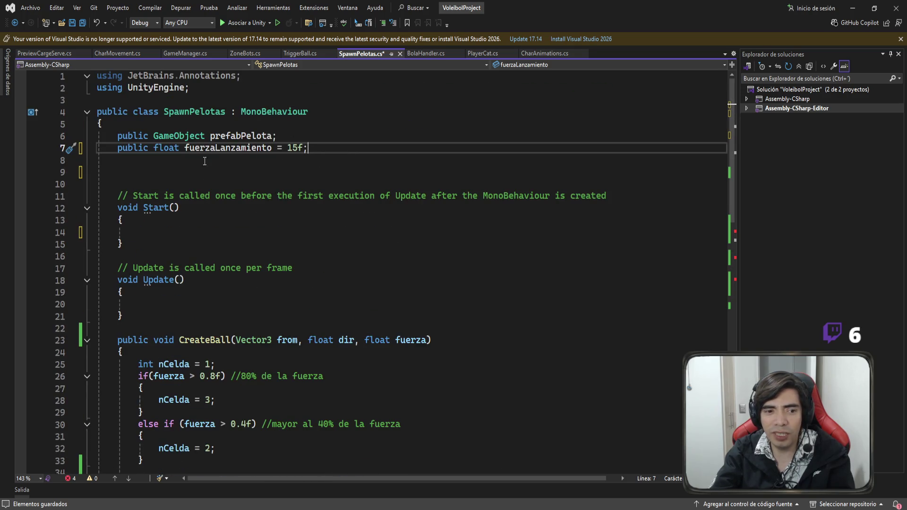
pyautogui.scroll(-10, 412, 176)
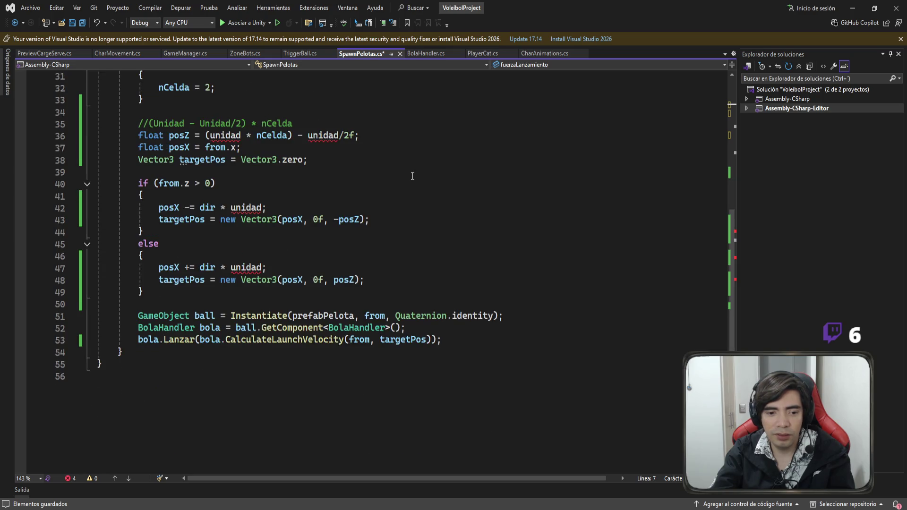
pyautogui.scroll(5, 425, 270)
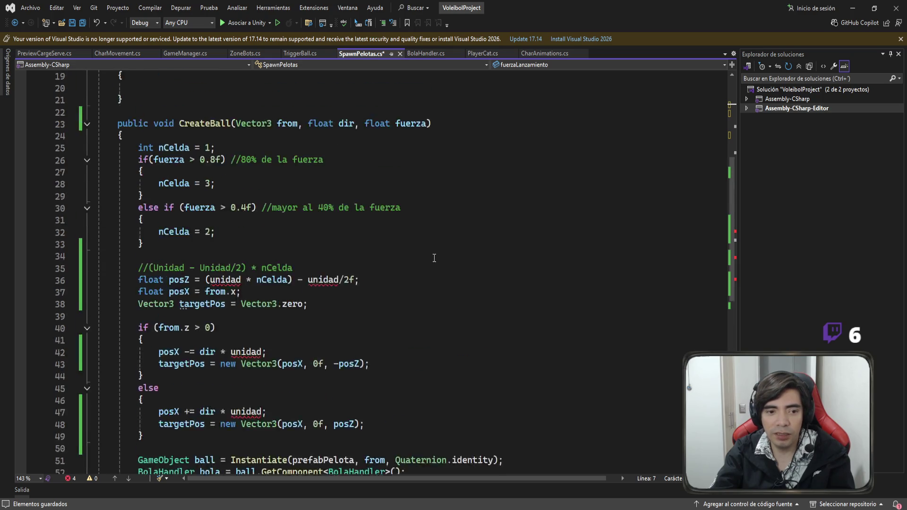
pyautogui.scroll(-5, 413, 270)
pyautogui.scroll(6, 101, 281)
pyautogui.moveTo(175, 293)
pyautogui.mouseDown()
pyautogui.moveTo(101, 281)
pyautogui.moveTo(99, 220)
pyautogui.mouseUp()
pyautogui.press('Delete')
pyautogui.press('Delete')
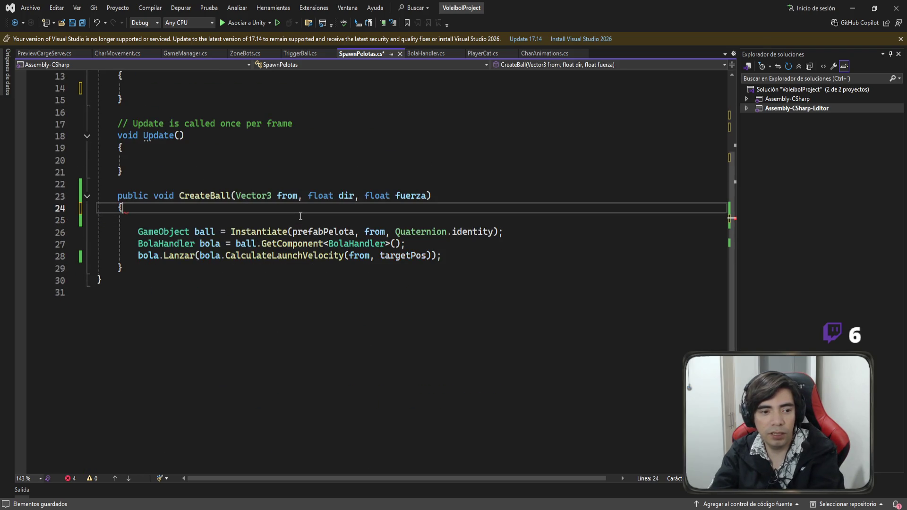
pyautogui.press('BackSpace')
# Add 'Vector3 target = bola.CalcularLanzamiento(from, dir, fuerza);' below the GetComponent line
pyautogui.click(450, 231)
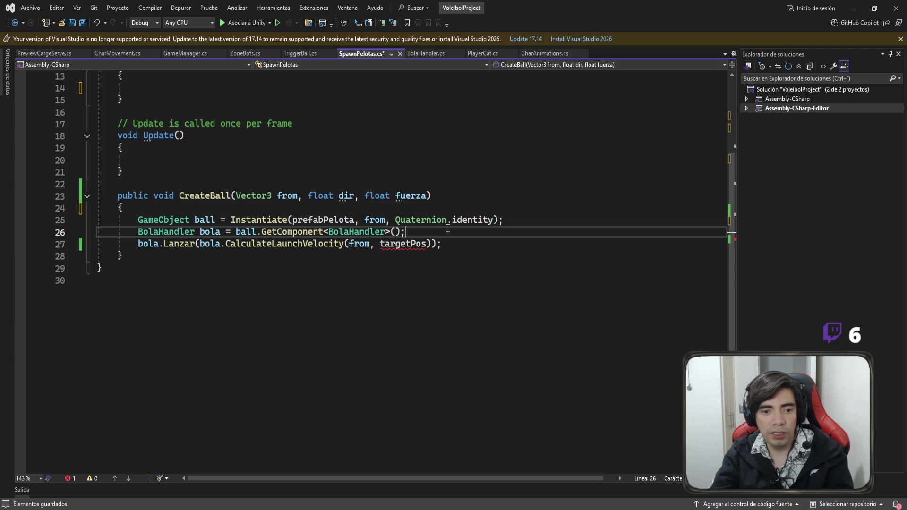
pyautogui.press('Return')
pyautogui.press('Return')
pyautogui.press('Return')
pyautogui.press('Up')
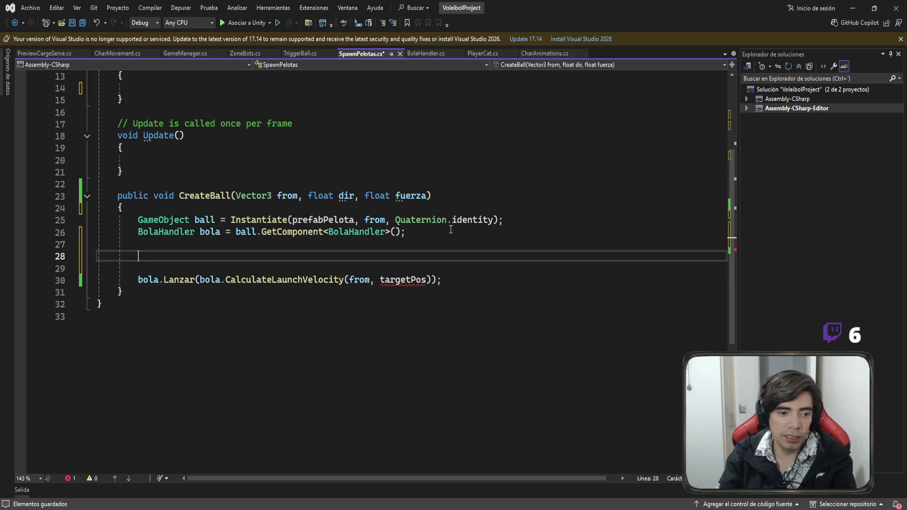
pyautogui.write('vec')
pyautogui.press('Tab')
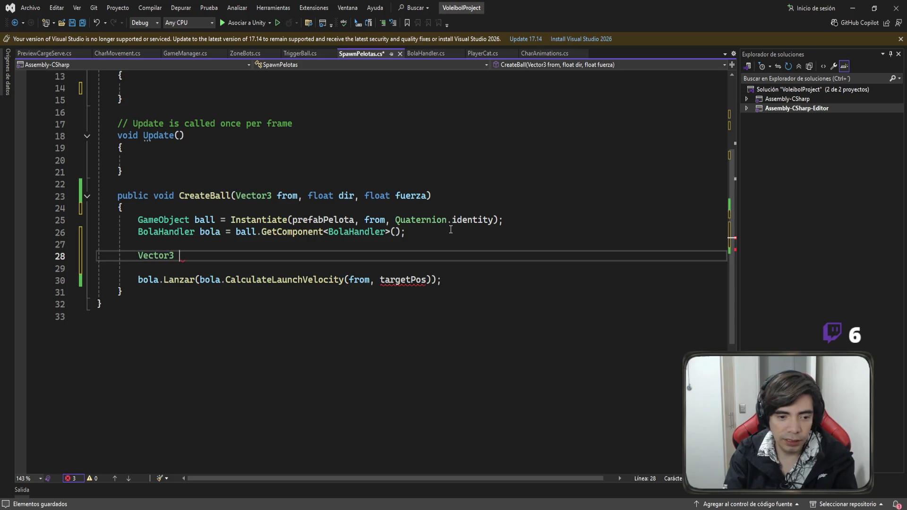
pyautogui.write('target')
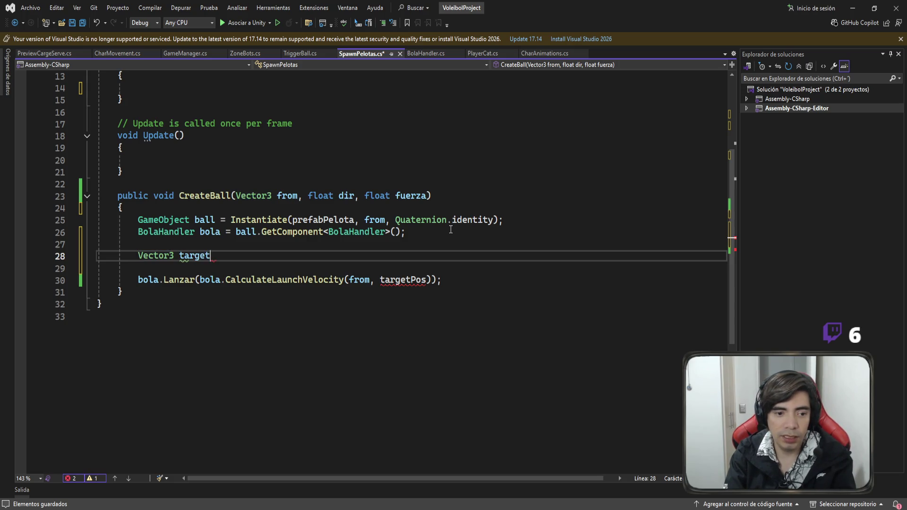
pyautogui.write(' = bola.')
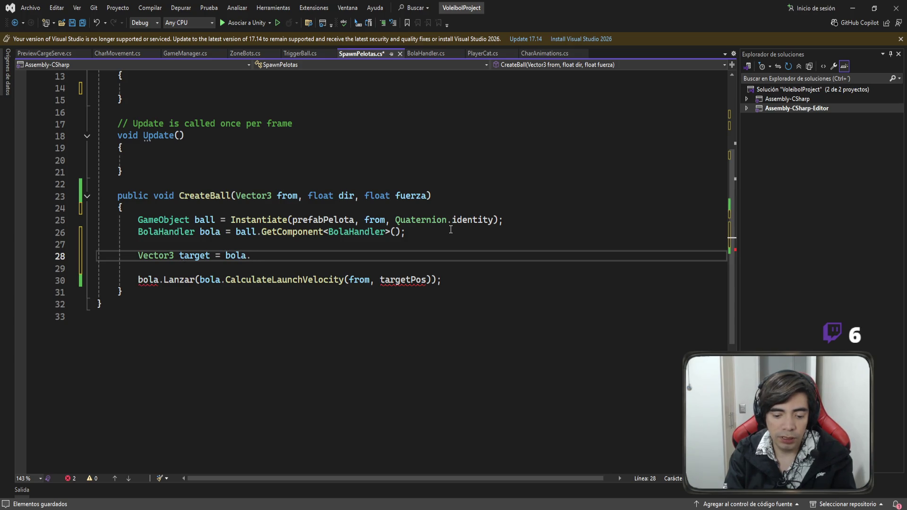
pyautogui.write('CalcularLanzamiento')
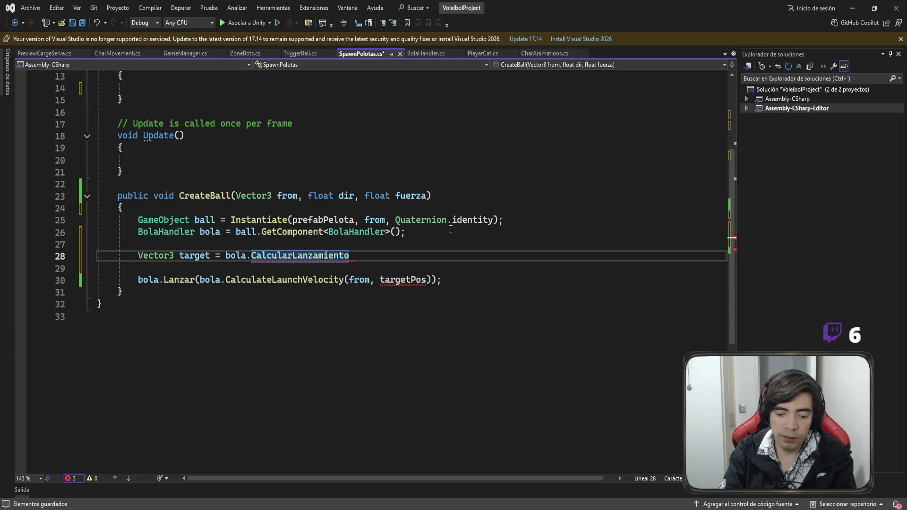
pyautogui.write('(')
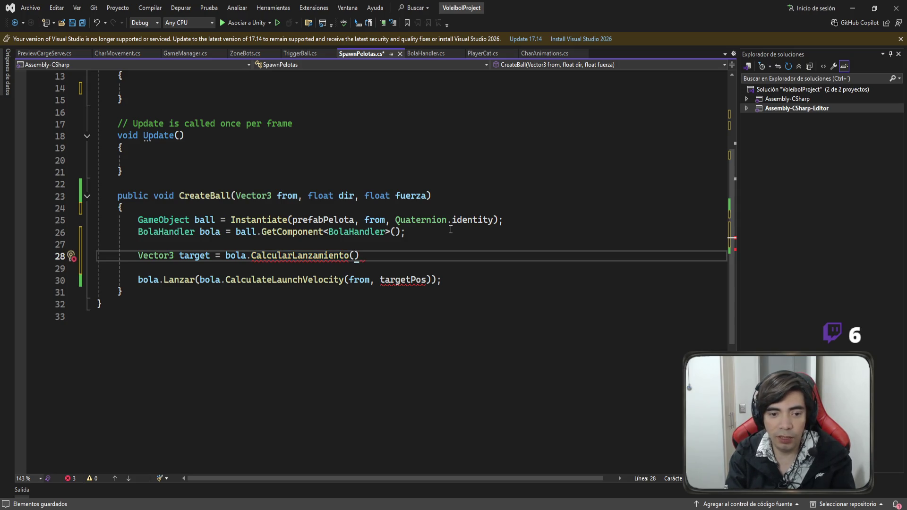
pyautogui.write('from, ')
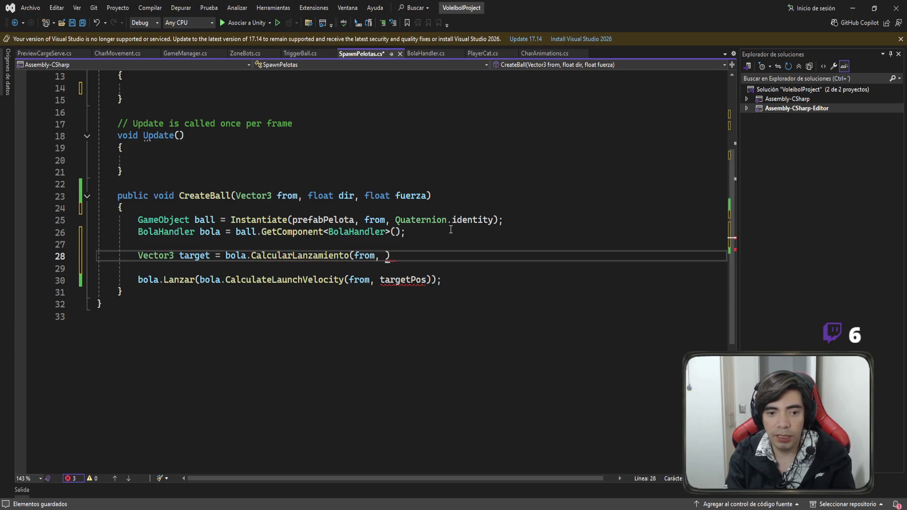
pyautogui.write('dir, ')
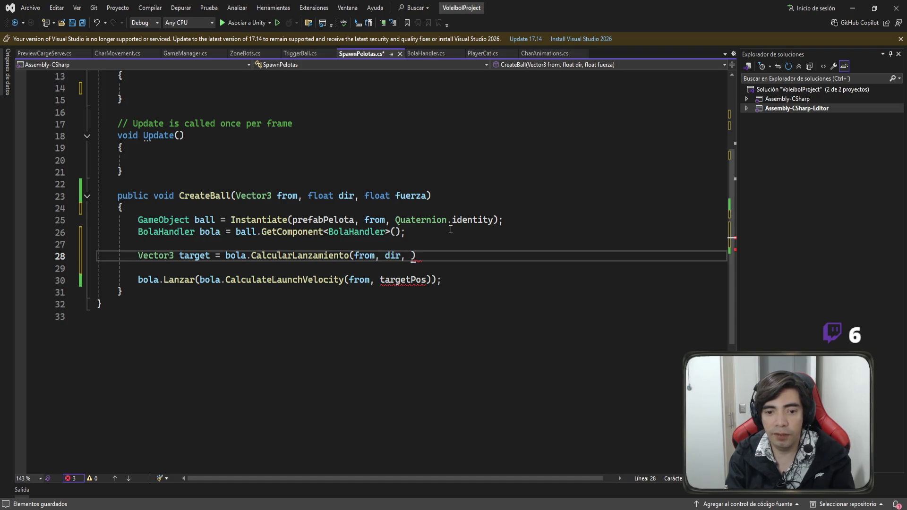
pyautogui.write('fuerza)')
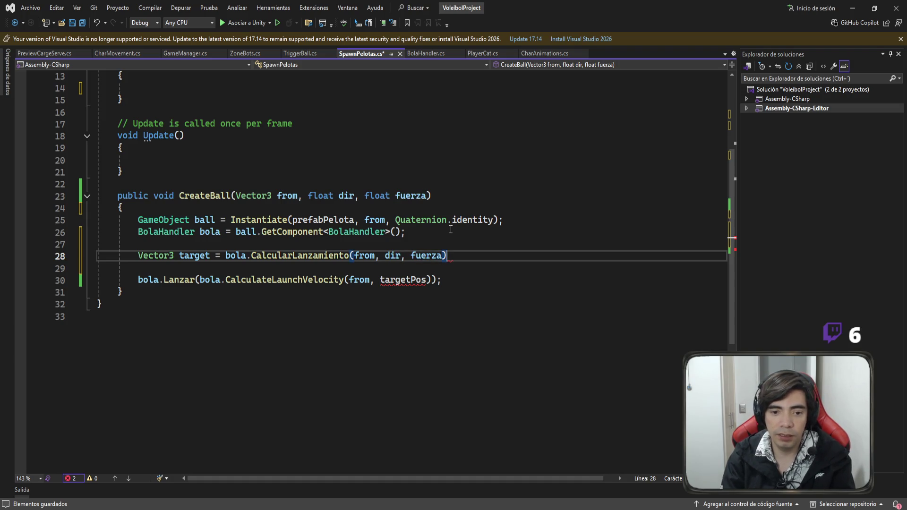
pyautogui.write(';')
# Replace targetPos with target in the launch call, save, and remove the blank line
pyautogui.doubleClick(194, 255)
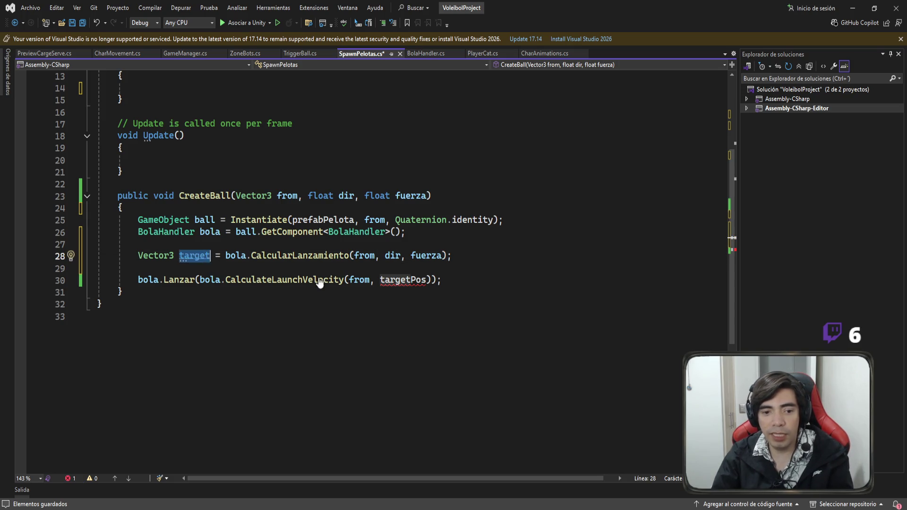
pyautogui.click(460, 278)
pyautogui.press('Left')
pyautogui.press('Left')
pyautogui.press('Left')
pyautogui.press('BackSpace')
pyautogui.press('BackSpace')
pyautogui.press('BackSpace')
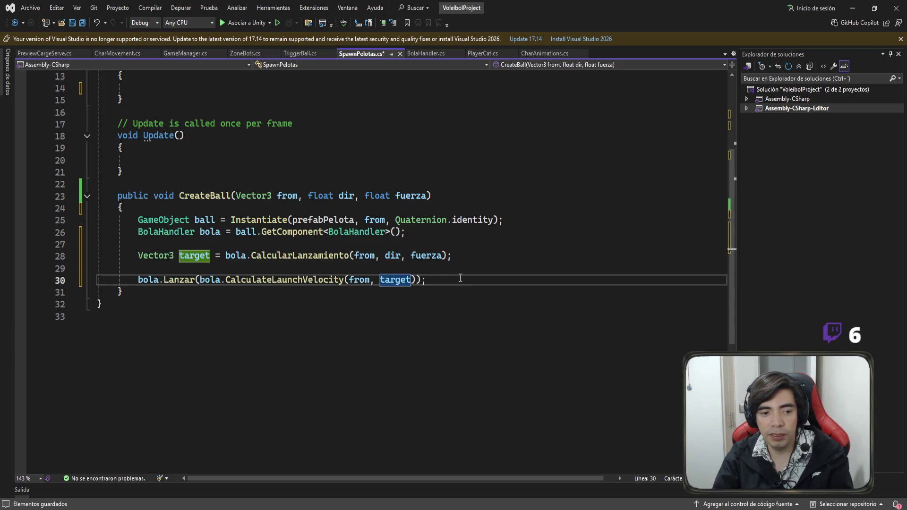
pyautogui.hotkey('ctrl', 's')
pyautogui.click(130, 268)
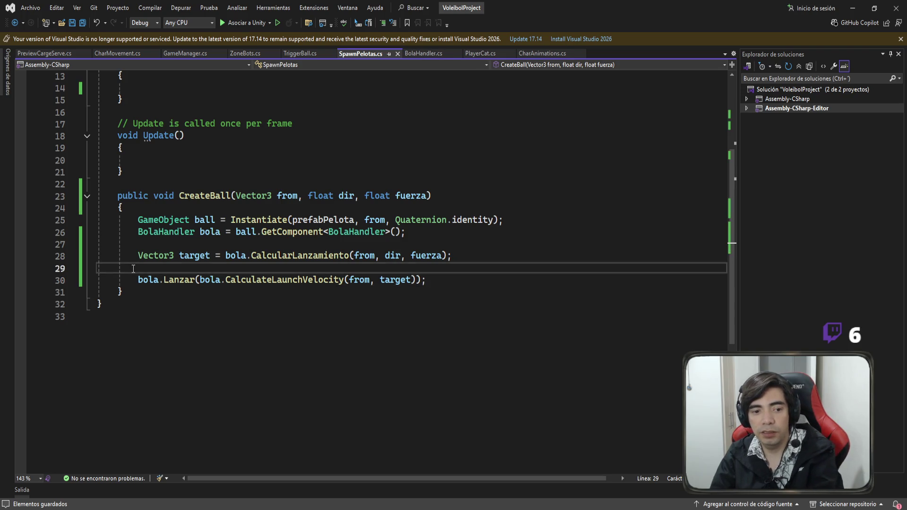
pyautogui.press('BackSpace')
# Inspect the CalcularLanzamiento and CalculateLaunchVelocity calls in CreateBall
pyautogui.click(475, 267)
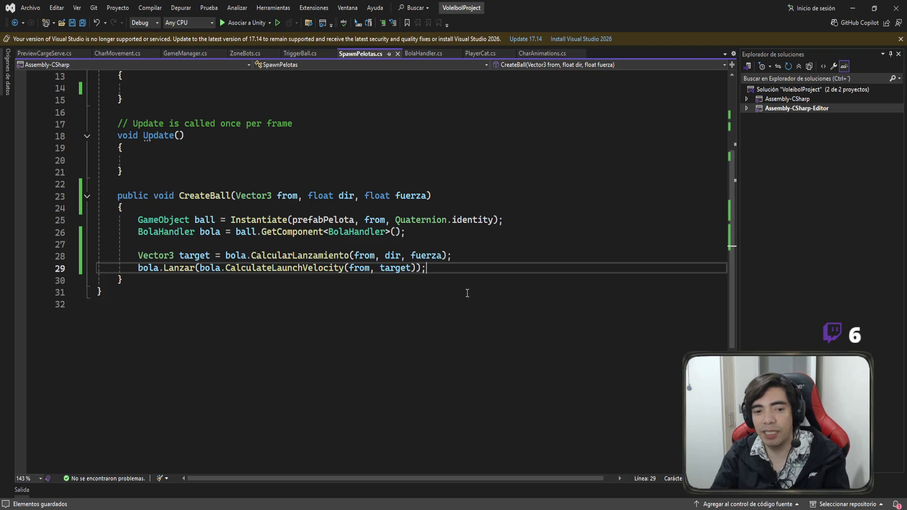
pyautogui.click(454, 256)
pyautogui.click(453, 268)
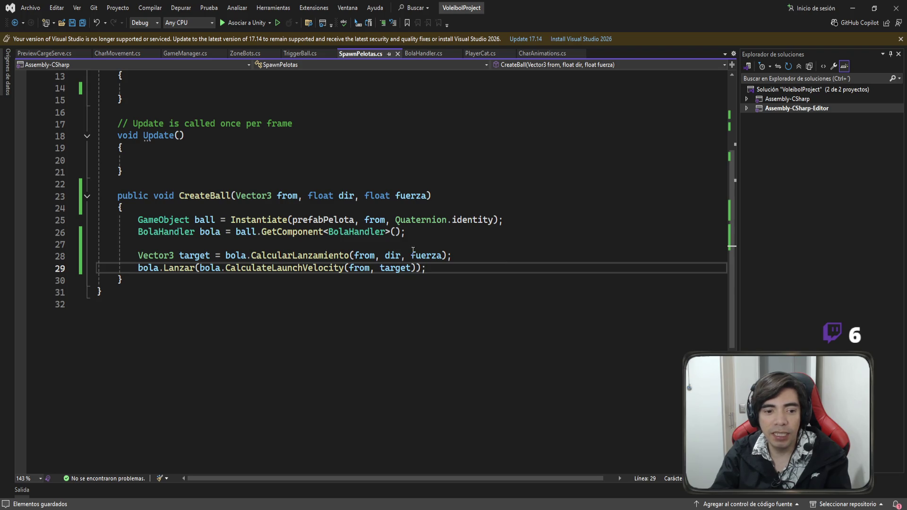
pyautogui.doubleClick(296, 255)
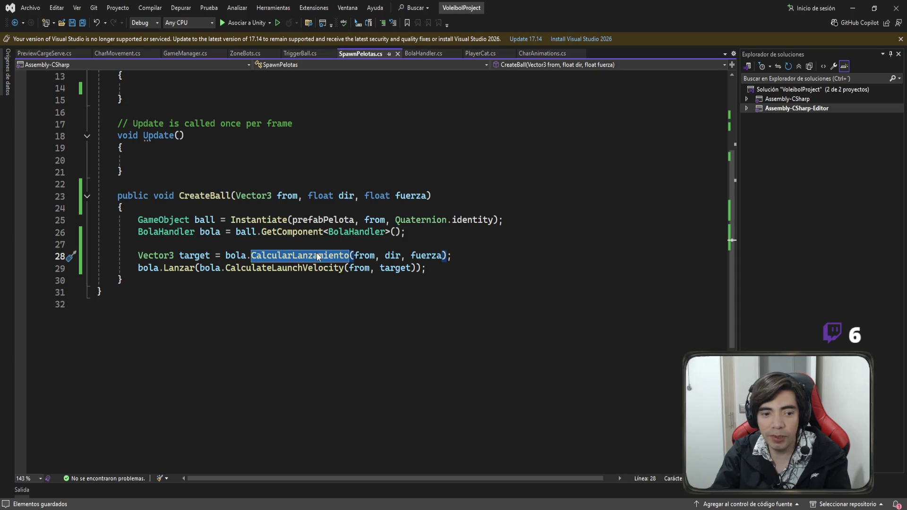
pyautogui.click(274, 269)
pyautogui.doubleClick(274, 270)
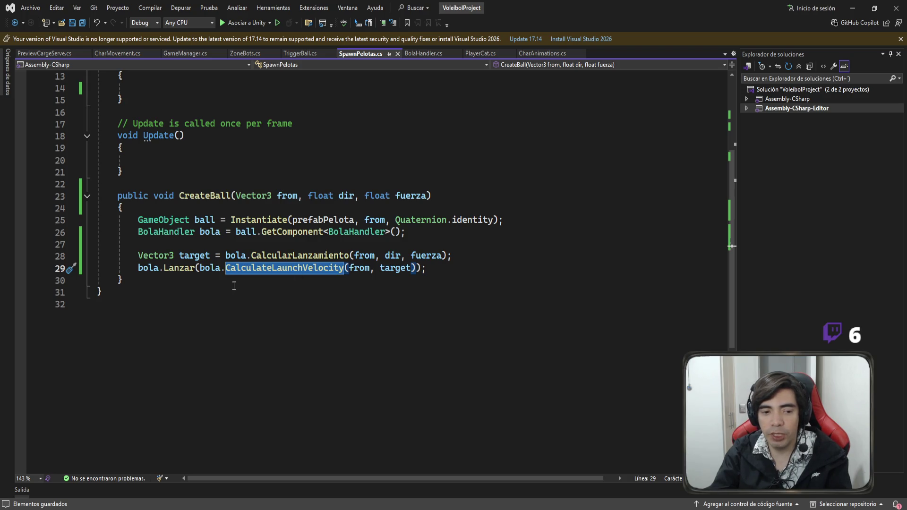
pyautogui.click(209, 267)
# In CalcularLanzamiento, replace both 'from' references on lines 71 and 74 with origin
pyautogui.click(419, 55)
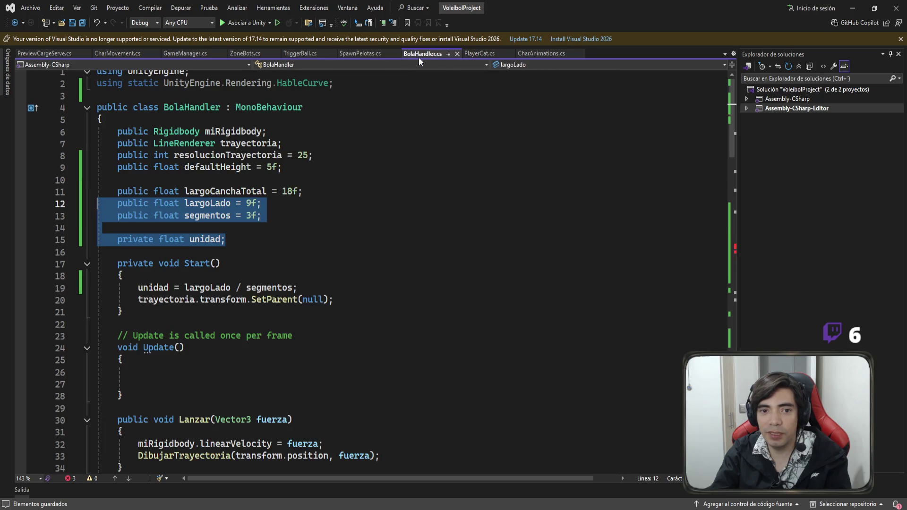
pyautogui.scroll(-10, 443, 271)
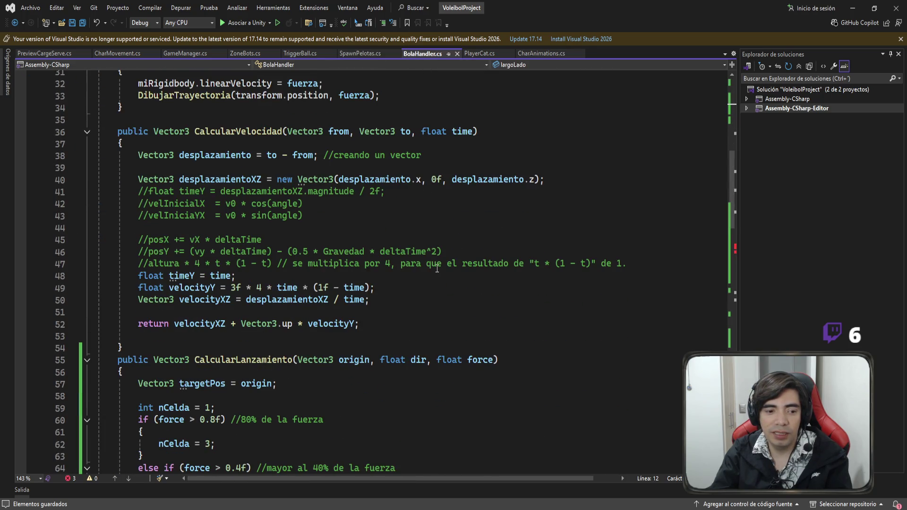
pyautogui.scroll(2, 437, 268)
pyautogui.scroll(-6, 435, 265)
pyautogui.scroll(2, 437, 267)
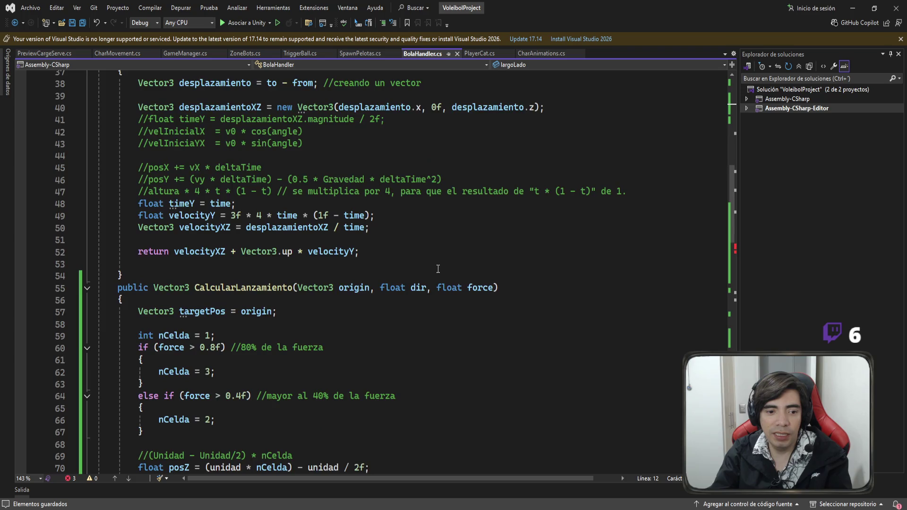
pyautogui.scroll(-7, 383, 282)
pyautogui.scroll(1, 382, 282)
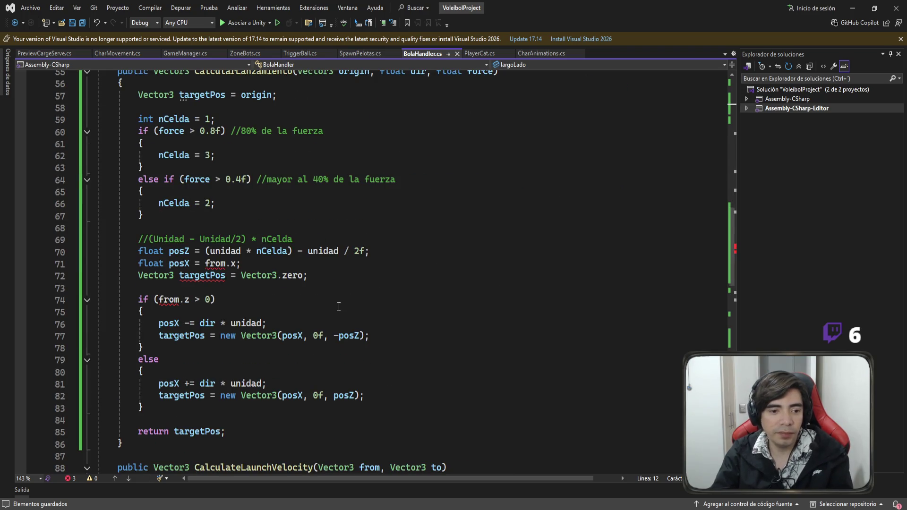
pyautogui.scroll(2, 266, 284)
pyautogui.click(340, 141)
pyautogui.scroll(-3, 283, 189)
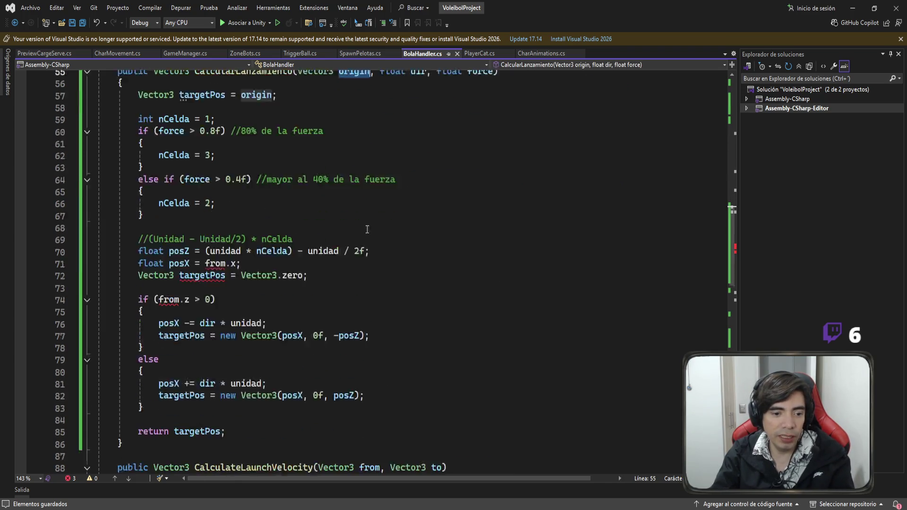
pyautogui.doubleClick(212, 230)
pyautogui.write('origin')
pyautogui.doubleClick(168, 263)
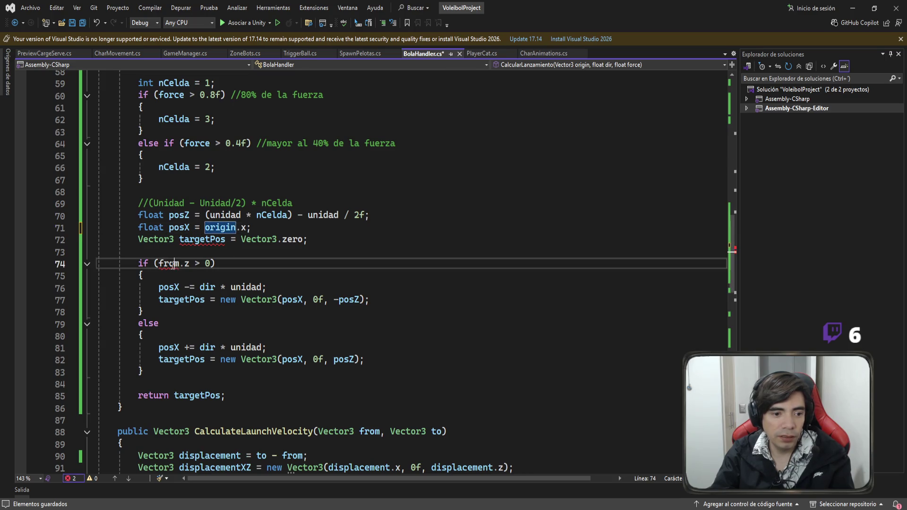
pyautogui.write('origin')
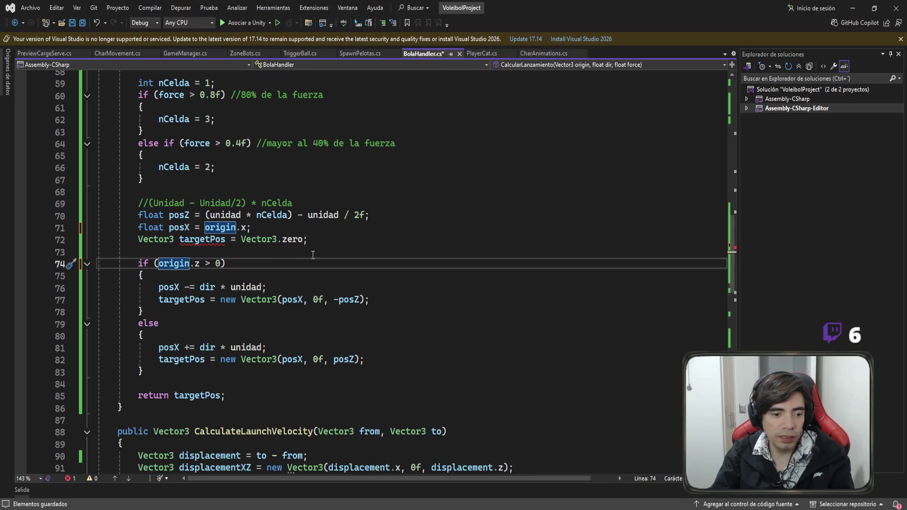
# Delete the duplicate 'Vector3 targetPos = Vector3.zero;' declaration and save BolaHandler.cs
pyautogui.click(312, 239)
pyautogui.moveTo(312, 240)
pyautogui.mouseDown()
pyautogui.moveTo(60, 232)
pyautogui.moveTo(55, 242)
pyautogui.mouseUp()
pyautogui.press('BackSpace')
pyautogui.press('BackSpace')
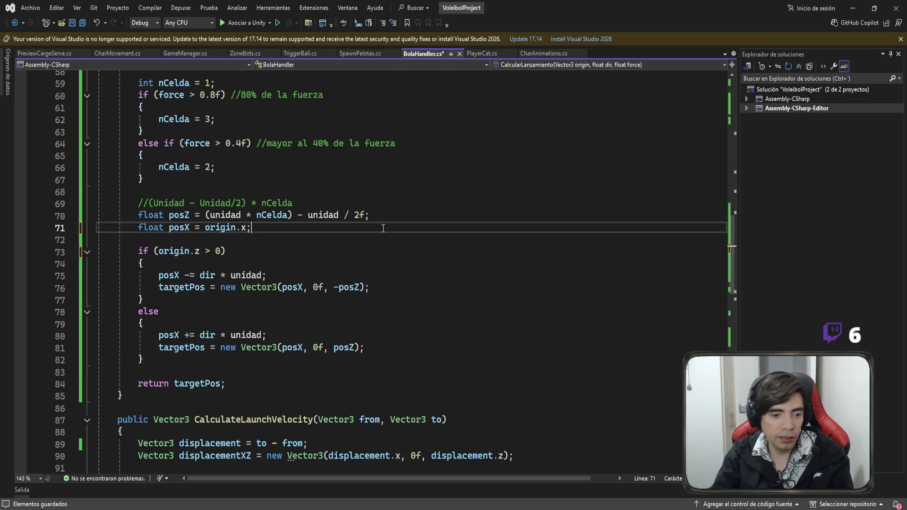
pyautogui.scroll(1, 385, 225)
pyautogui.hotkey('ctrl', 's')
# Review every use of targetPos through to the return statement
pyautogui.click(196, 85)
pyautogui.click(194, 96)
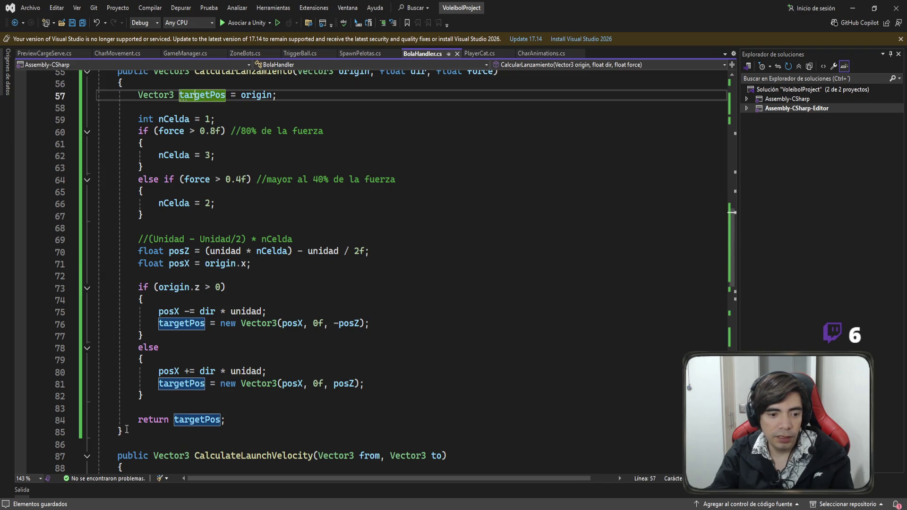
pyautogui.scroll(1, 374, 331)
pyautogui.scroll(-2, 352, 321)
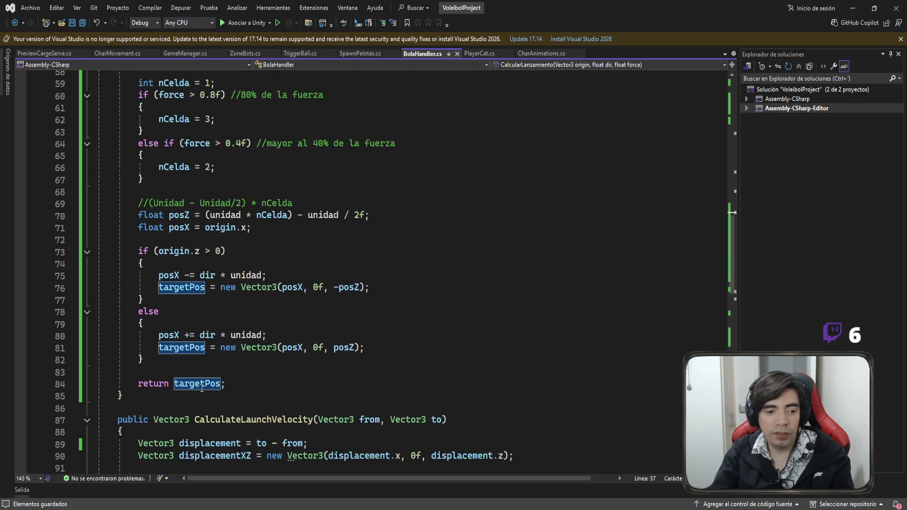
pyautogui.click(202, 387)
pyautogui.scroll(3, 368, 357)
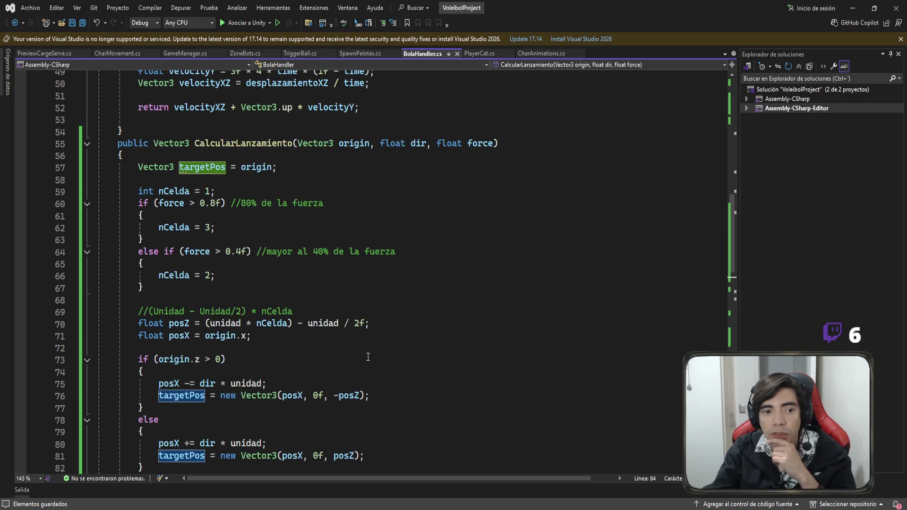
pyautogui.scroll(-3, 368, 357)
pyautogui.click(212, 371)
pyautogui.scroll(-3, 298, 365)
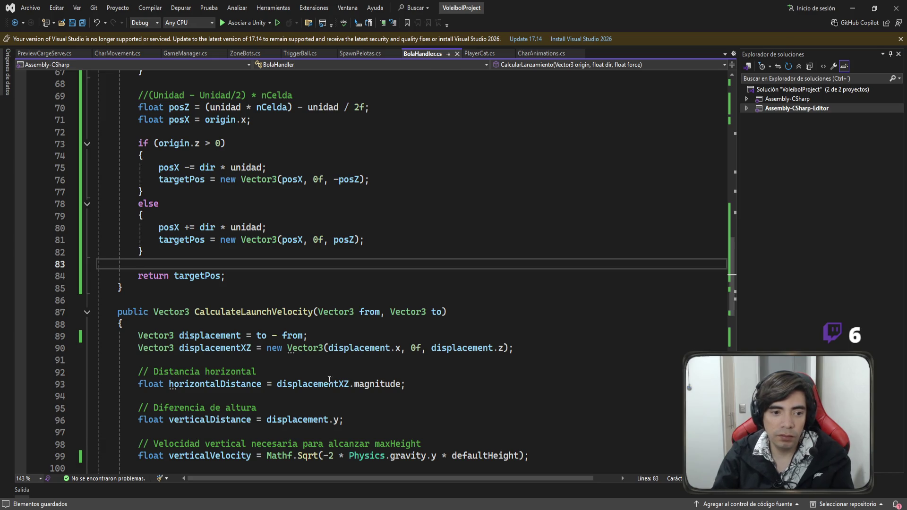
pyautogui.scroll(5, 328, 380)
pyautogui.scroll(-5, 301, 296)
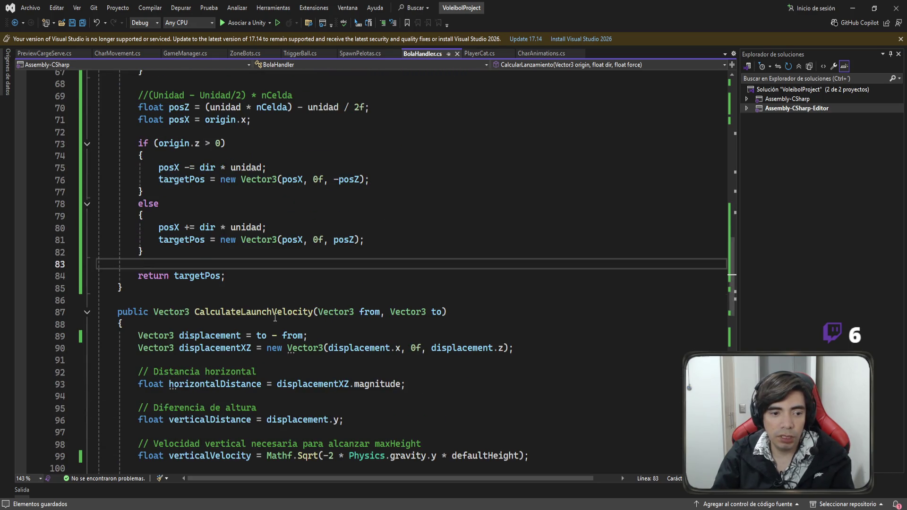
# Add 'Vector3 targetVelocity = CalculateLaunchVelocity(origin, targetPos);' above the return and save
pyautogui.press('Return')
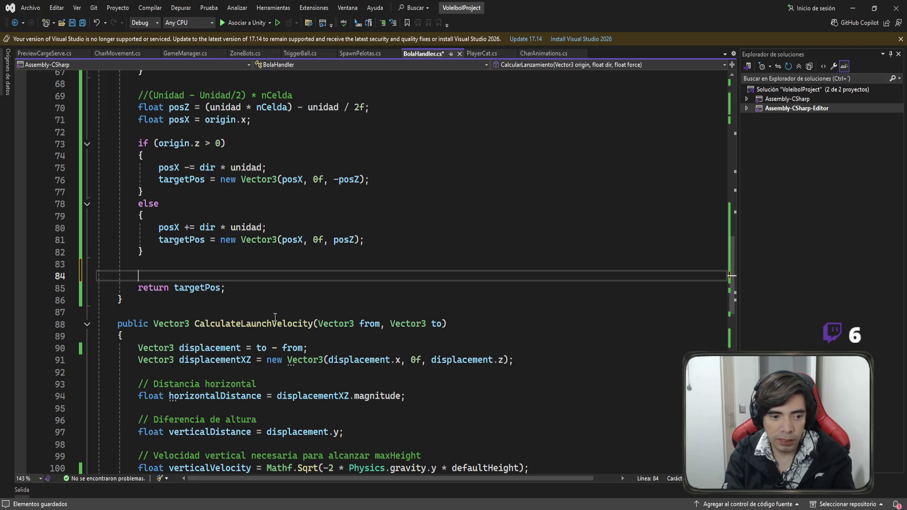
pyautogui.write('Vector3')
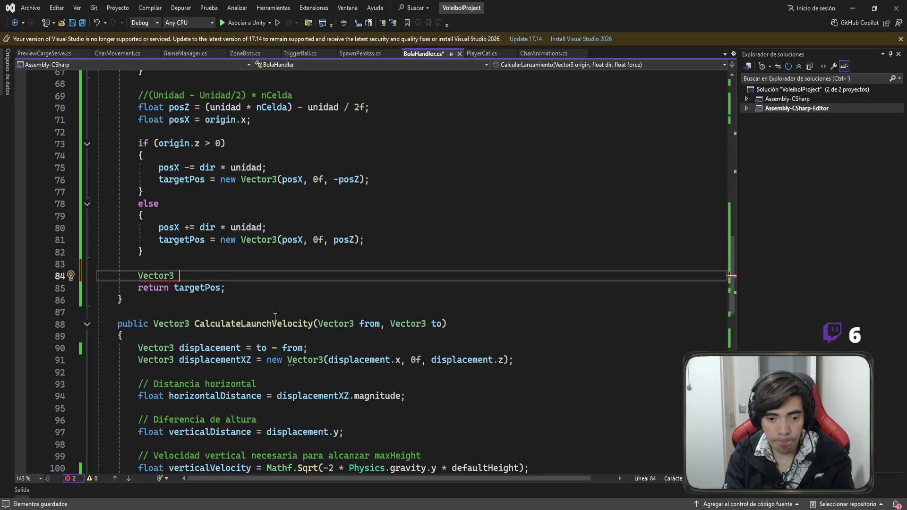
pyautogui.write(' targetVel')
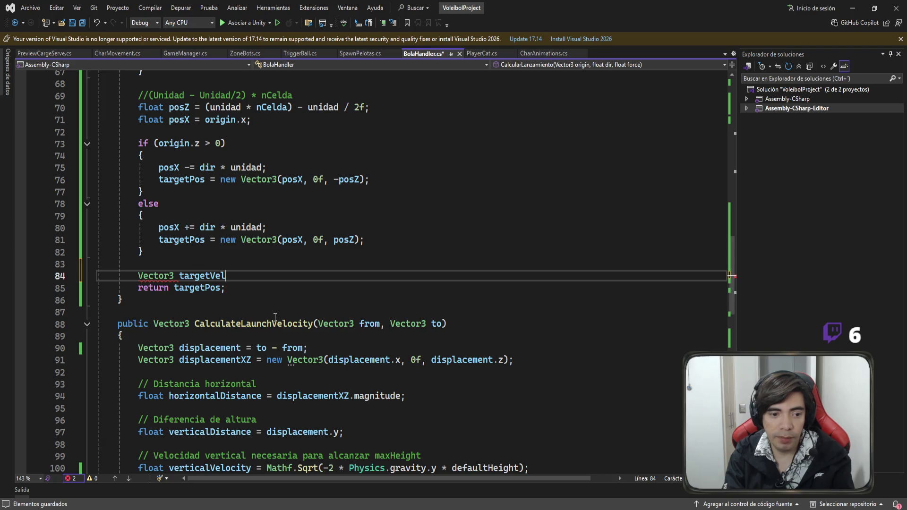
pyautogui.write('ocity =')
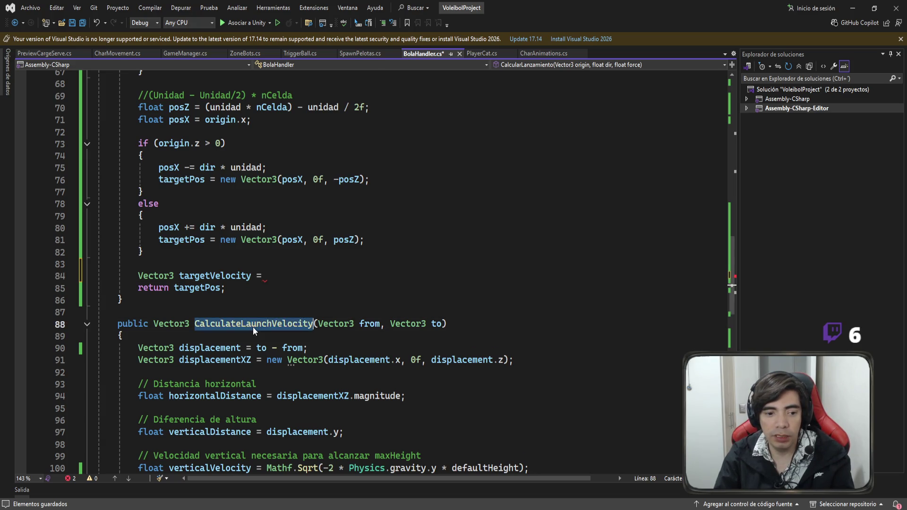
pyautogui.doubleClick(253, 324)
pyautogui.hotkey('ctrl', 'c')
pyautogui.click(350, 276)
pyautogui.hotkey('ctrl', 'v')
pyautogui.write('(')
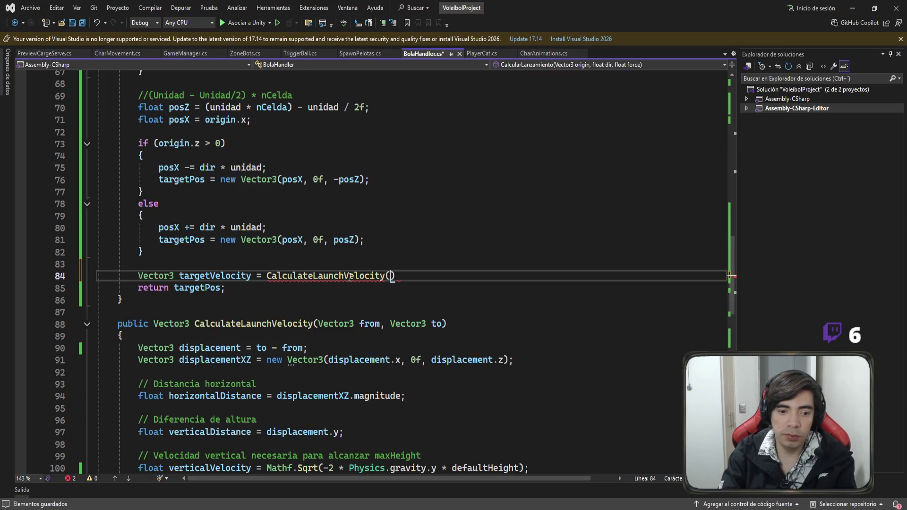
pyautogui.write('origin')
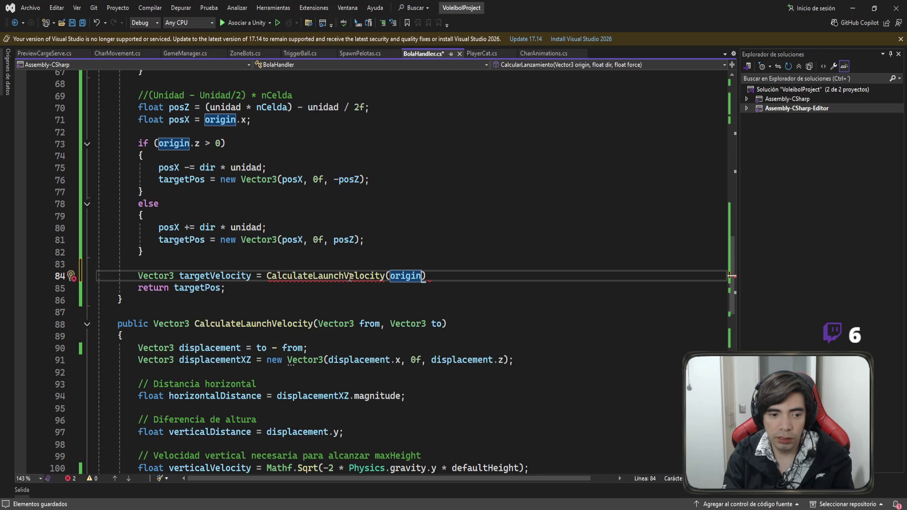
pyautogui.write(', targetPos)')
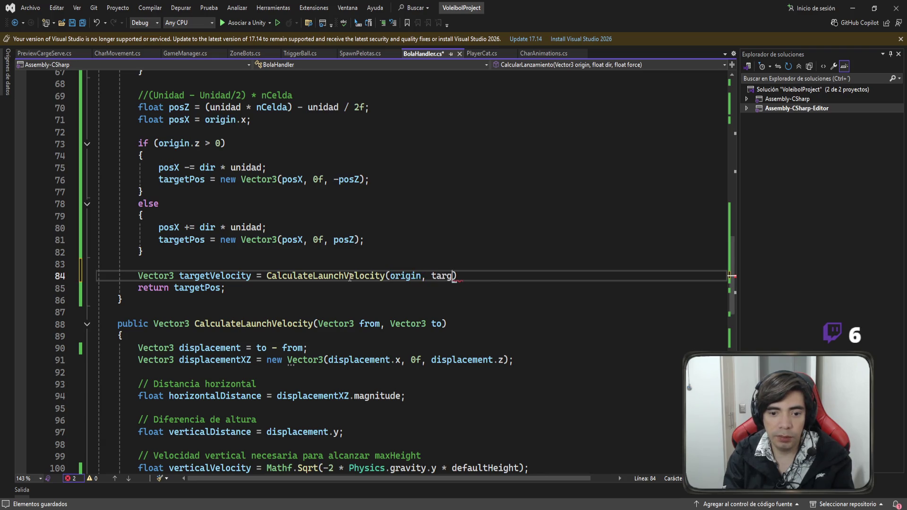
pyautogui.write(';')
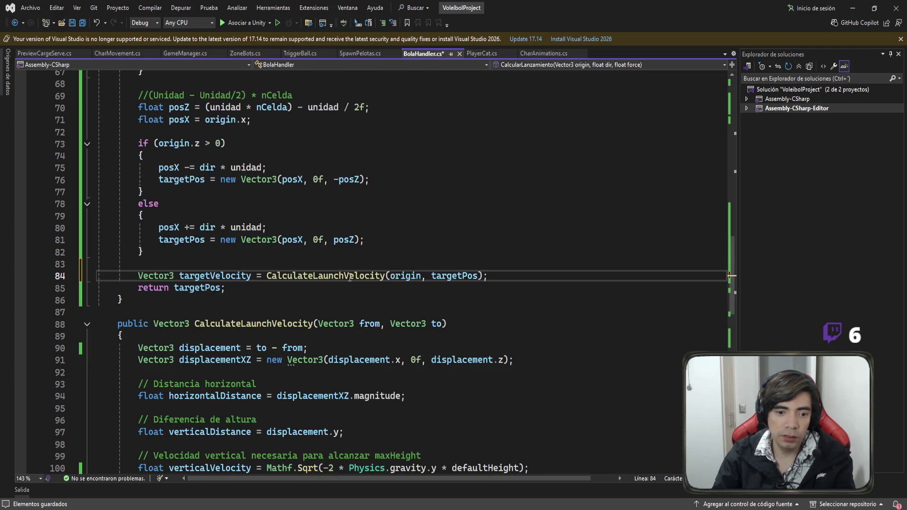
pyautogui.hotkey('ctrl', 's')
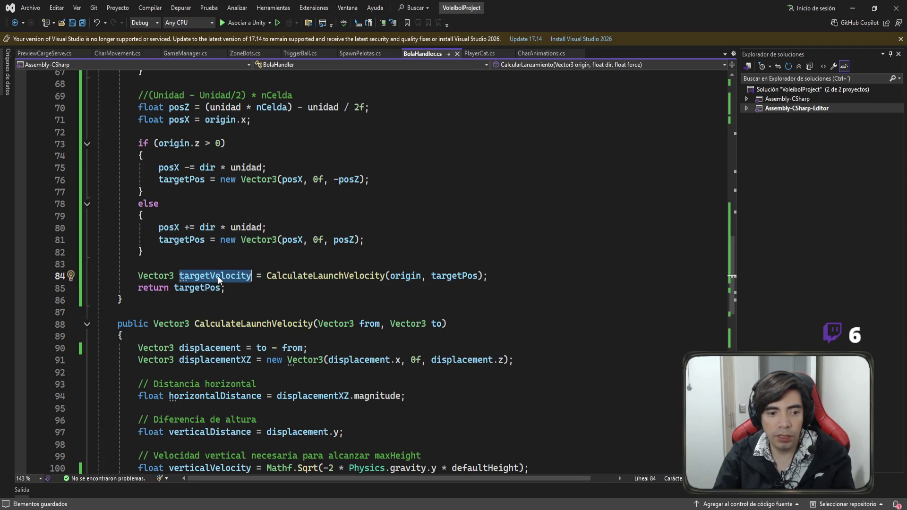
# Change the return statement to return targetVelocity instead of targetPos
pyautogui.tripleClick(217, 276)
pyautogui.hotkey('ctrl', 'c')
pyautogui.doubleClick(197, 288)
pyautogui.hotkey('ctrl', 'v')
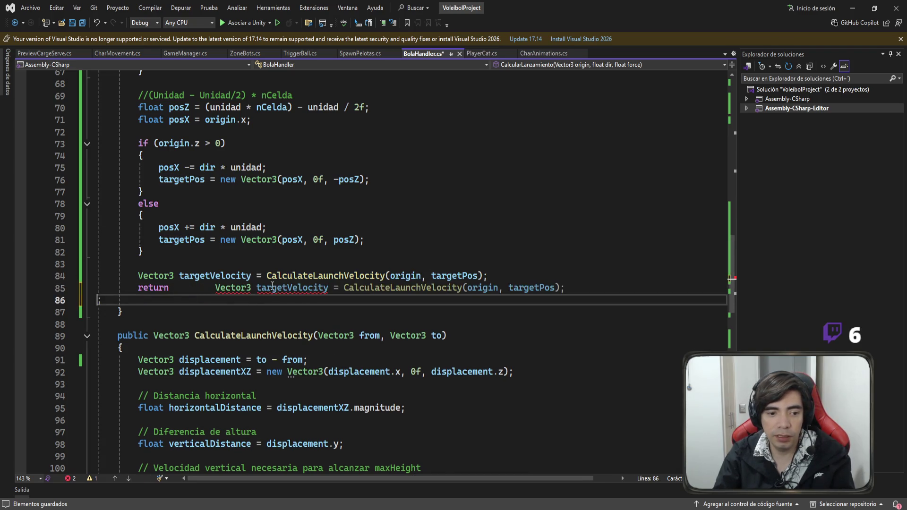
pyautogui.hotkey('ctrl', 'z')
pyautogui.hotkey('ctrl', 'z')
pyautogui.hotkey('ctrl', 'c')
pyautogui.doubleClick(197, 288)
pyautogui.hotkey('ctrl', 'v')
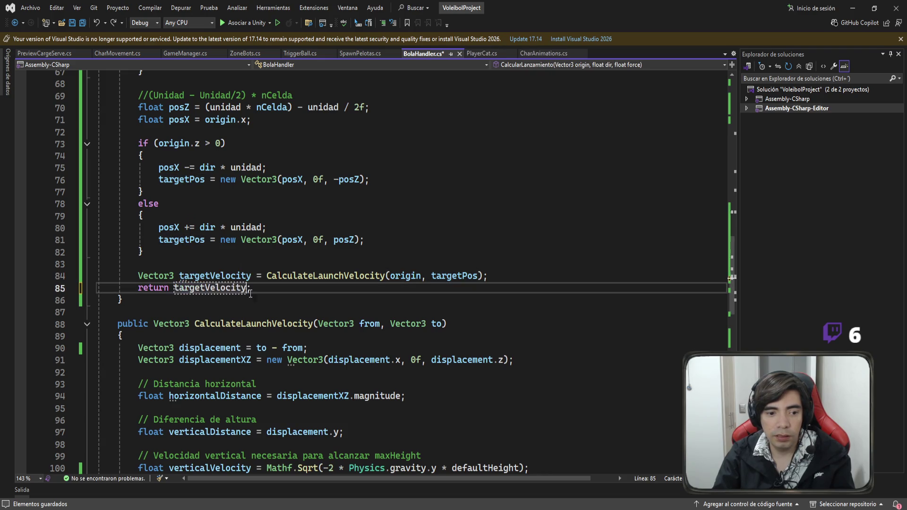
pyautogui.press('End')
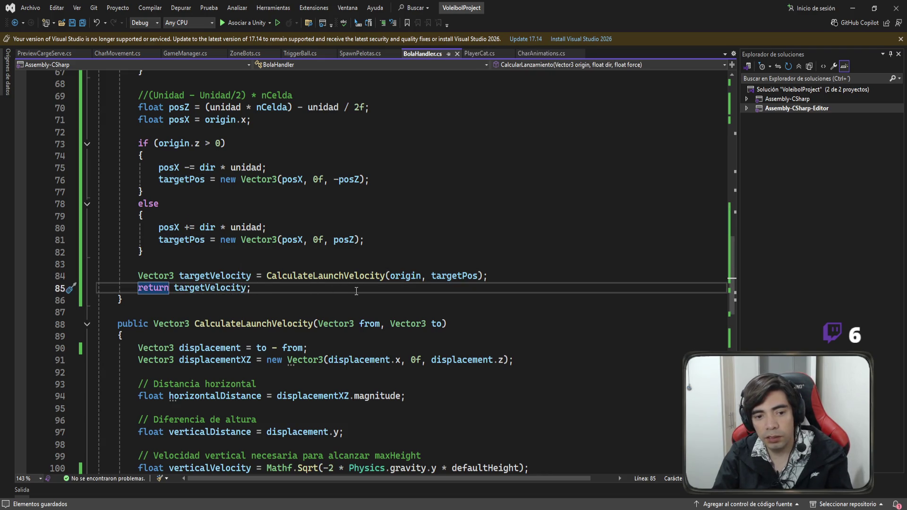
# Look over the updated CalcularLanzamiento method from its declaration down
pyautogui.scroll(6, 356, 291)
pyautogui.scroll(-2, 356, 291)
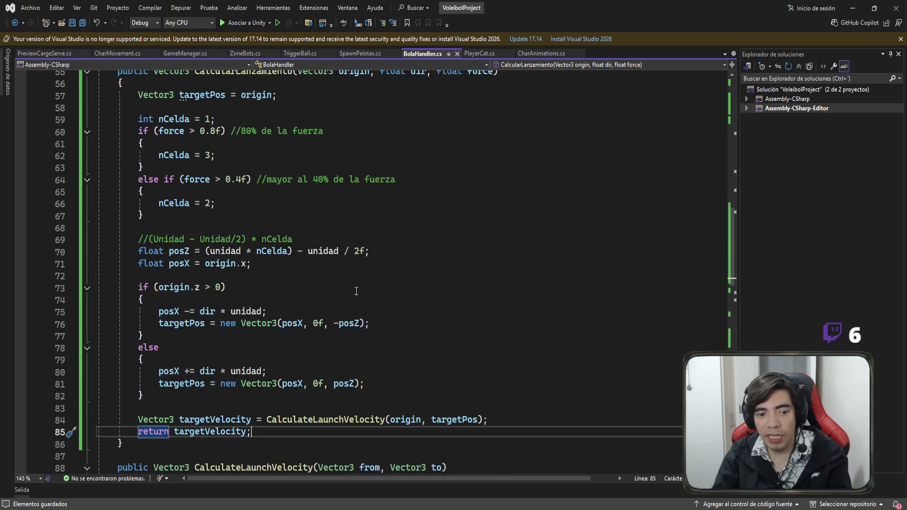
pyautogui.scroll(2, 337, 420)
pyautogui.scroll(-3, 326, 402)
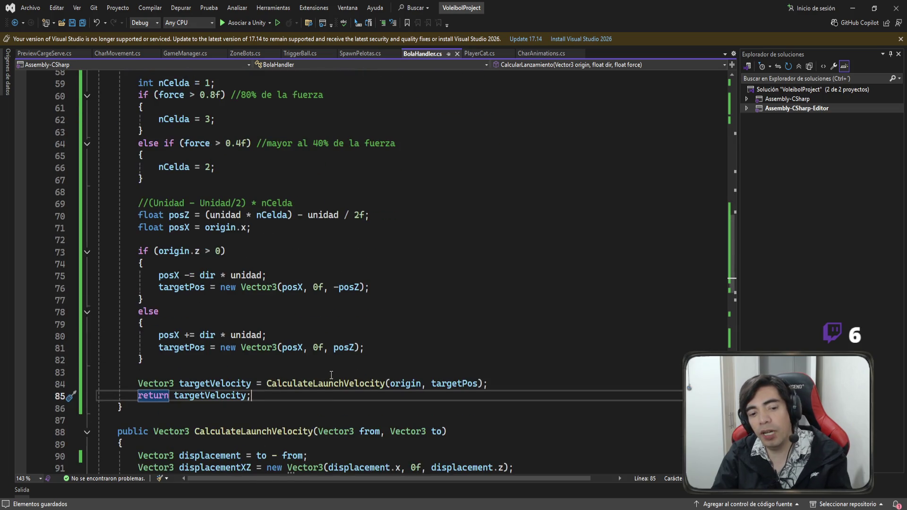
pyautogui.scroll(4, 311, 284)
pyautogui.click(247, 178)
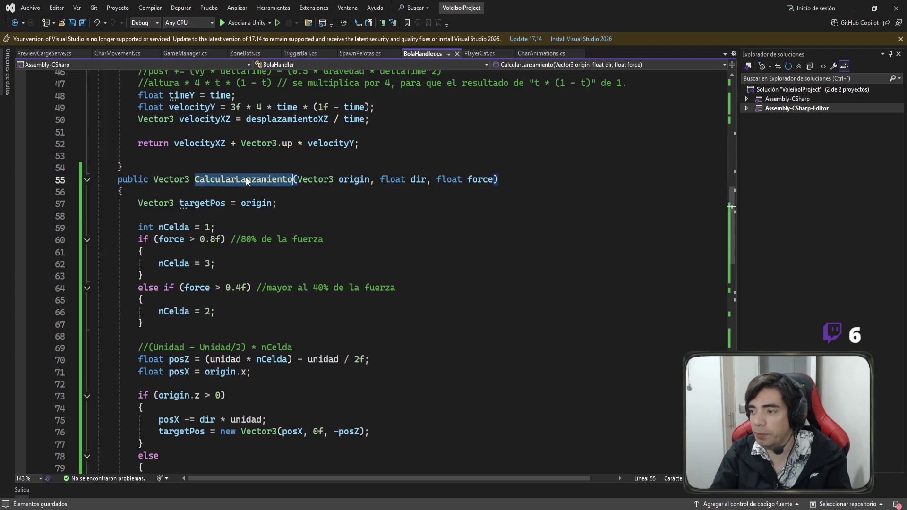
pyautogui.scroll(-5, 299, 301)
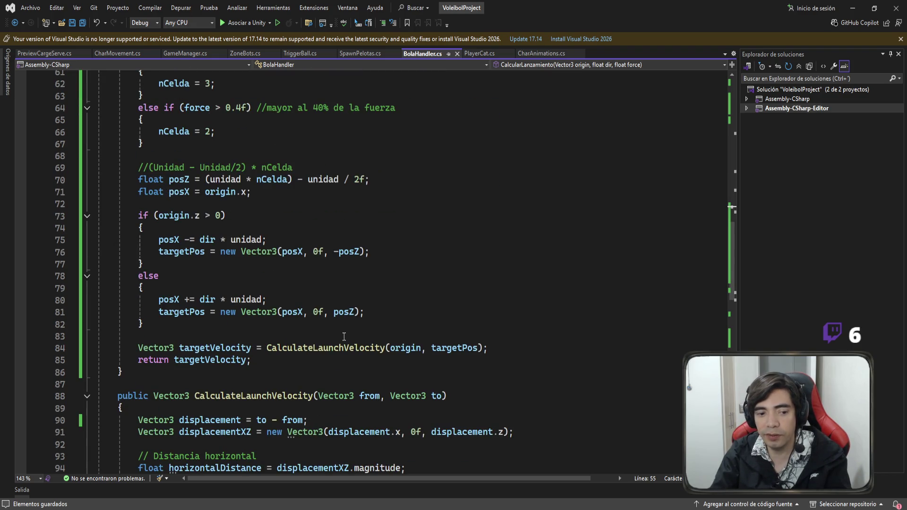
# In SpawnPelotas.cs, rename target to targetVel, pass targetVel to bola.Lanzar, and save
pyautogui.hotkey('ctrl', '-')
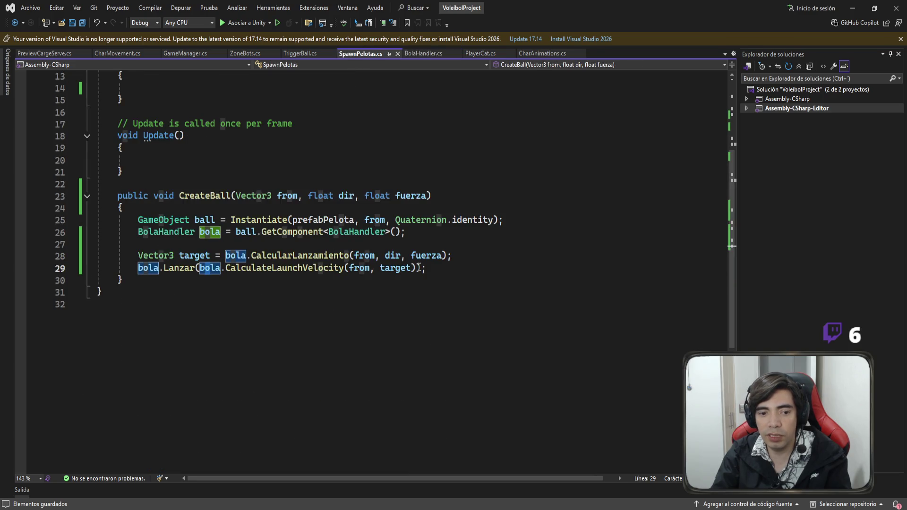
pyautogui.click(418, 267)
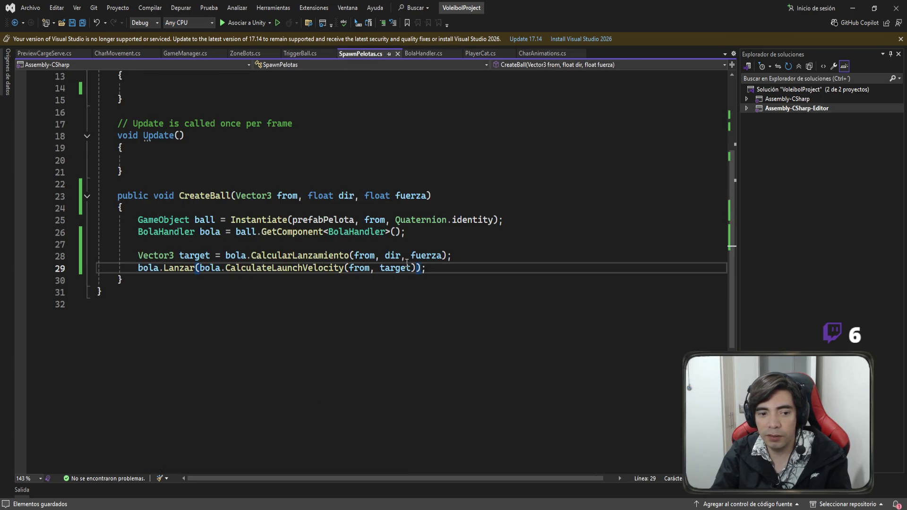
pyautogui.click(203, 257)
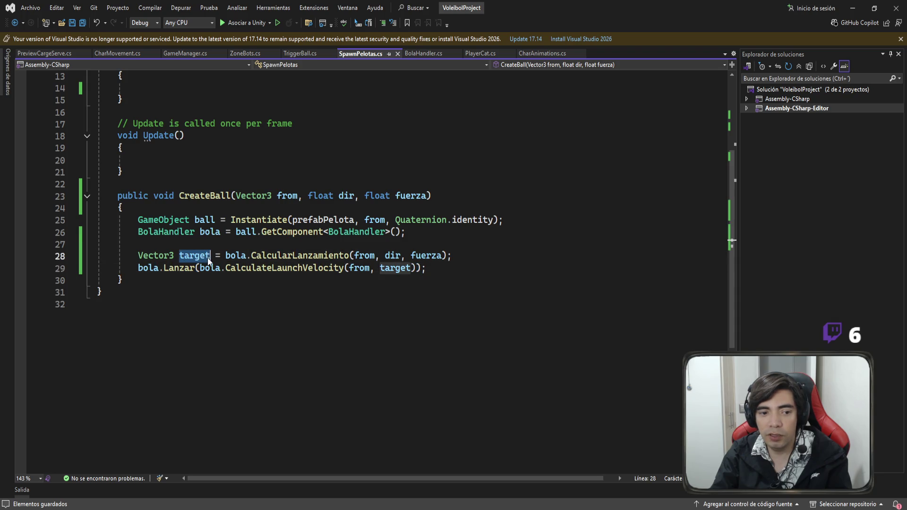
pyautogui.write('Vel')
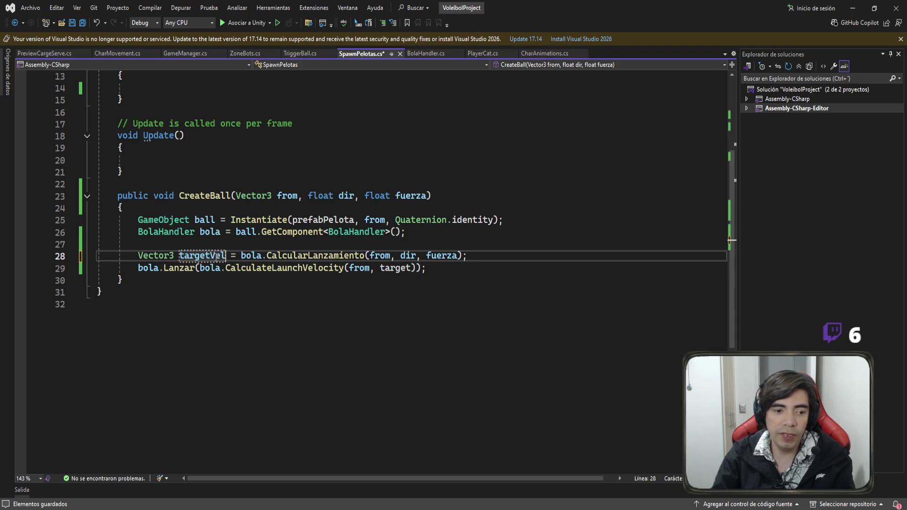
pyautogui.click(418, 268)
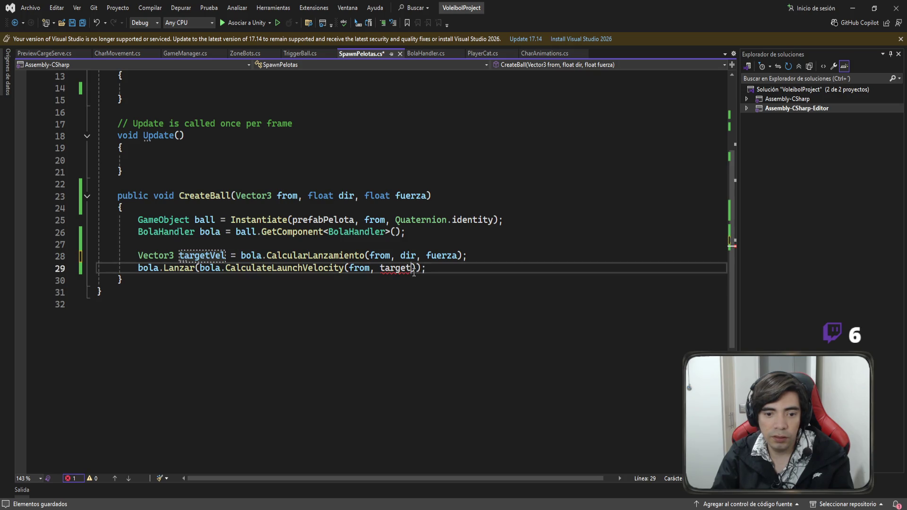
pyautogui.moveTo(416, 268); pyautogui.dragTo(200, 267)
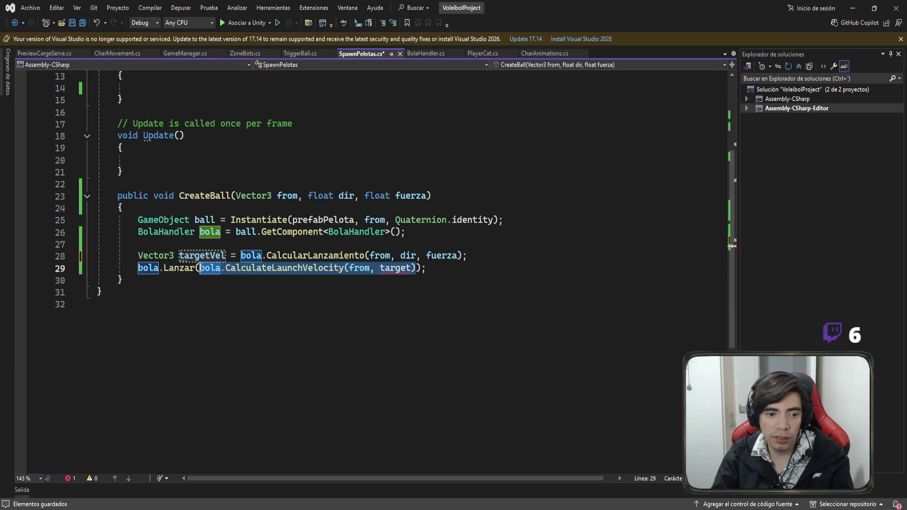
pyautogui.write('targetVel')
pyautogui.click(357, 279)
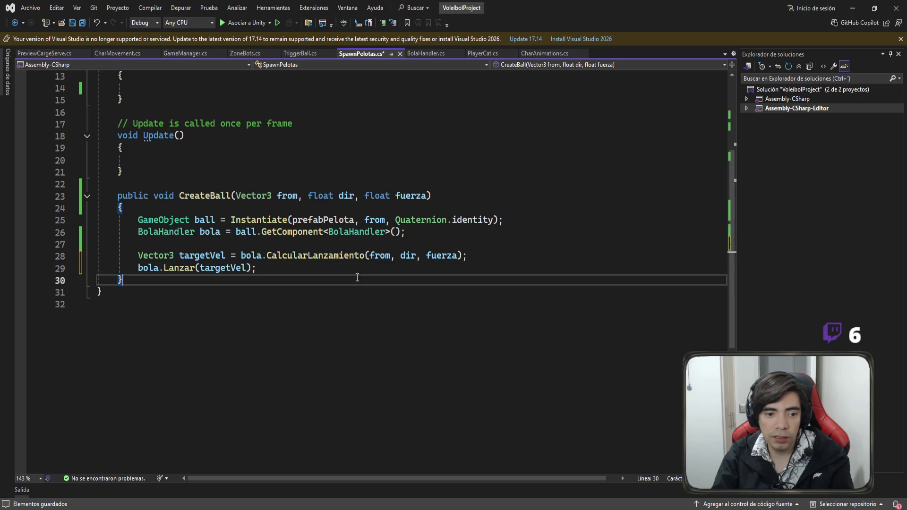
pyautogui.hotkey('ctrl', 's')
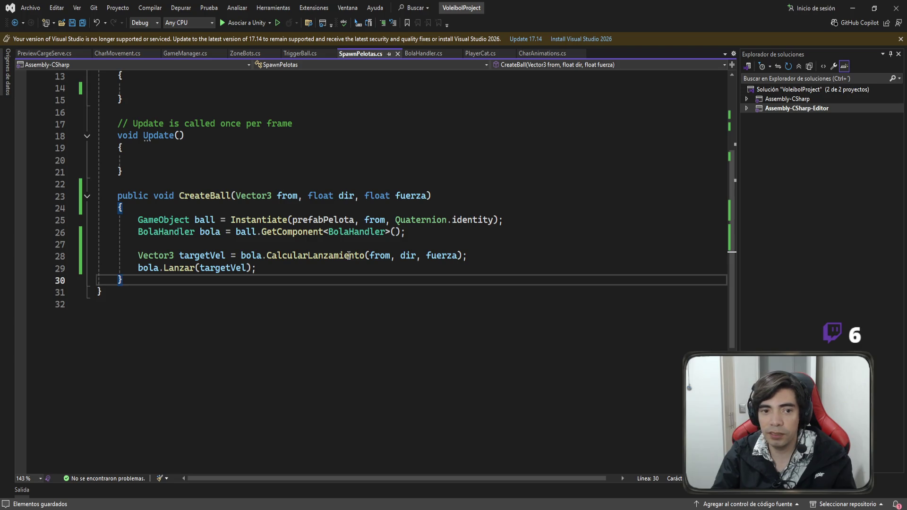
# Scroll through BolaHandler.cs to review the CalcularLanzamiento changes
pyautogui.click(419, 56)
pyautogui.scroll(-3, 356, 236)
pyautogui.scroll(5, 356, 236)
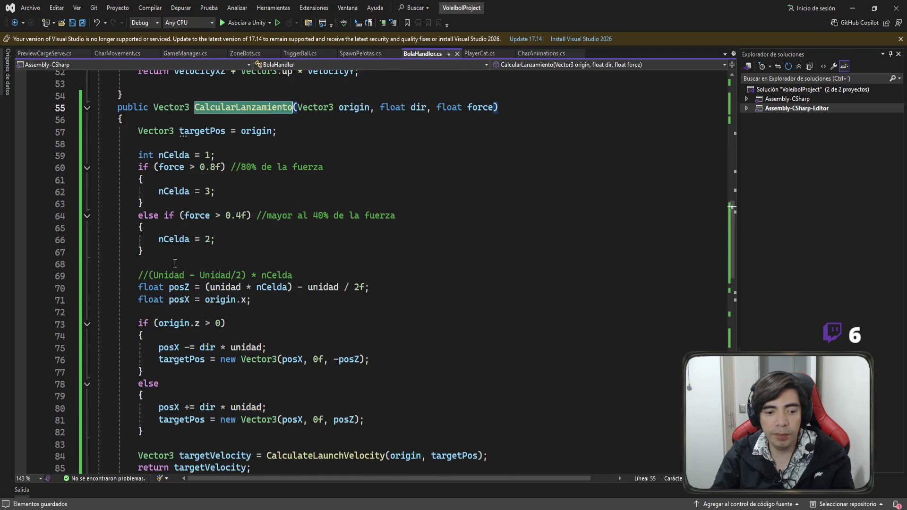
pyautogui.scroll(-3, 264, 352)
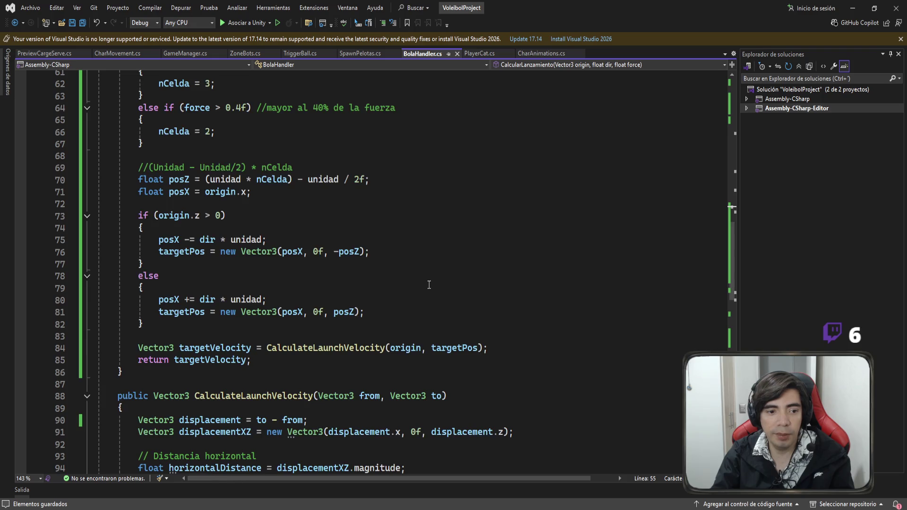
pyautogui.scroll(3, 429, 285)
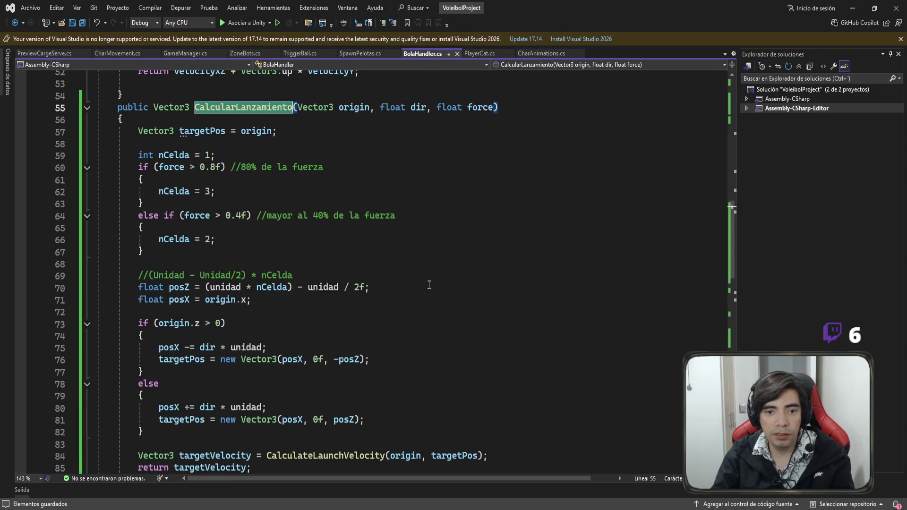
pyautogui.scroll(-1, 429, 285)
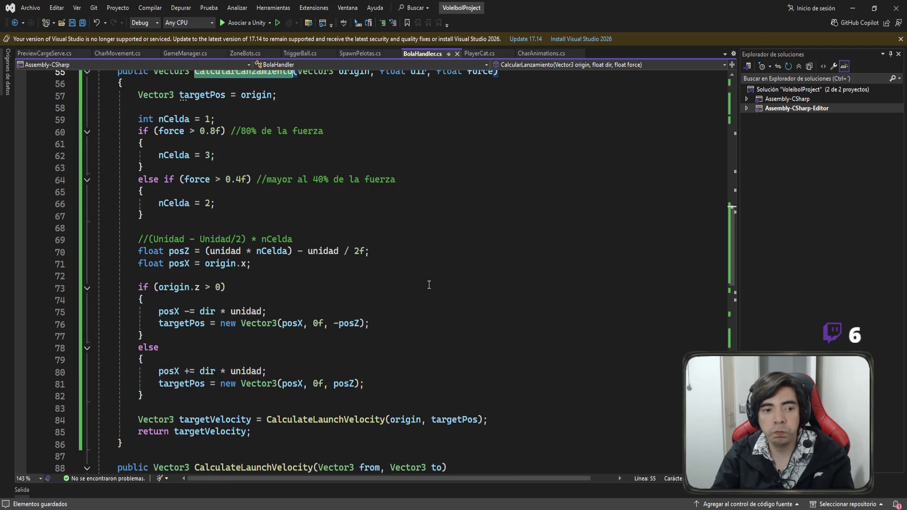
pyautogui.scroll(1, 429, 284)
# Check SpawnPelotas.cs, then bring the Unity editor to the front
pyautogui.click(360, 53)
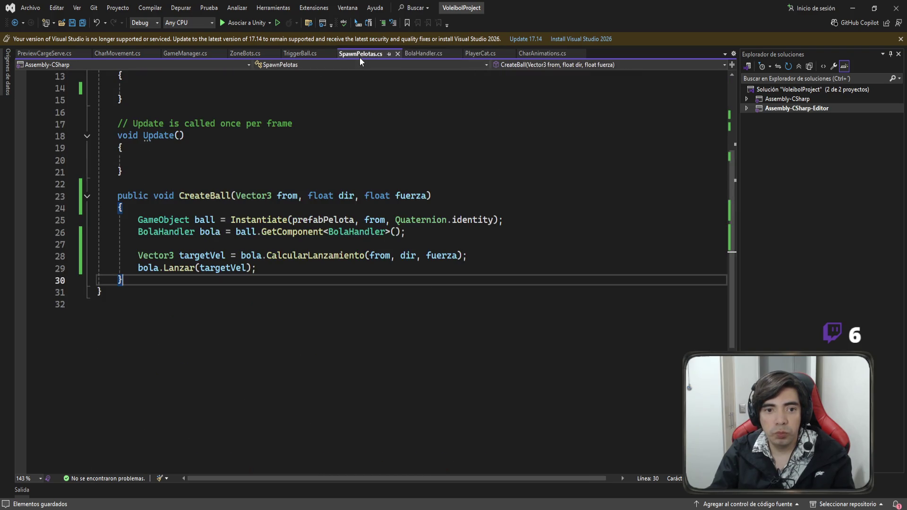
pyautogui.scroll(1, 460, 224)
pyautogui.scroll(1, 538, 299)
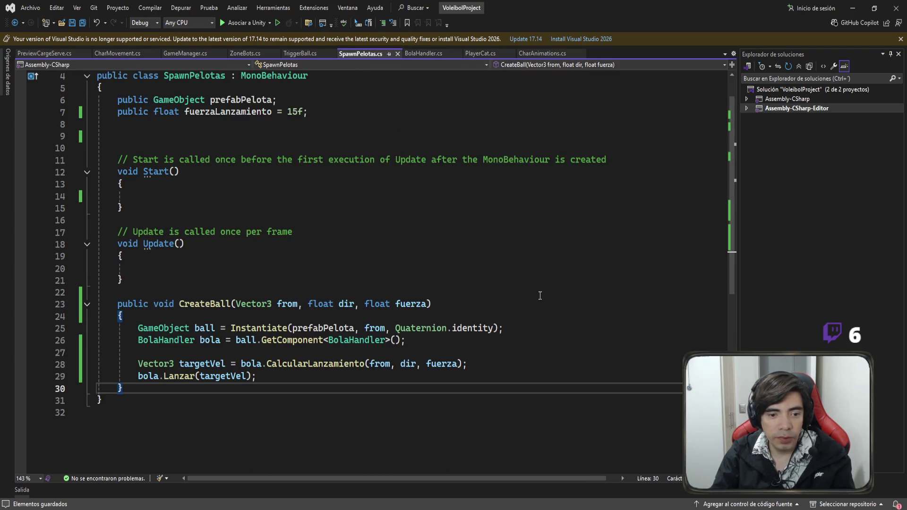
pyautogui.hotkey('alt', 'Tab')
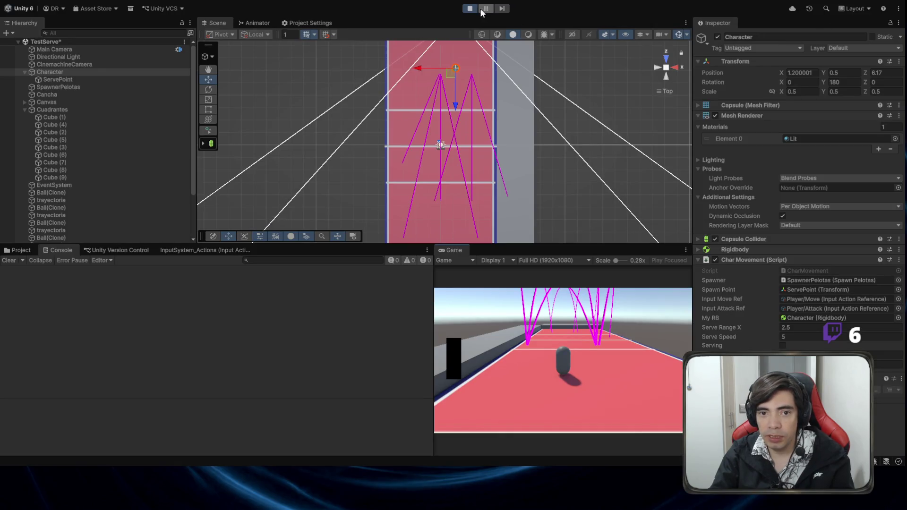
# Restart play mode, begin charging a serve, and set the Scene view to an orthographic Left view
pyautogui.click(469, 8)
pyautogui.click(469, 8)
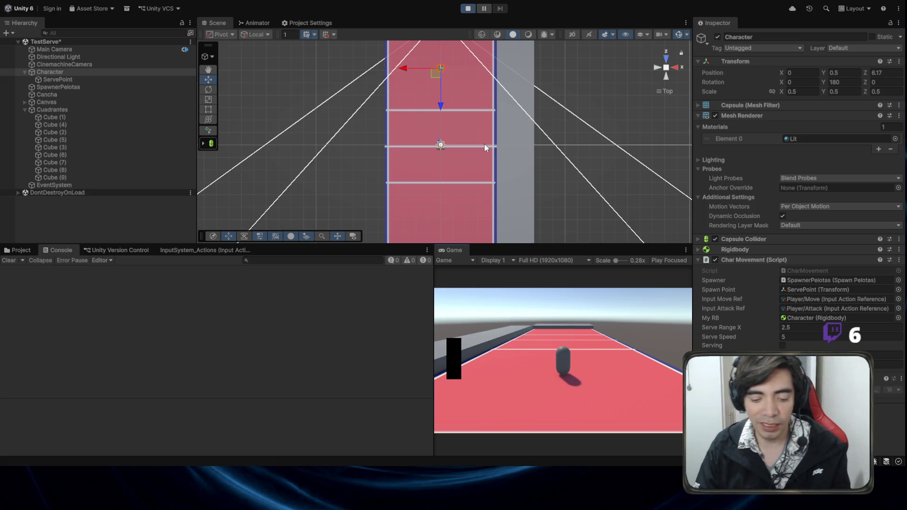
pyautogui.press('space')
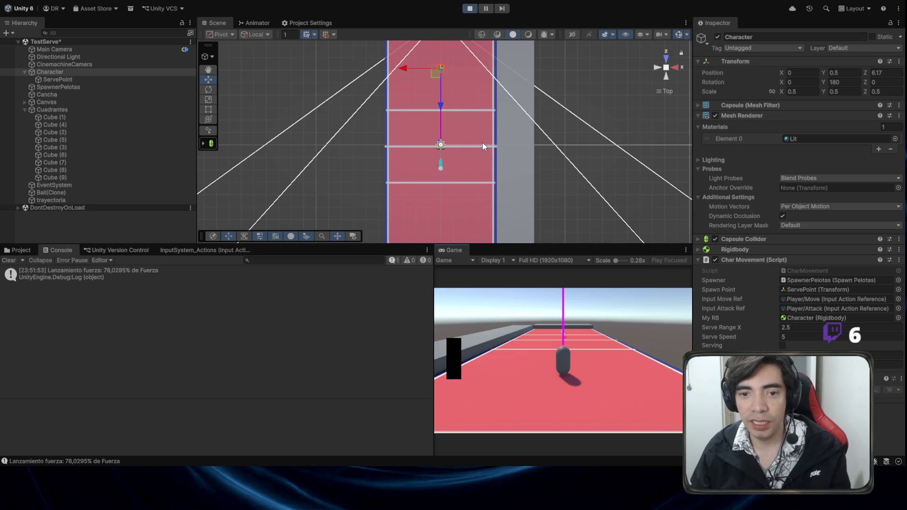
pyautogui.moveTo(483, 143); pyautogui.dragTo(434, 122)
pyautogui.moveTo(477, 156); pyautogui.dragTo(663, 81)
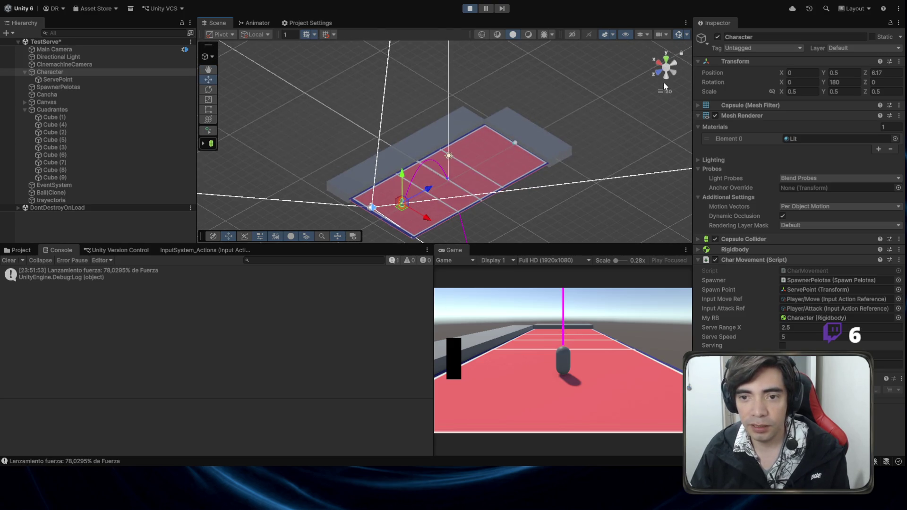
pyautogui.click(675, 73)
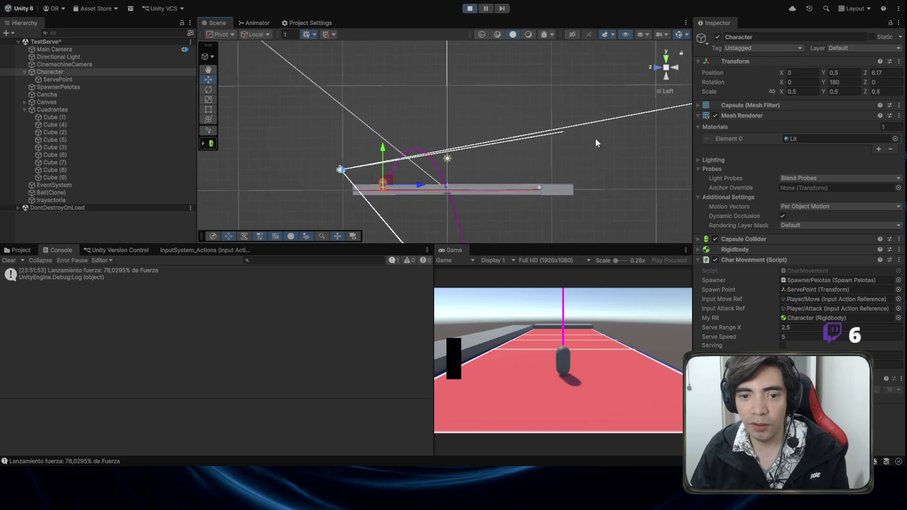
# Serve more balls to log 78,0295%, 89,36623% and 2,90263% force, then stop play mode
pyautogui.click(572, 362)
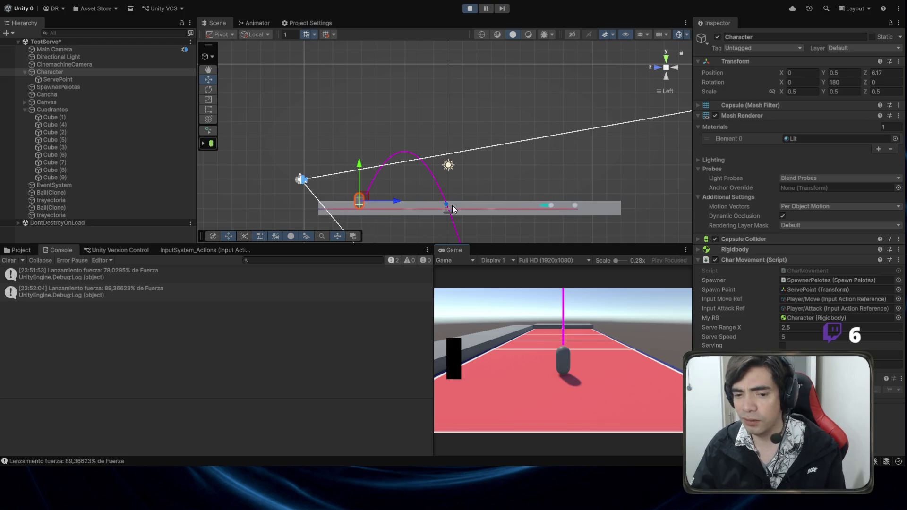
pyautogui.click(538, 333)
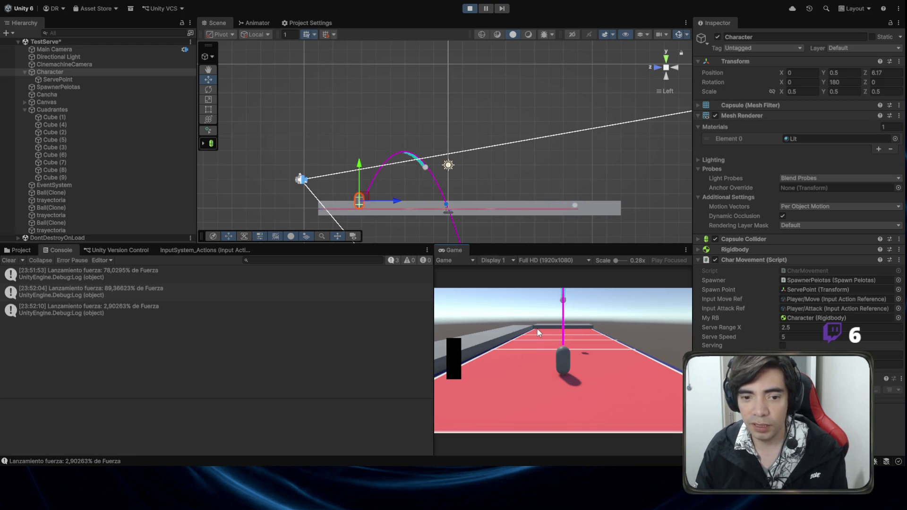
pyautogui.click(469, 8)
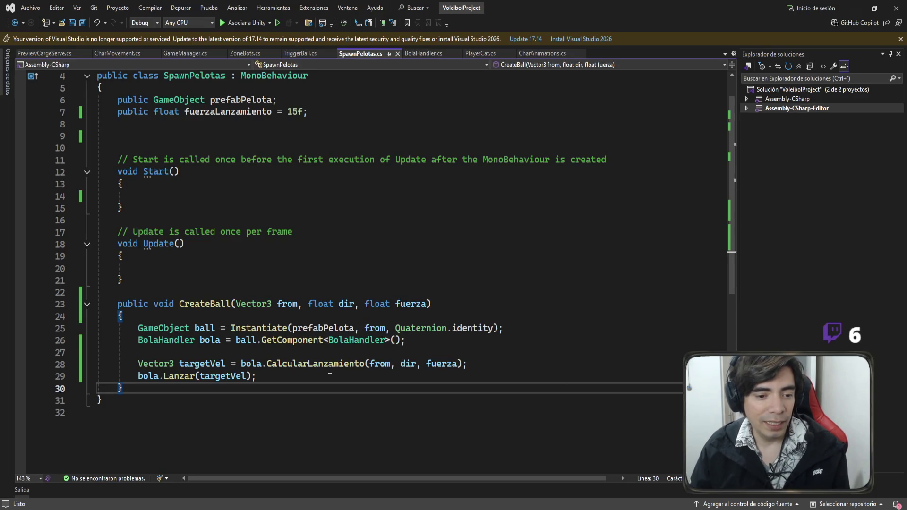
# Inspect CalcularLanzamiento, highlighting targetVelocity and targetPos references, then switch back to Unity
pyautogui.click(414, 52)
pyautogui.scroll(-6, 381, 240)
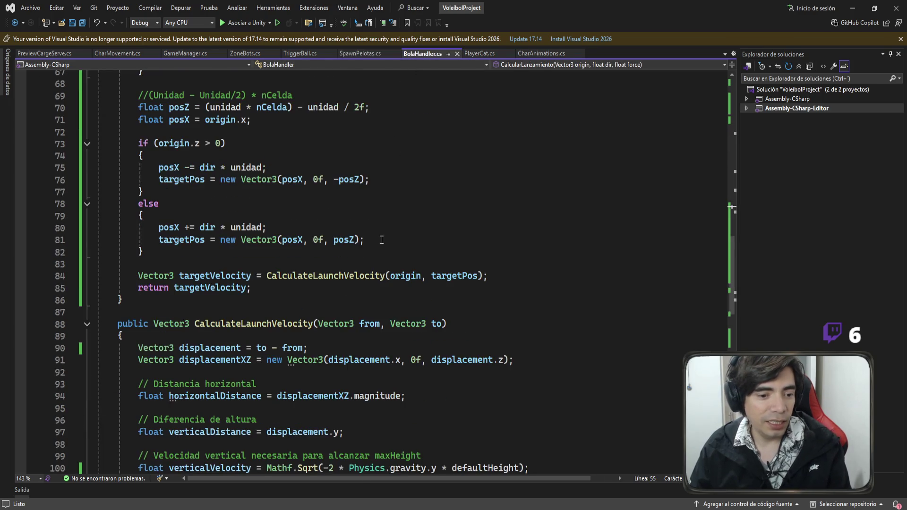
pyautogui.scroll(2, 382, 239)
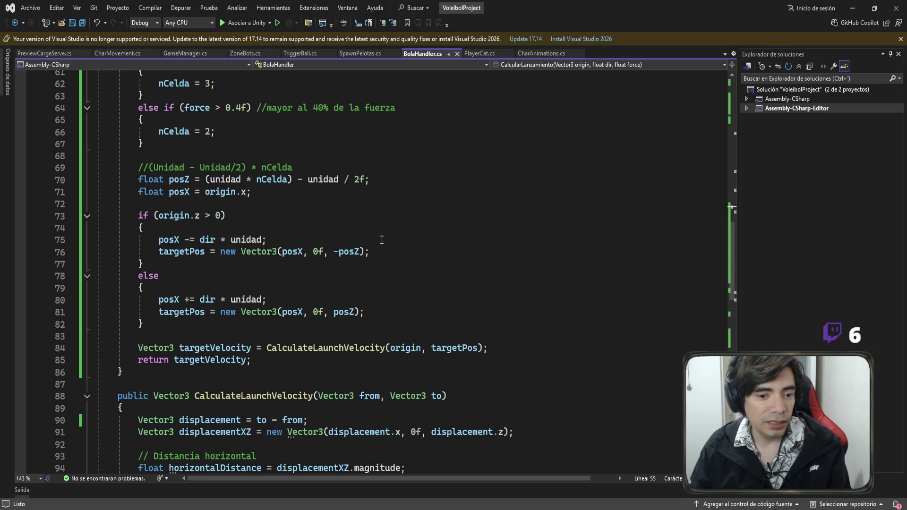
pyautogui.scroll(2, 381, 239)
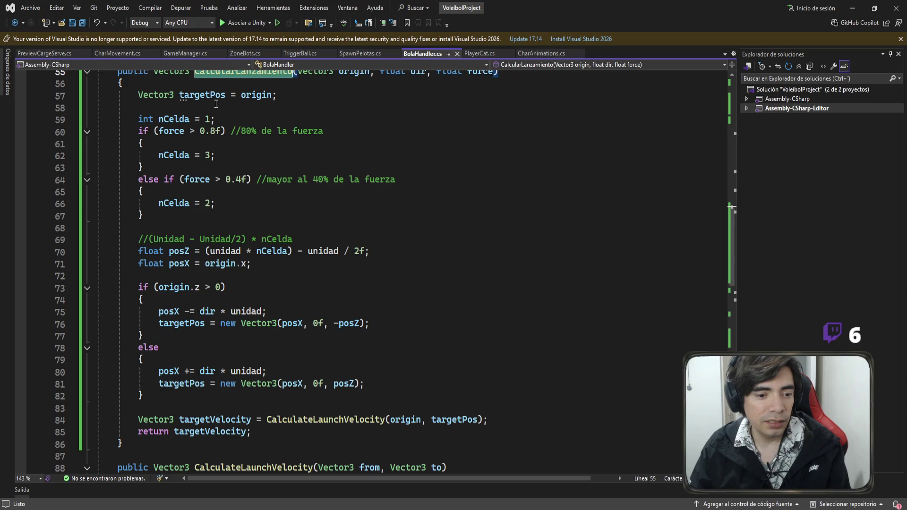
pyautogui.click(203, 420)
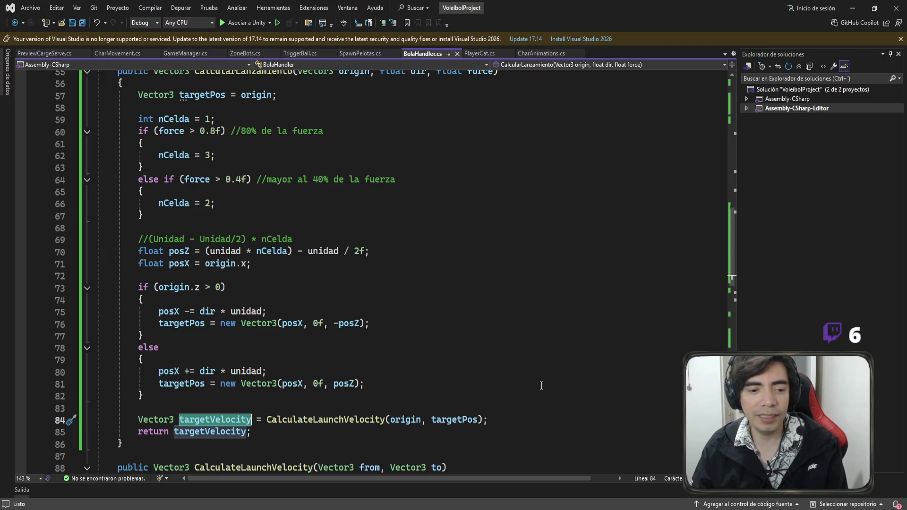
pyautogui.click(467, 422)
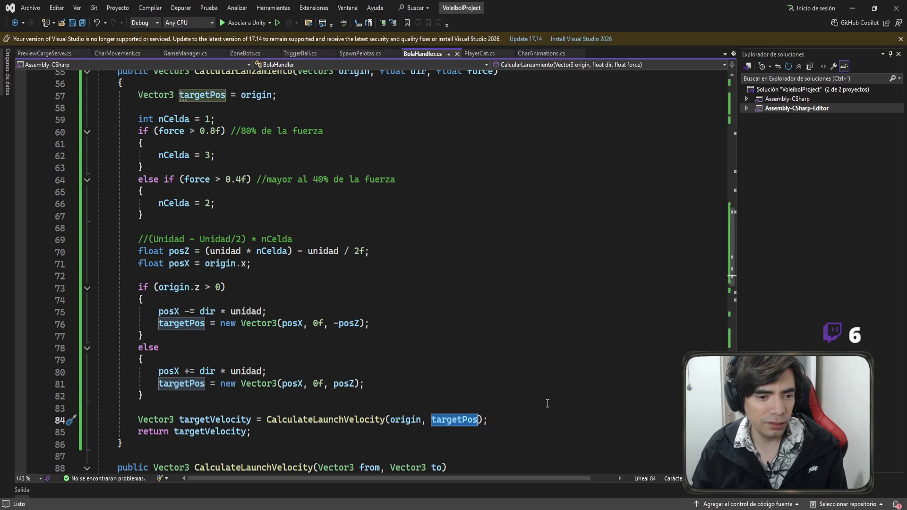
pyautogui.scroll(7, 548, 402)
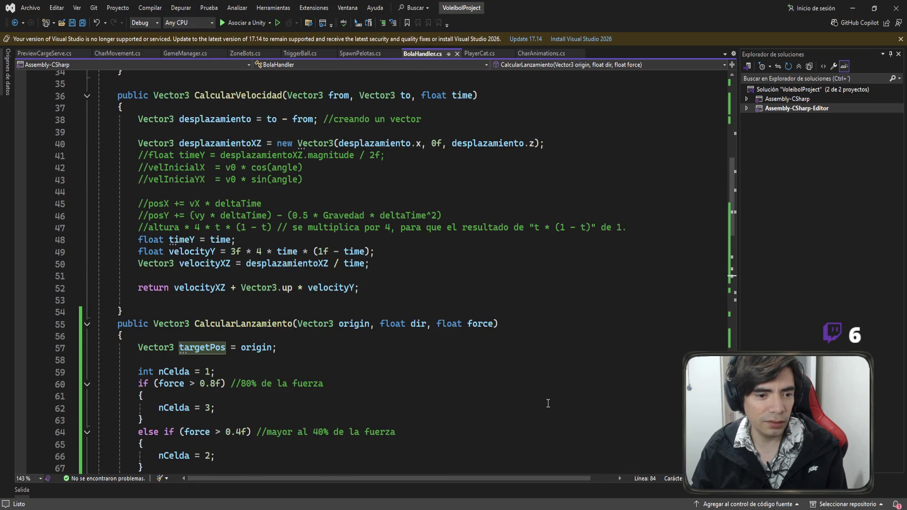
pyautogui.scroll(-7, 547, 403)
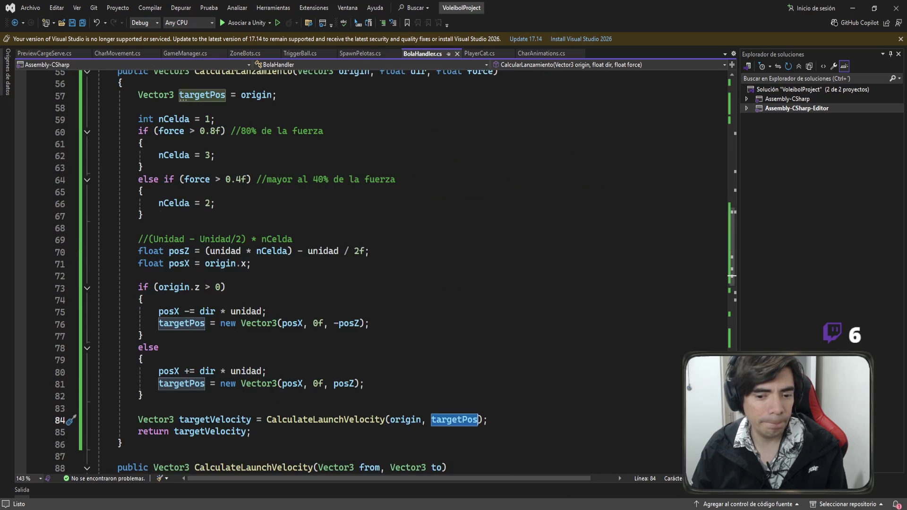
pyautogui.hotkey('alt', 'Tab')
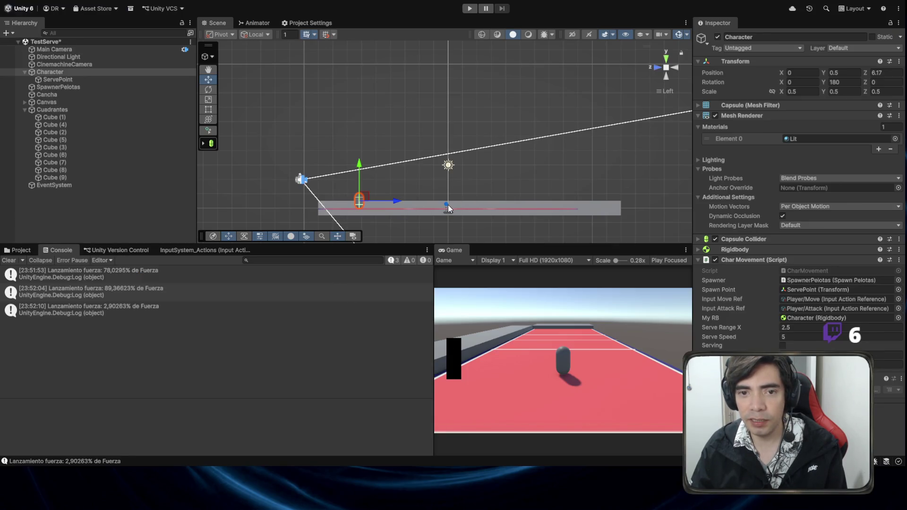
# Play, serve a ball, and inspect its Default Height, Largo Lado and Segmentos values
pyautogui.click(470, 8)
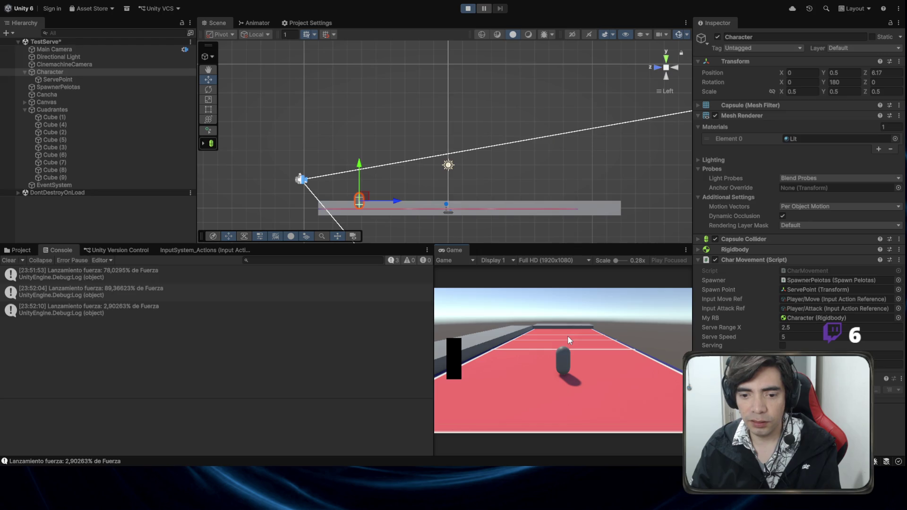
pyautogui.click(568, 335)
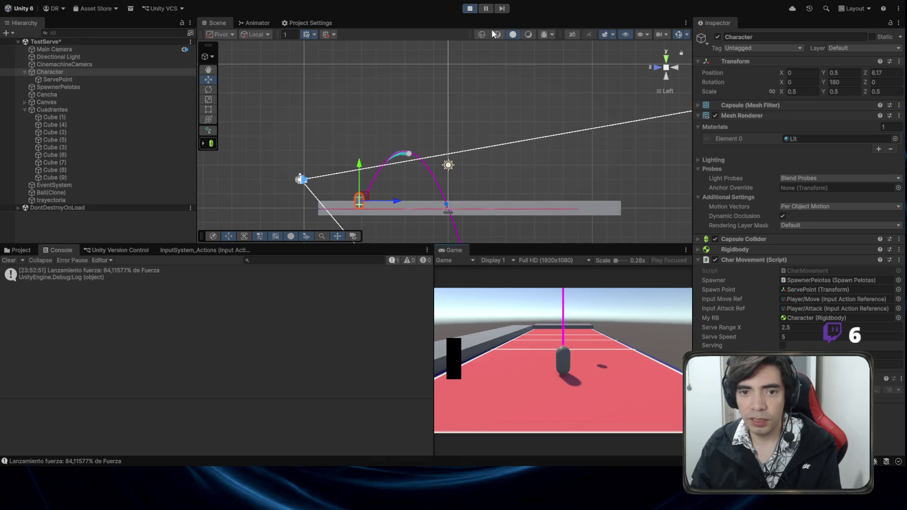
pyautogui.click(430, 168)
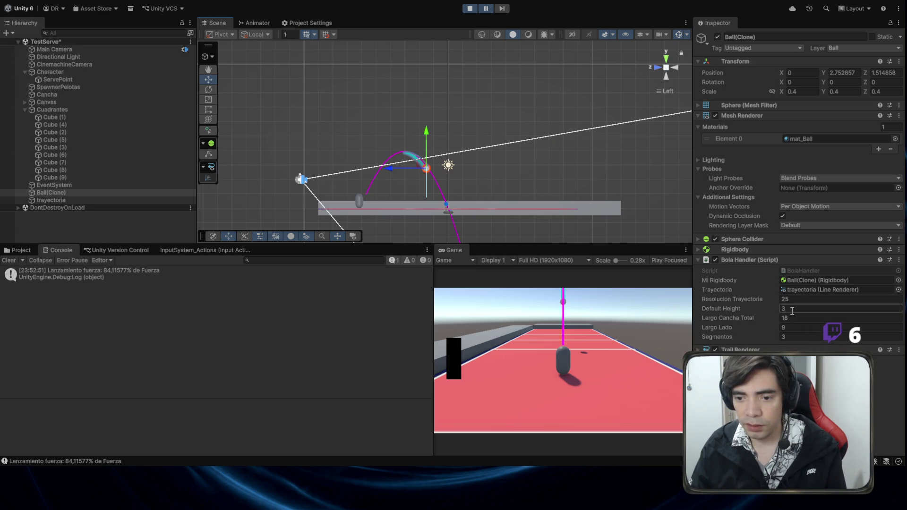
pyautogui.click(796, 310)
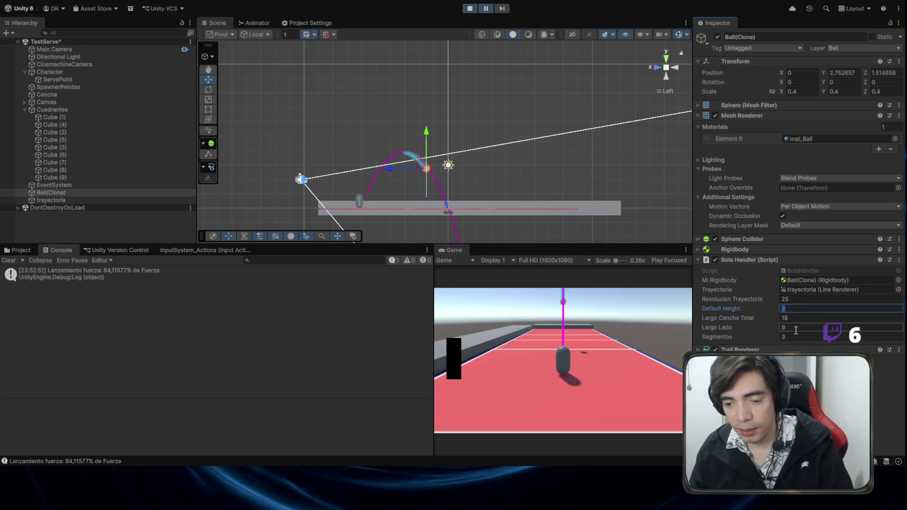
pyautogui.click(795, 328)
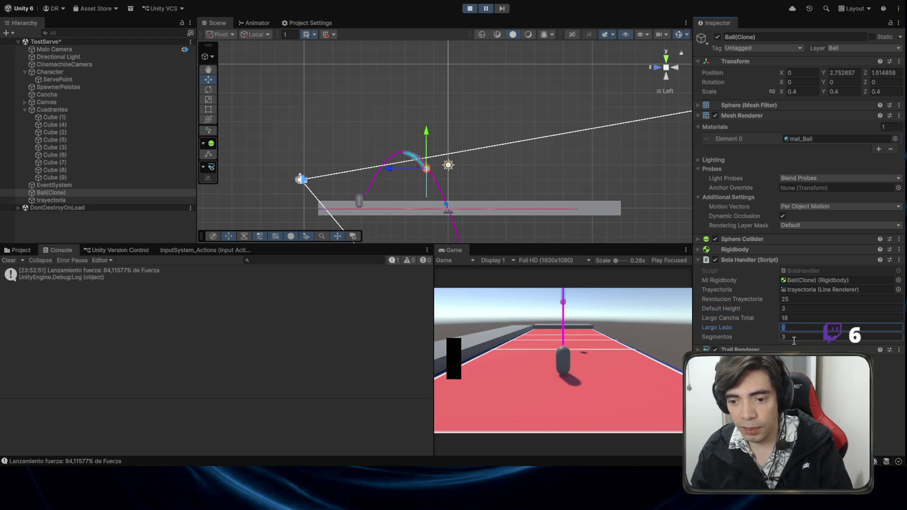
pyautogui.click(796, 336)
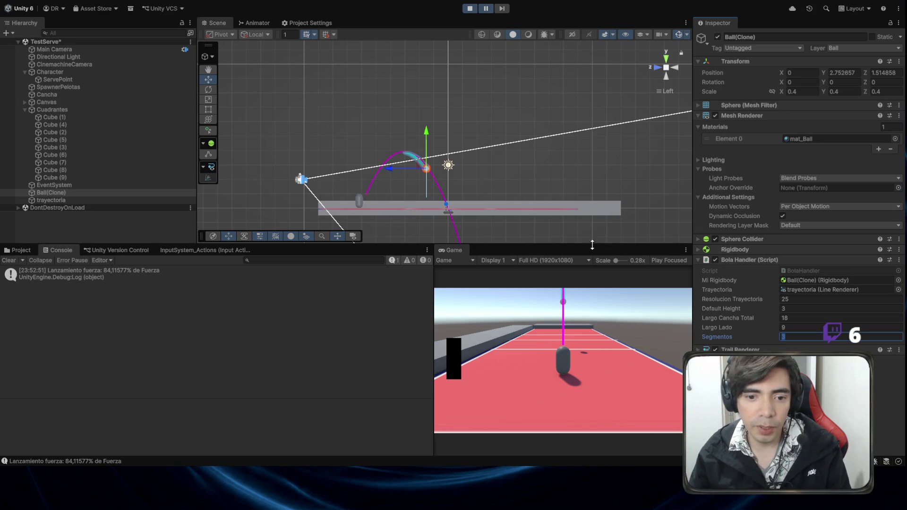
# Resume the game, serve two more balls up to about 67% force, then stop and return to Visual Studio
pyautogui.moveTo(590, 213)
pyautogui.mouseDown()
pyautogui.moveTo(521, 267)
pyautogui.moveTo(536, 382)
pyautogui.moveTo(529, 331)
pyautogui.mouseUp()
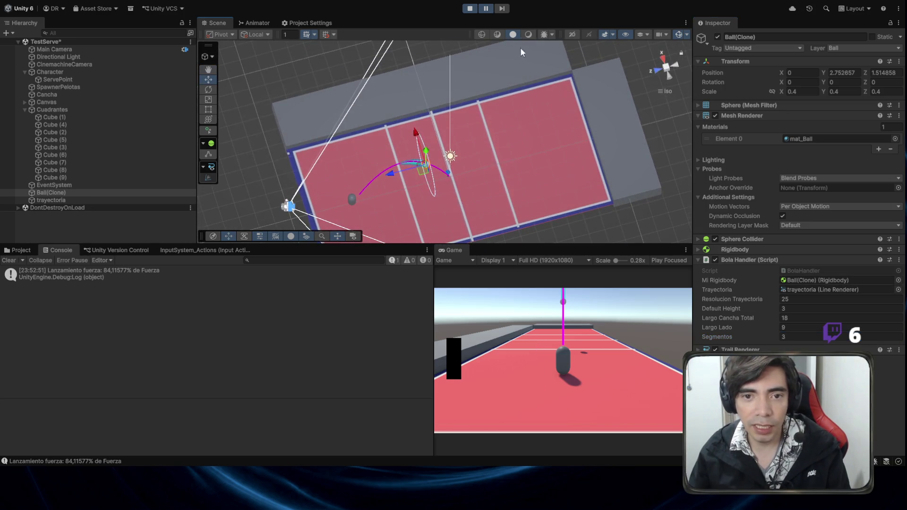
pyautogui.click(488, 11)
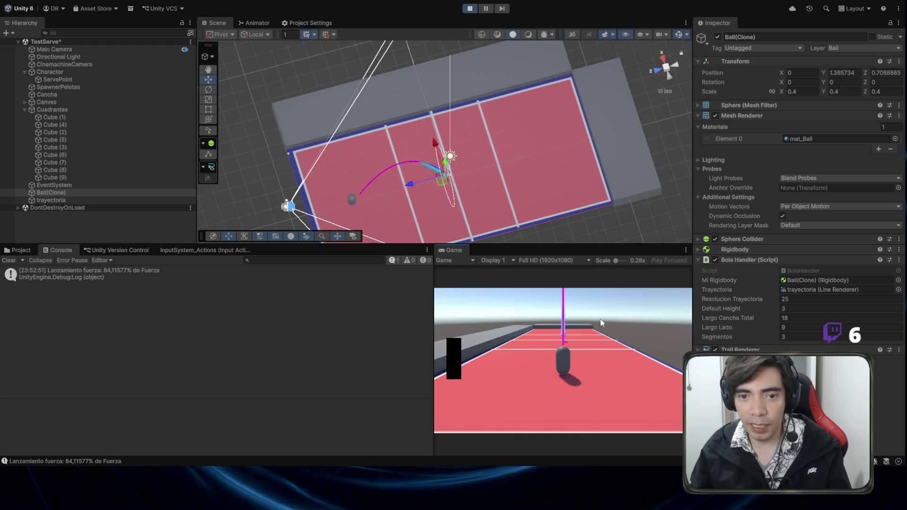
pyautogui.click(608, 347)
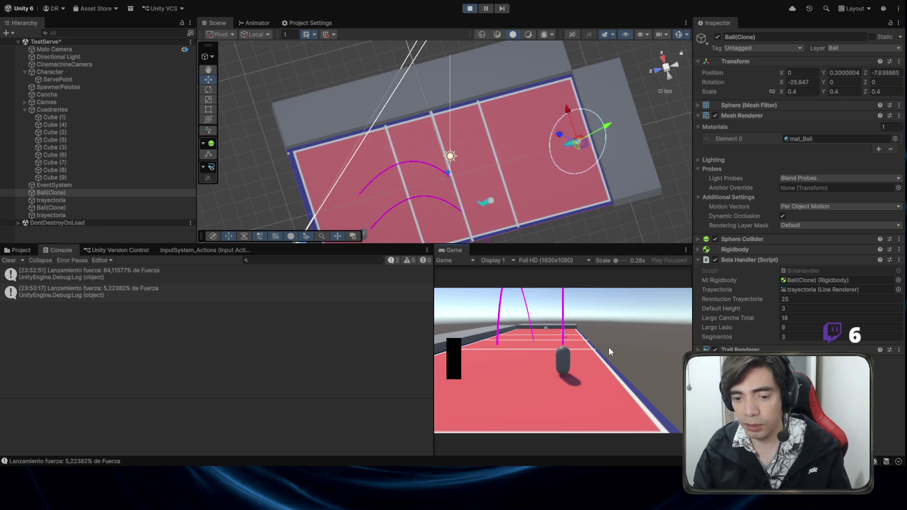
pyautogui.click(608, 347)
pyautogui.click(608, 347)
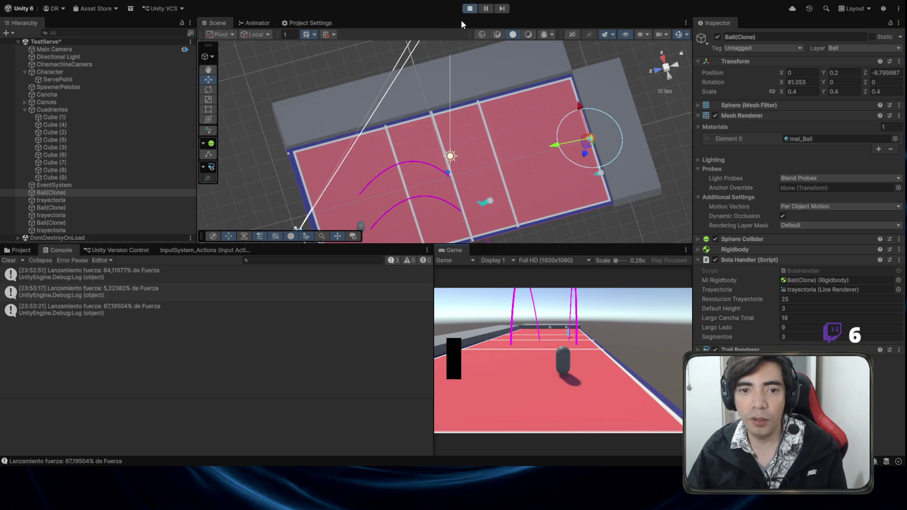
pyautogui.click(469, 8)
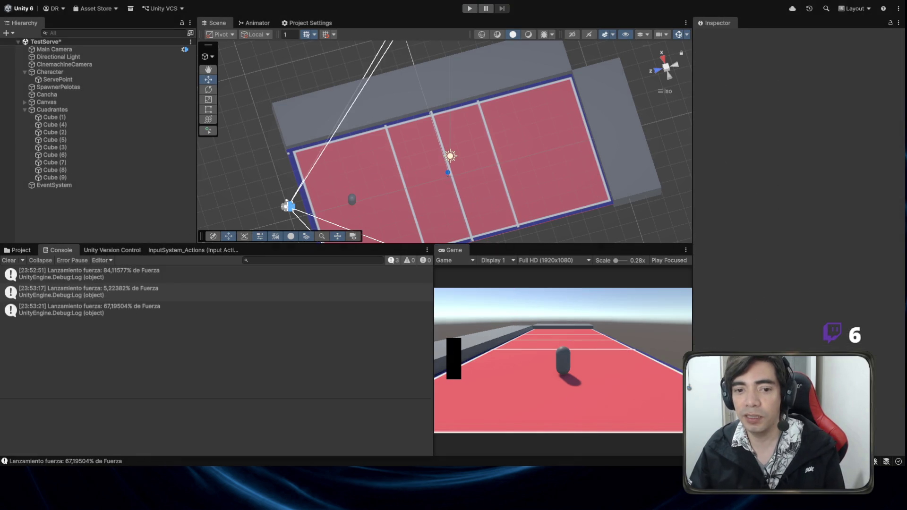
pyautogui.hotkey('alt', 'Tab')
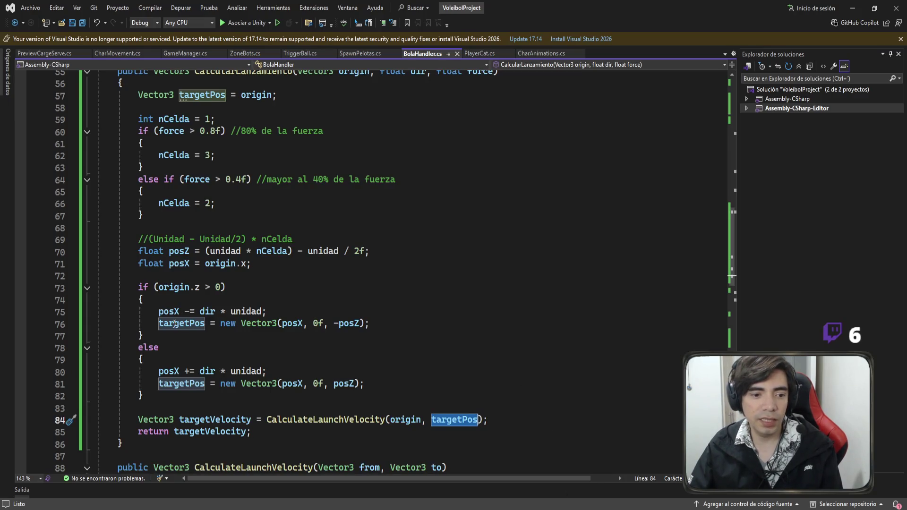
pyautogui.doubleClick(181, 323)
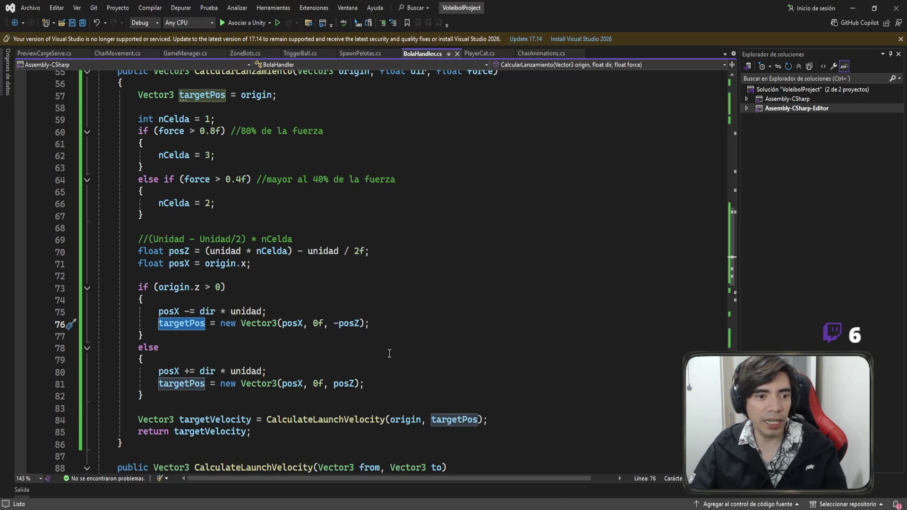
pyautogui.moveTo(178, 214); pyautogui.dragTo(108, 108)
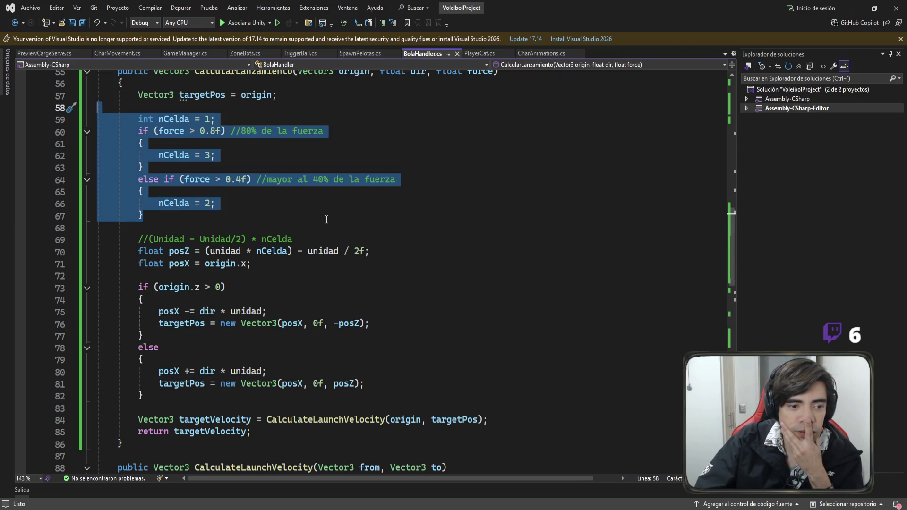
pyautogui.scroll(-1, 327, 219)
pyautogui.moveTo(140, 372)
pyautogui.mouseDown()
pyautogui.moveTo(97, 371)
pyautogui.moveTo(93, 210)
pyautogui.mouseUp()
pyautogui.click(251, 231)
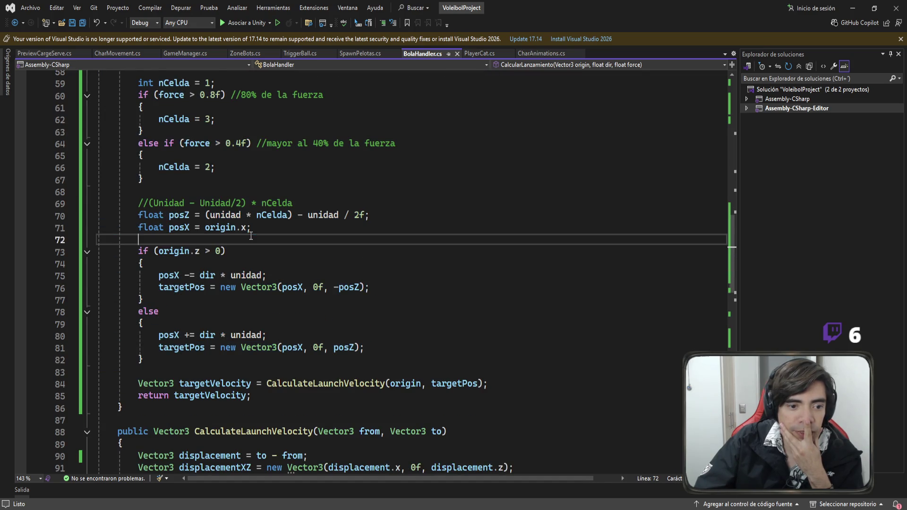
pyautogui.hotkey('shift', 'Home')
pyautogui.hotkey('shift', 'Home')
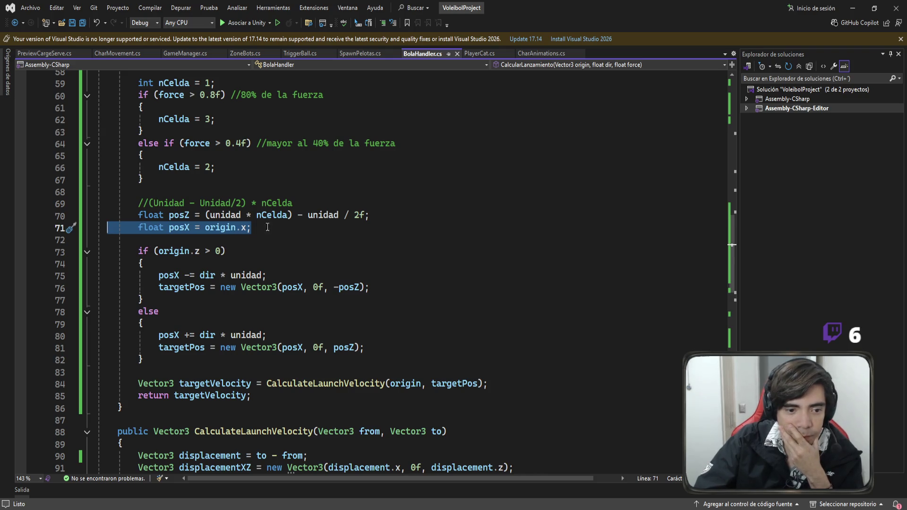
pyautogui.scroll(2, 327, 189)
pyautogui.click(354, 109)
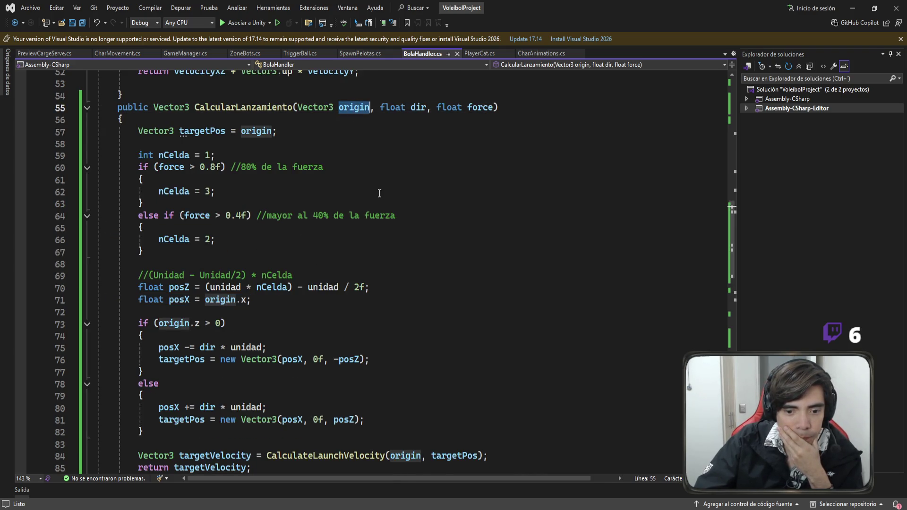
pyautogui.scroll(-1, 340, 406)
pyautogui.doubleClick(450, 421)
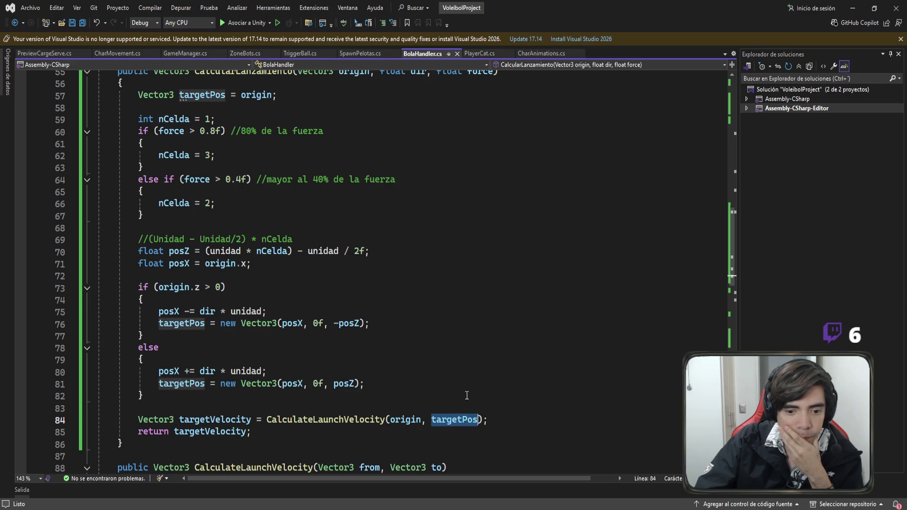
pyautogui.scroll(1, 382, 359)
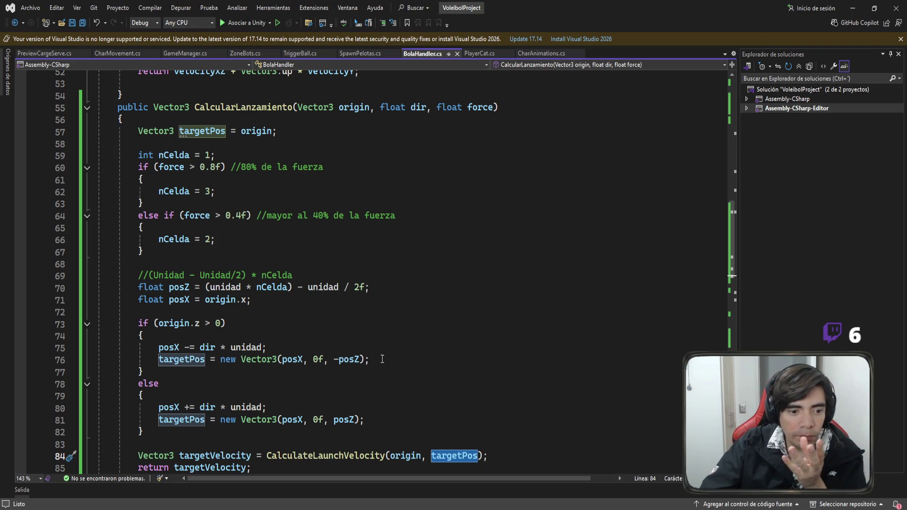
pyautogui.scroll(-2, 382, 359)
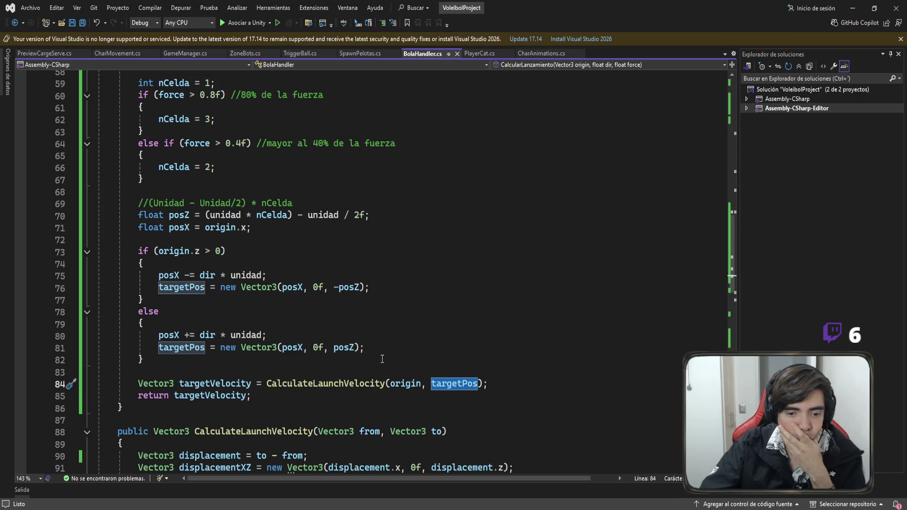
pyautogui.click(371, 372)
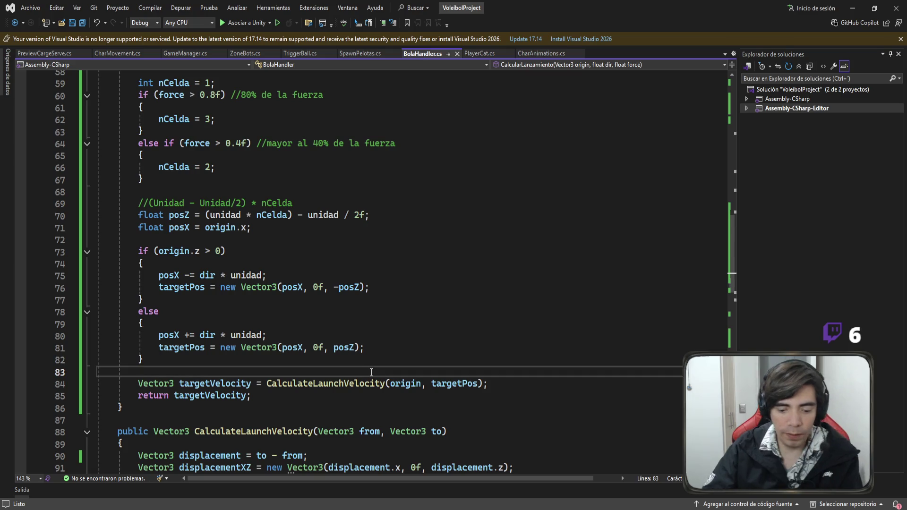
# Insert Debug.Log("Target Lanzamiento: " + targetPos); on line 83 and save BolaHandler.cs
pyautogui.write('Debug.lo')
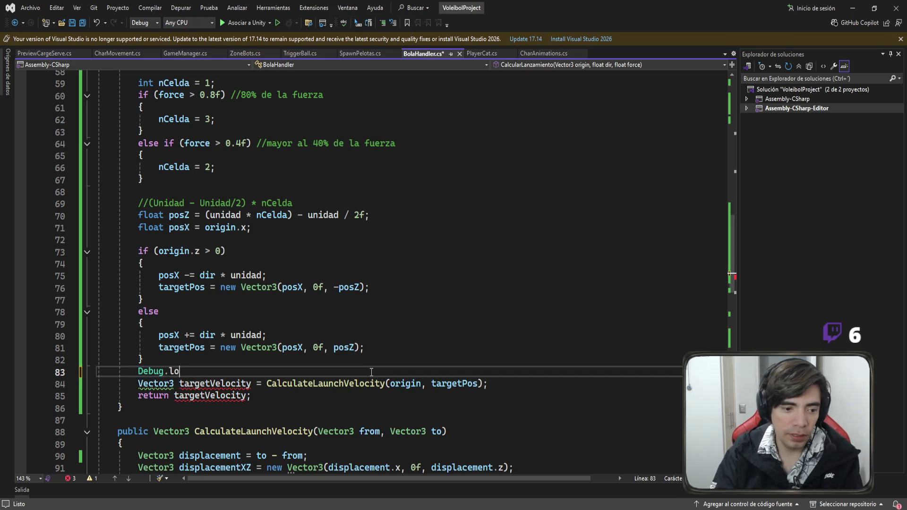
pyautogui.write('g(')
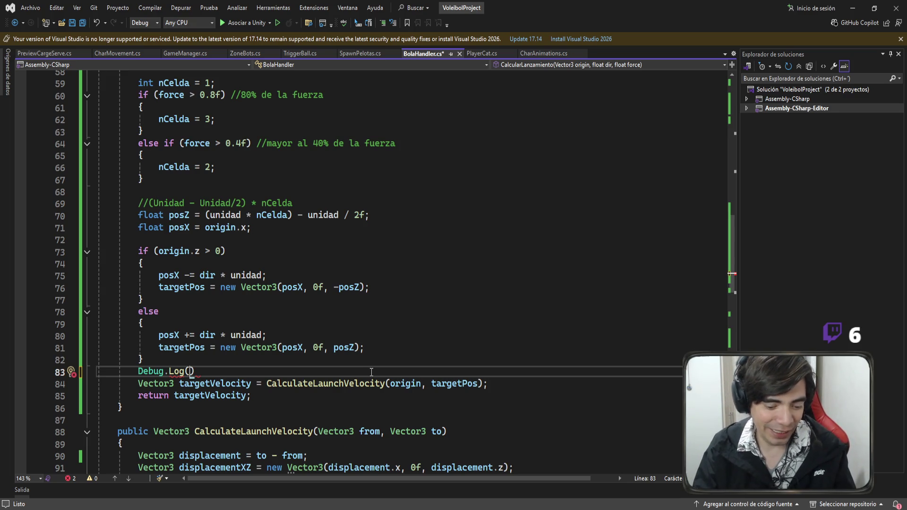
pyautogui.write('"T')
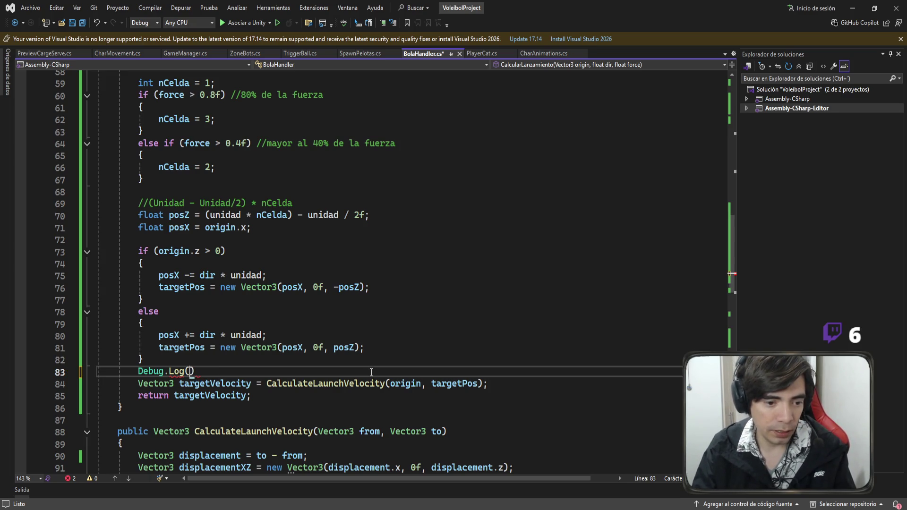
pyautogui.write('arget')
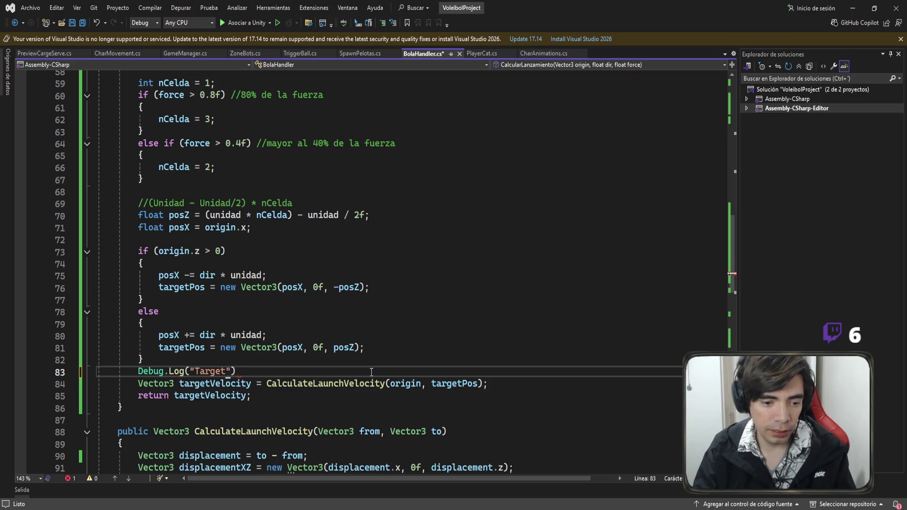
pyautogui.write(' Lanzamiento')
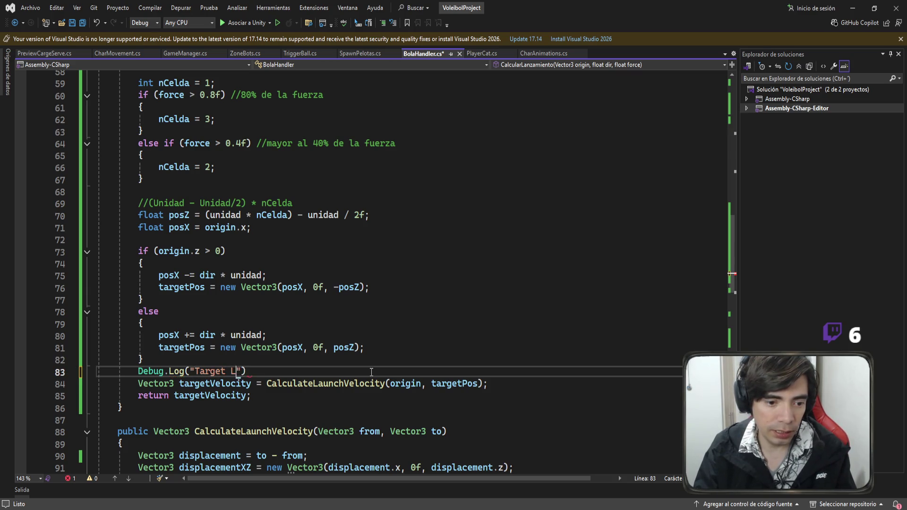
pyautogui.write(': " + ')
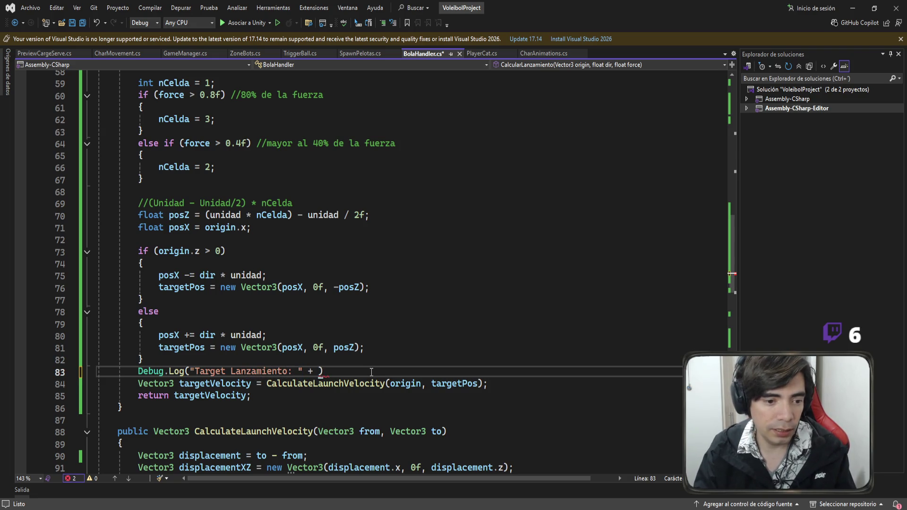
pyautogui.write('targetPos);')
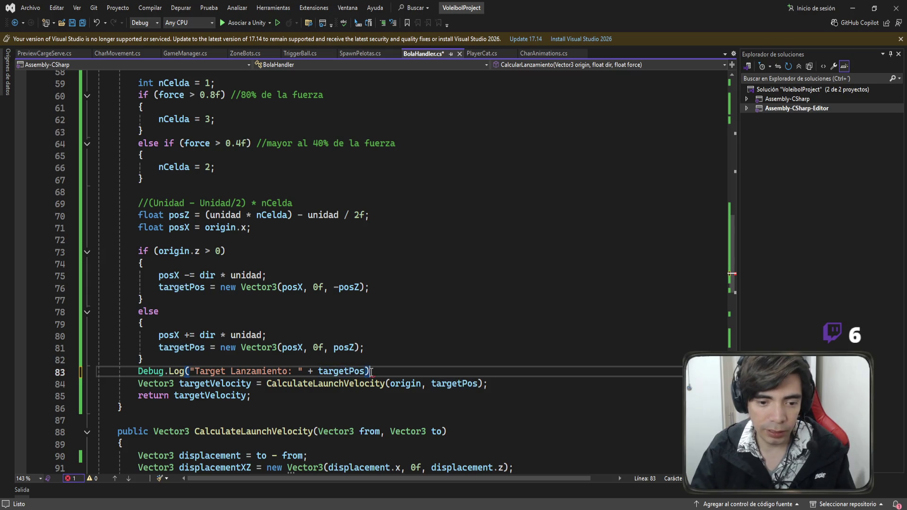
pyautogui.hotkey('ctrl', 's')
pyautogui.scroll(1, 491, 266)
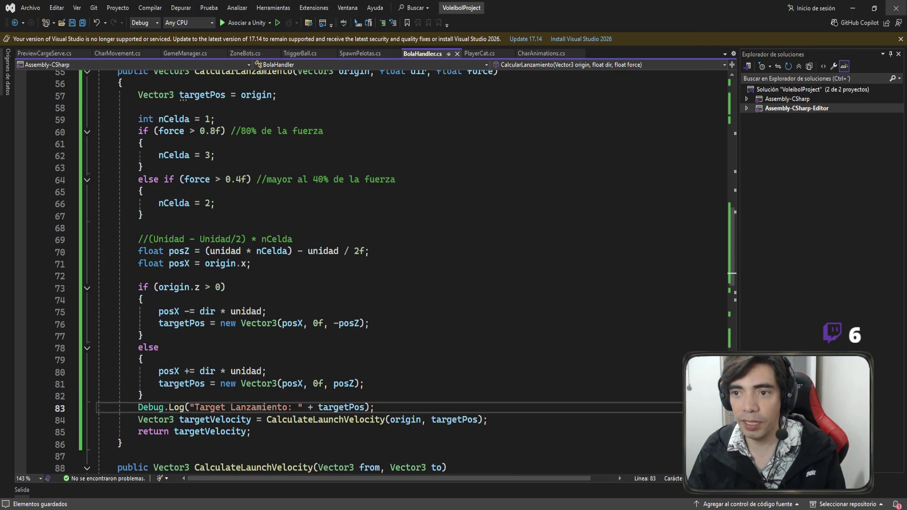
pyautogui.click(864, 12)
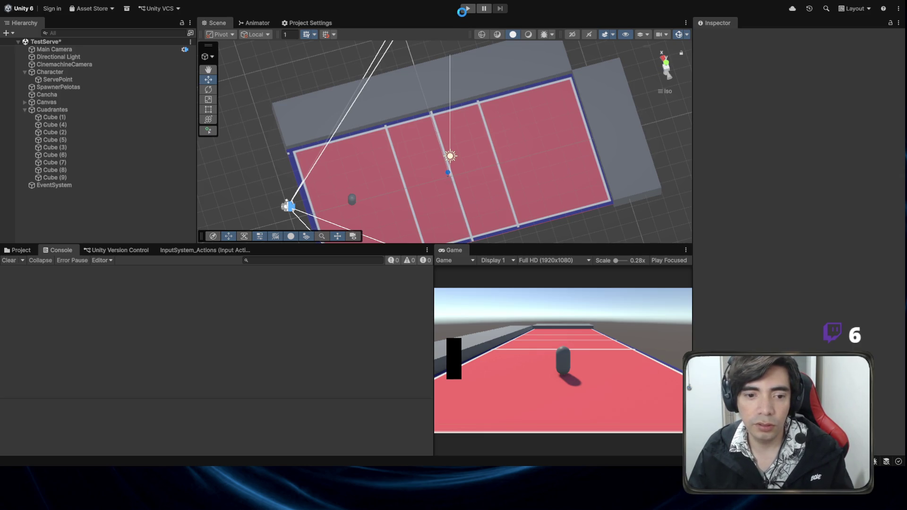
# Play and serve a ball, then inspect the Target Lanzamiento (1.60, 0.00, 0.00) Console entry
pyautogui.click(467, 10)
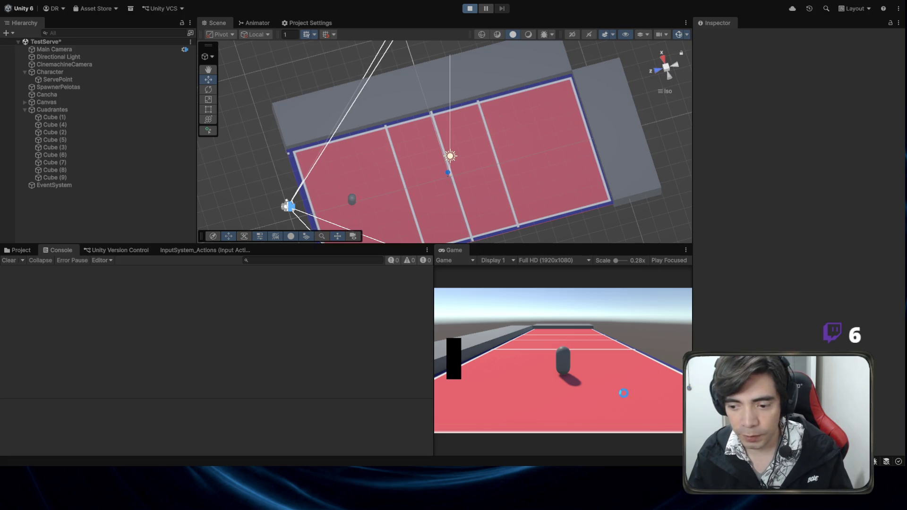
pyautogui.click(623, 394)
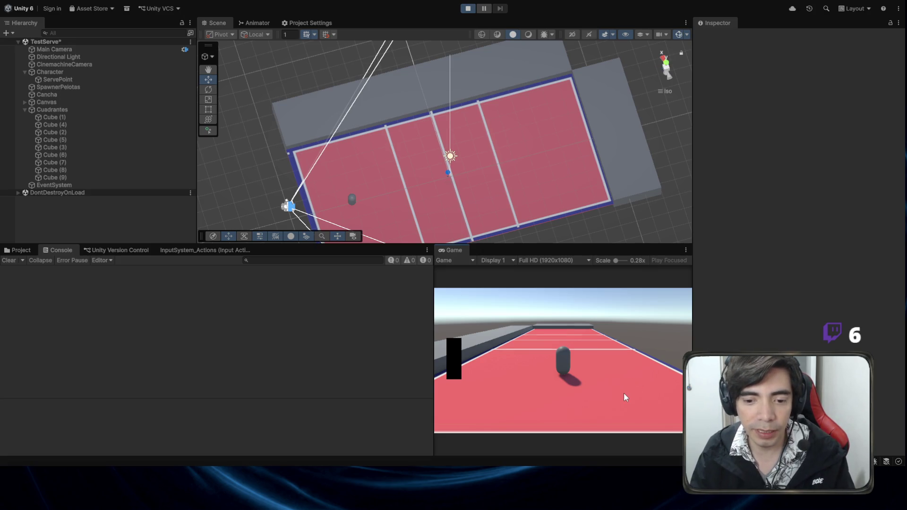
pyautogui.click(624, 393)
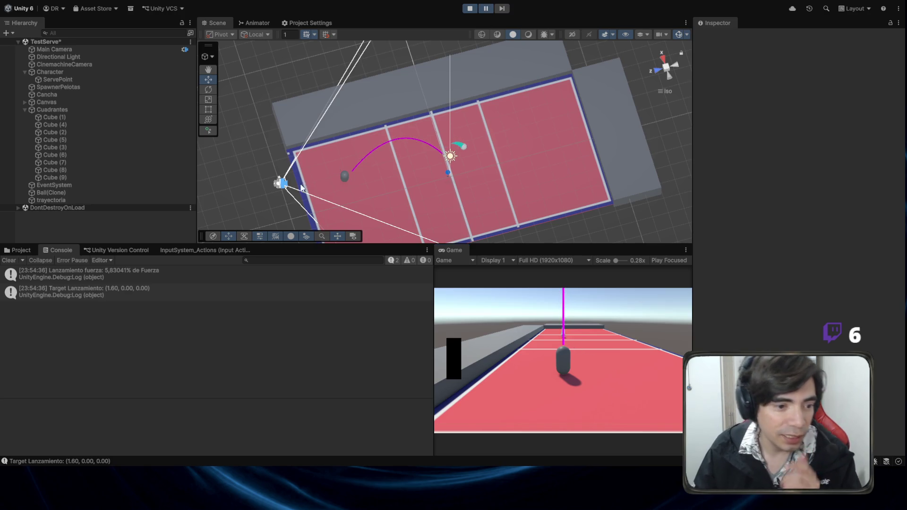
pyautogui.click(115, 299)
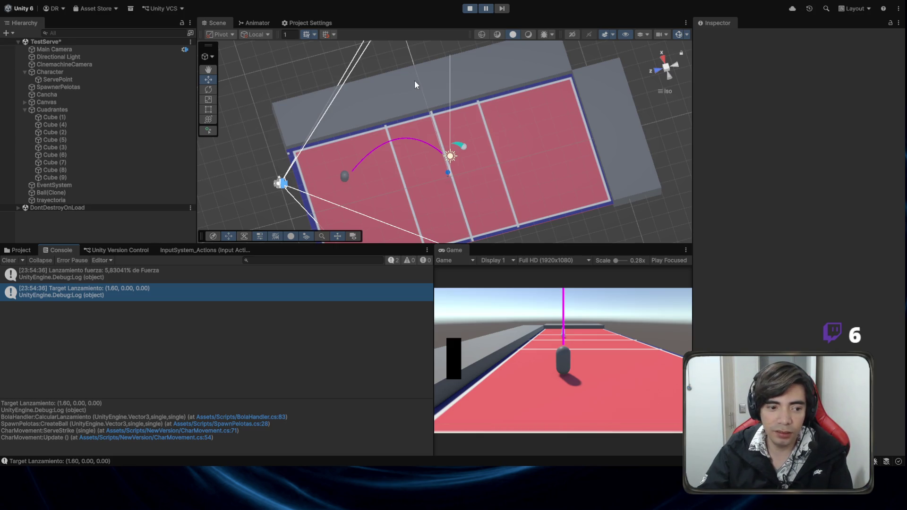
pyautogui.hotkey('alt', 'Tab')
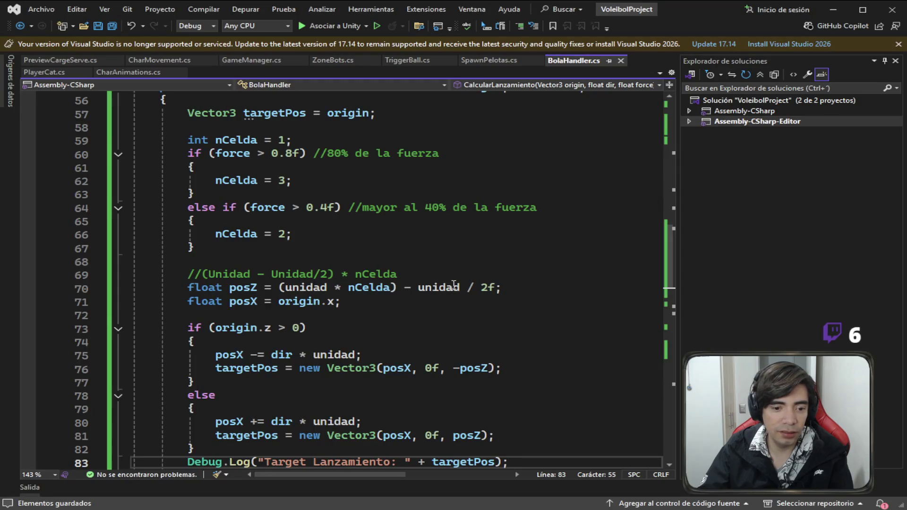
# Select the formula comment and posZ calculation on lines 69–70
pyautogui.click(220, 260)
pyautogui.click(469, 274)
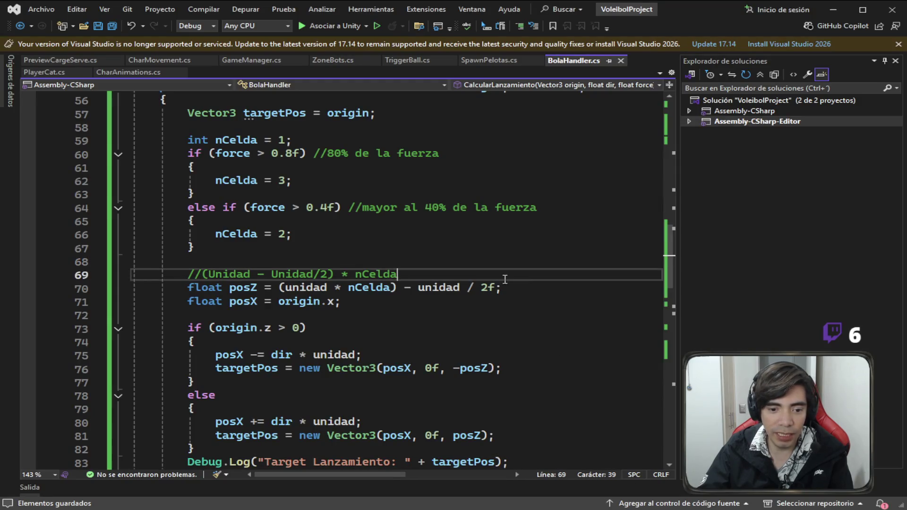
pyautogui.hotkey('shift', 'Right')
pyautogui.hotkey('shift', 'Right')
pyautogui.hotkey('shift', 'Right')
pyautogui.click(534, 289)
pyautogui.hotkey('shift', 'Home')
pyautogui.hotkey('shift', 'Home')
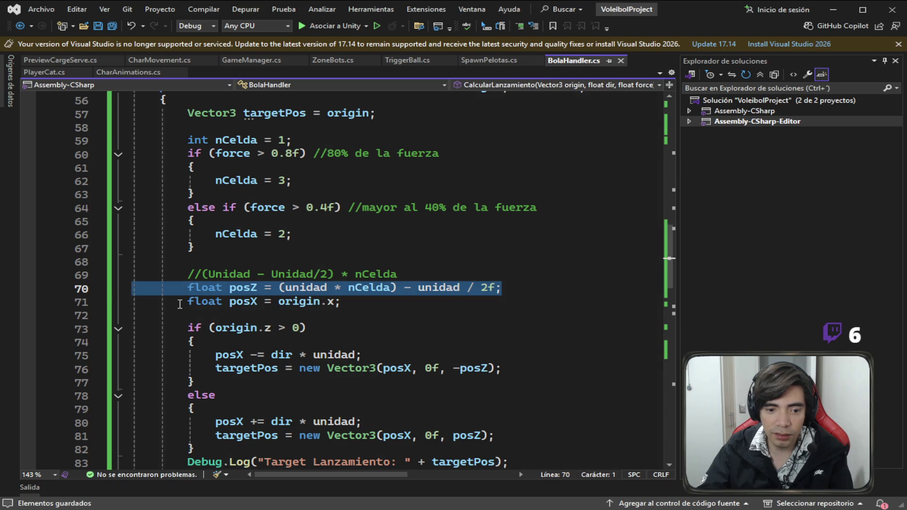
pyautogui.scroll(2, 457, 301)
pyautogui.scroll(10, 457, 301)
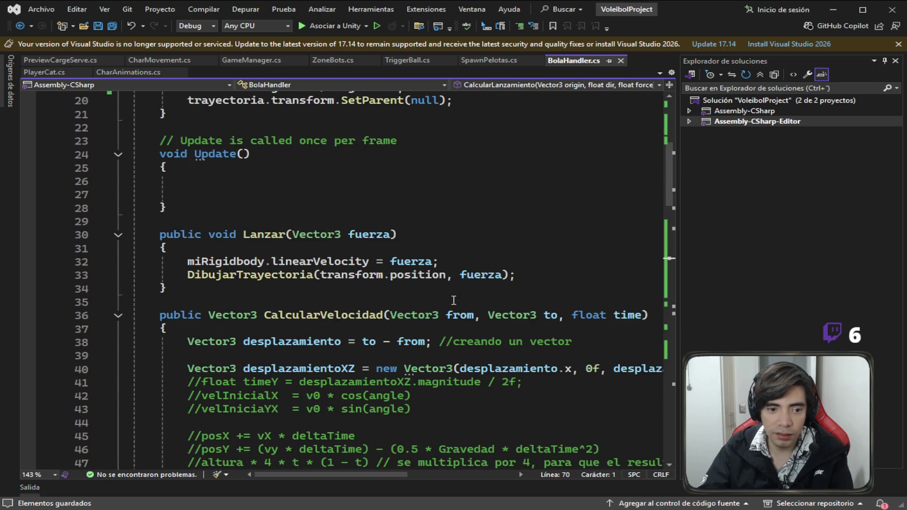
pyautogui.scroll(4, 454, 301)
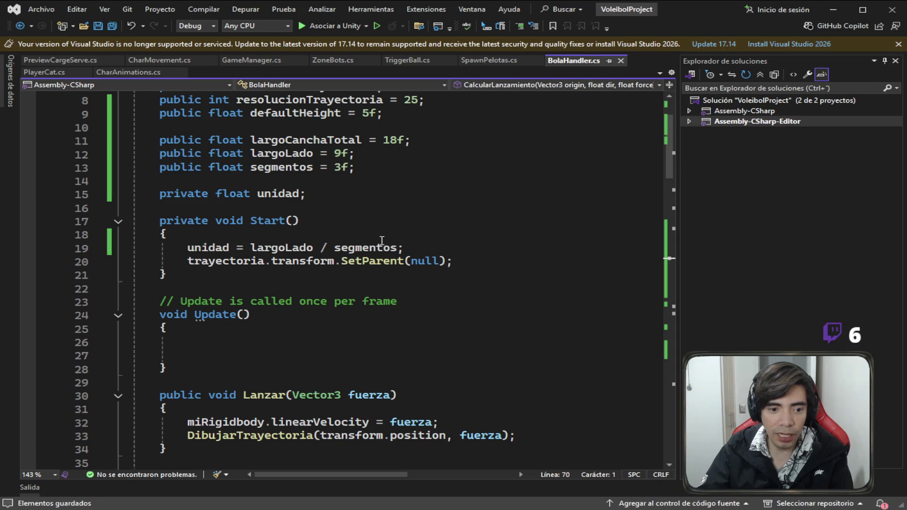
# Mark the unidad field [SerializeField] and save BolaHandler.cs
pyautogui.click(161, 198)
pyautogui.write('[')
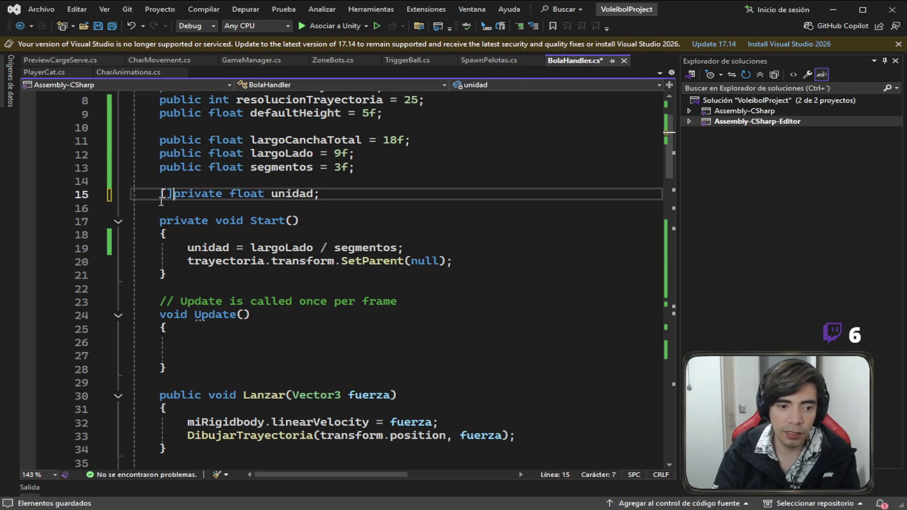
pyautogui.write('seria')
pyautogui.press('Tab')
pyautogui.hotkey('ctrl', 's')
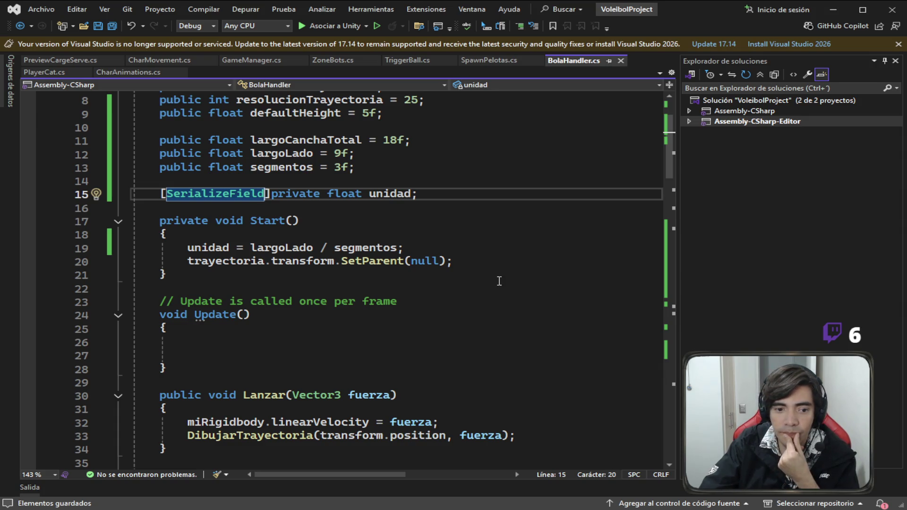
pyautogui.scroll(-12, 507, 279)
pyautogui.scroll(-5, 506, 279)
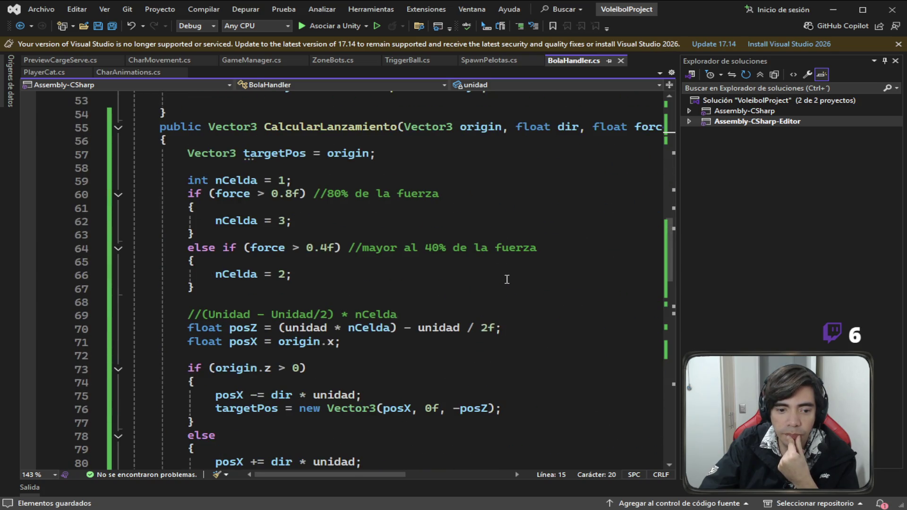
pyautogui.scroll(-2, 506, 279)
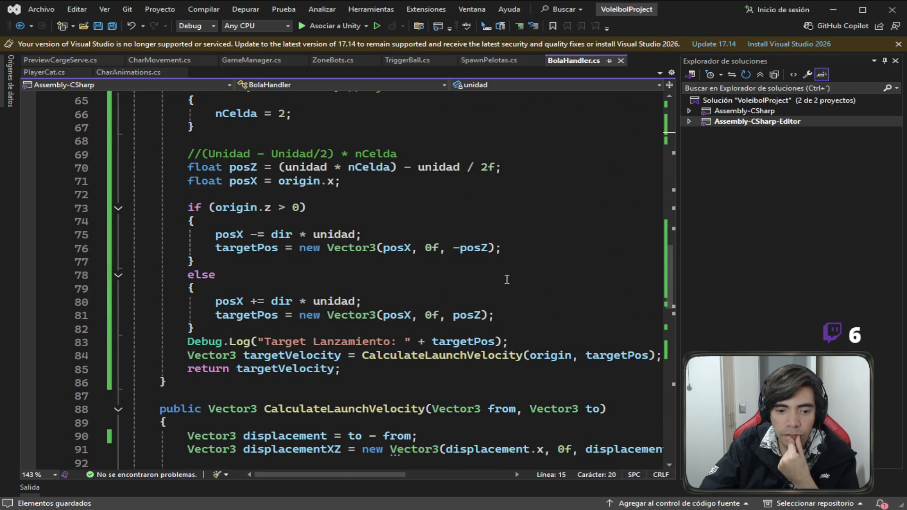
pyautogui.scroll(1, 506, 279)
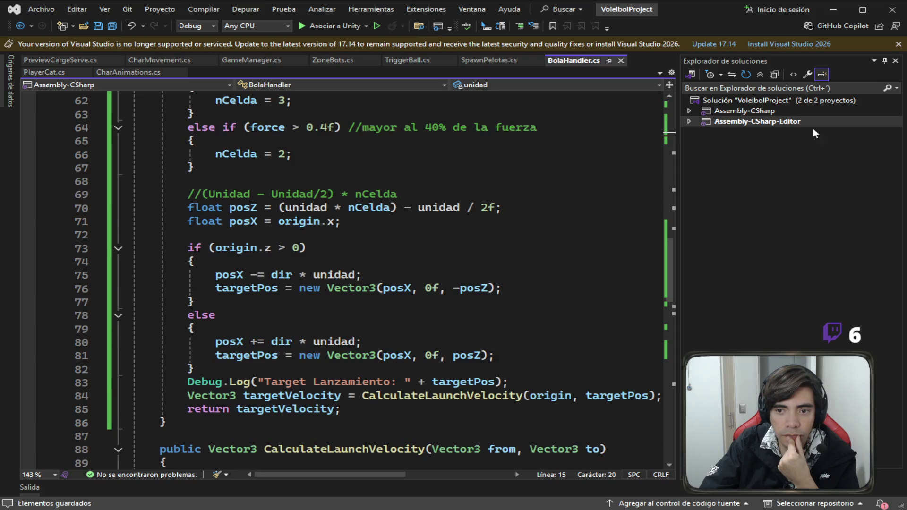
pyautogui.scroll(4, 531, 269)
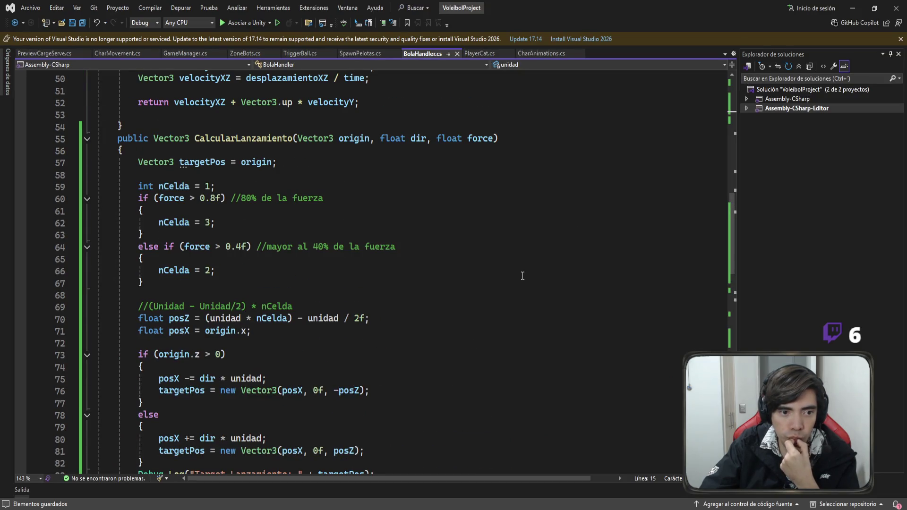
# Check where fuerza is used in CreateBall in SpawnPelotas.cs, then return to CalcularLanzamiento
pyautogui.click(368, 54)
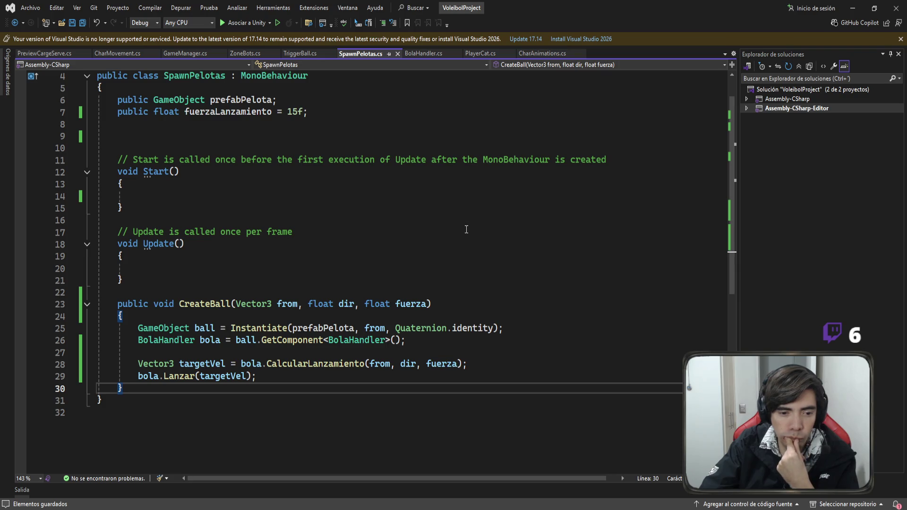
pyautogui.doubleClick(444, 364)
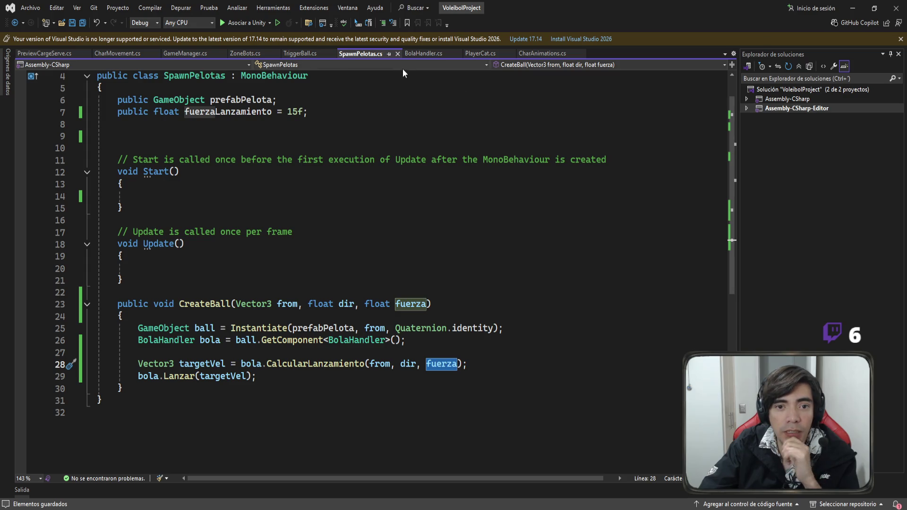
pyautogui.click(418, 54)
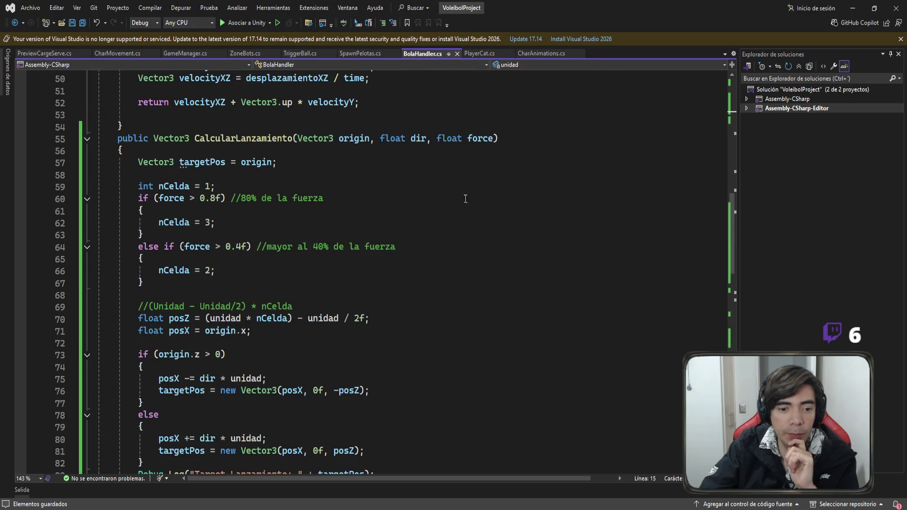
# Add Debug.Log("Origin: " + origin); as the first line of CalcularLanzamiento
pyautogui.click(215, 154)
pyautogui.press('Return')
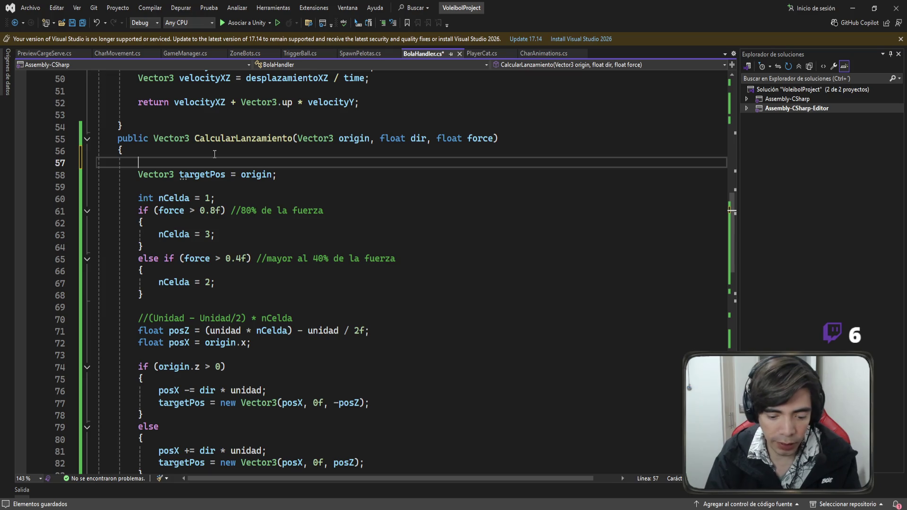
pyautogui.write('Debug.lo')
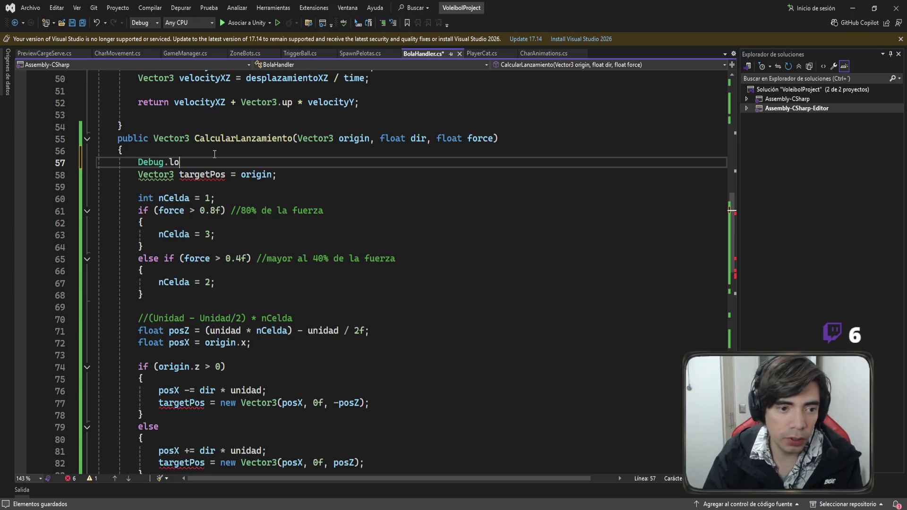
pyautogui.write('g("')
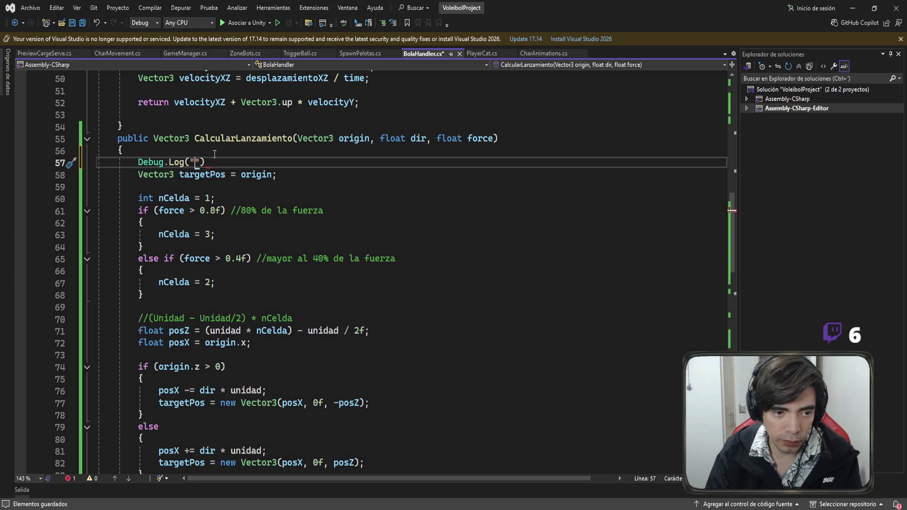
pyautogui.write('Origin:')
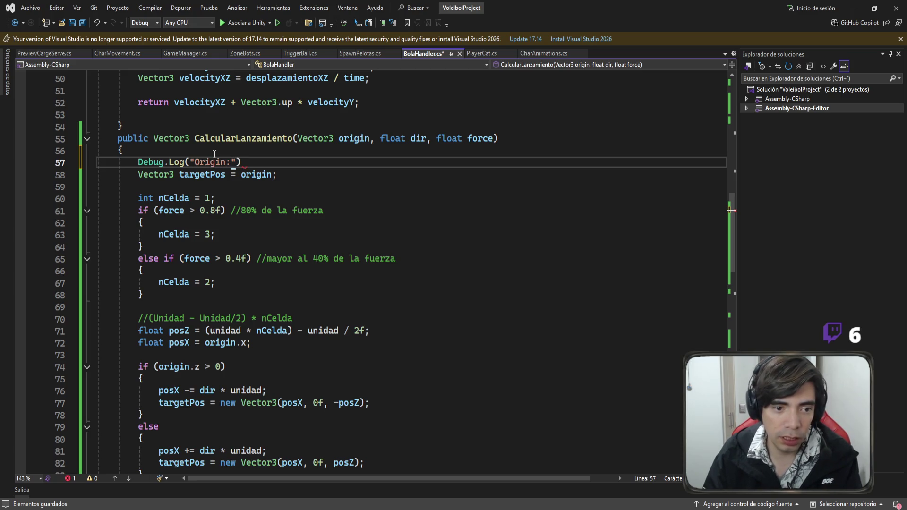
pyautogui.write(' " + org')
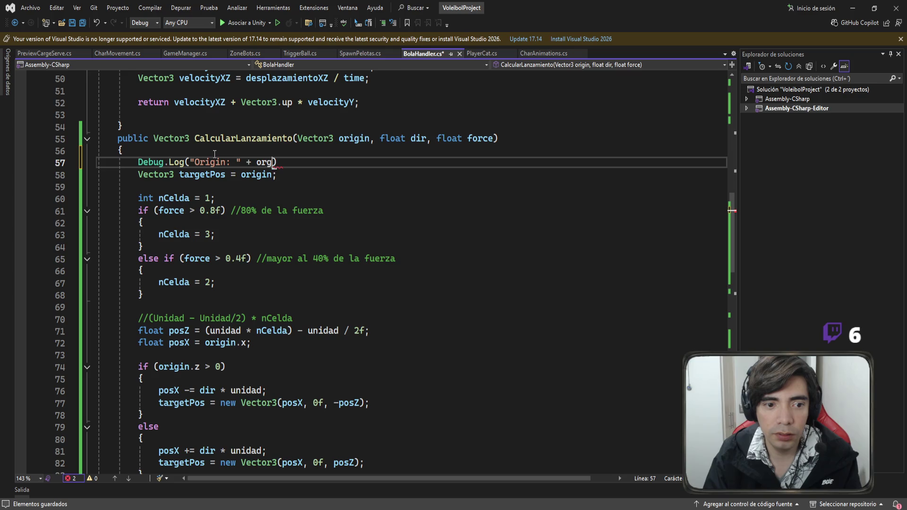
pyautogui.write('in')
pyautogui.press('BackSpace')
pyautogui.press('BackSpace')
pyautogui.press('BackSpace')
pyautogui.write('igin)')
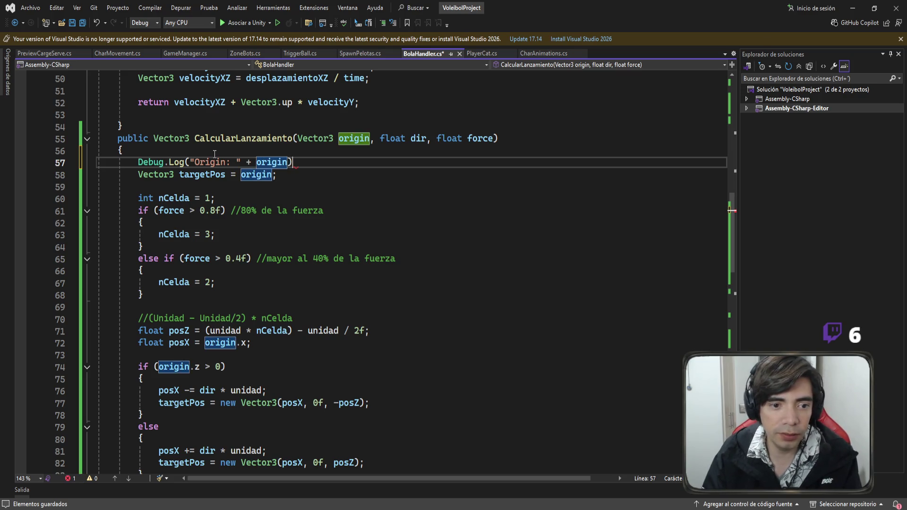
pyautogui.write(';')
# Paste two copies of the origin log and change the second to log "Dir: " + dir
pyautogui.click(68, 181)
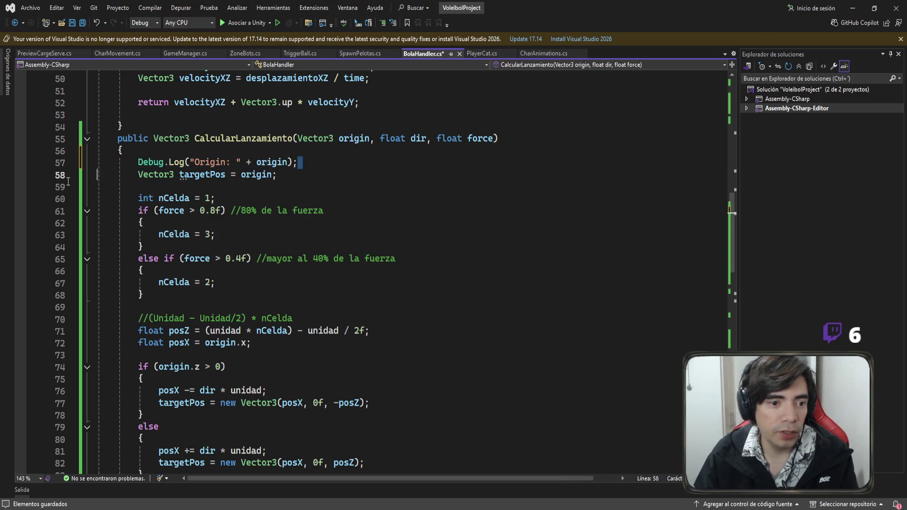
pyautogui.click(318, 162)
pyautogui.press('Return')
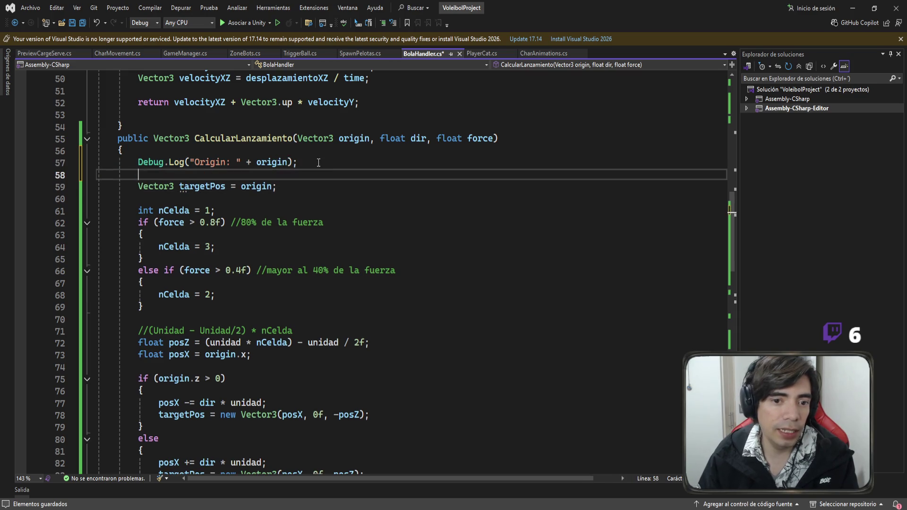
pyautogui.write('Debug.Log("Origin: " + origin);')
pyautogui.press('Return')
pyautogui.write('Debug.Log("Origin: " + origin);')
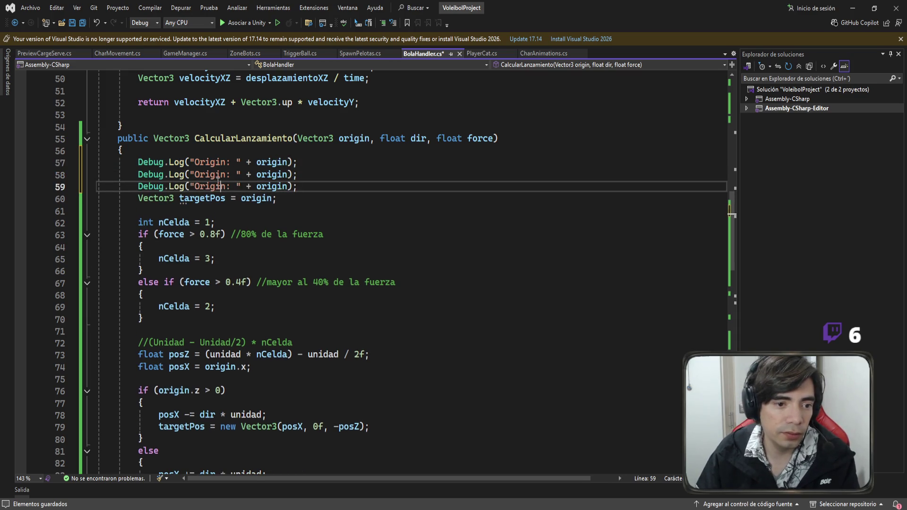
pyautogui.doubleClick(205, 173)
pyautogui.write('Dir')
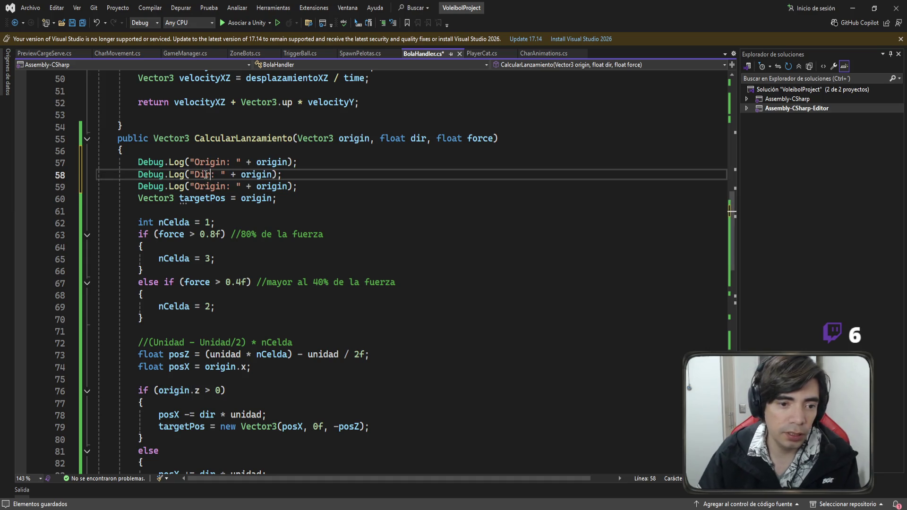
pyautogui.doubleClick(259, 173)
pyautogui.write('dir')
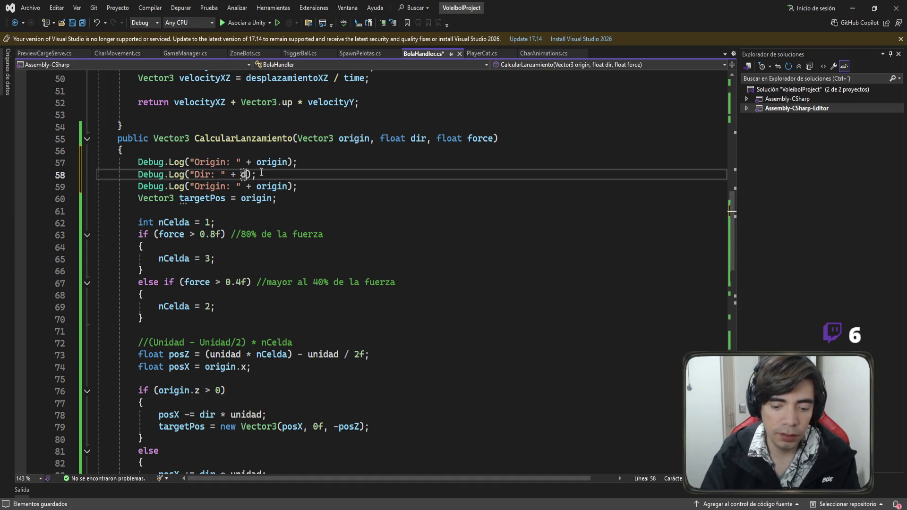
pyautogui.doubleClick(215, 187)
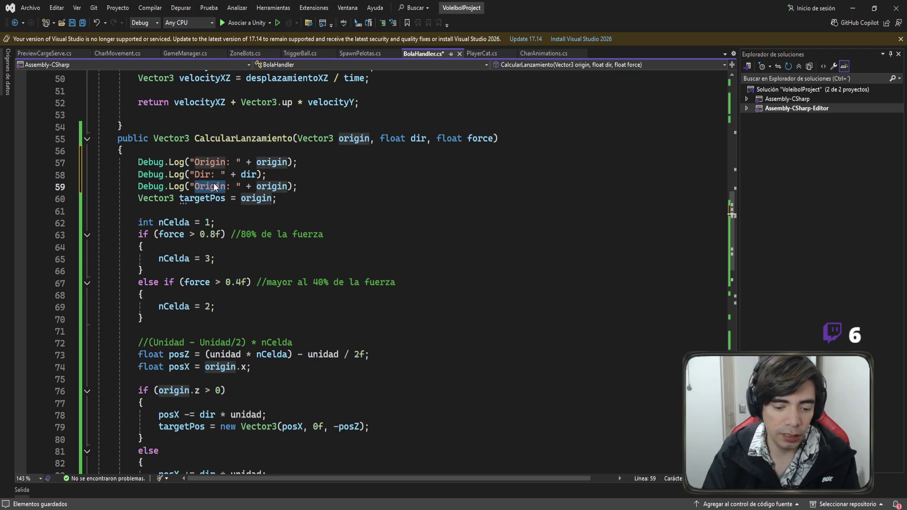
# Relabel the third log 'Force', then restart Play mode in Unity, fire a test serve and pause
pyautogui.write('Force')
pyautogui.hotkey('alt', 'Tab')
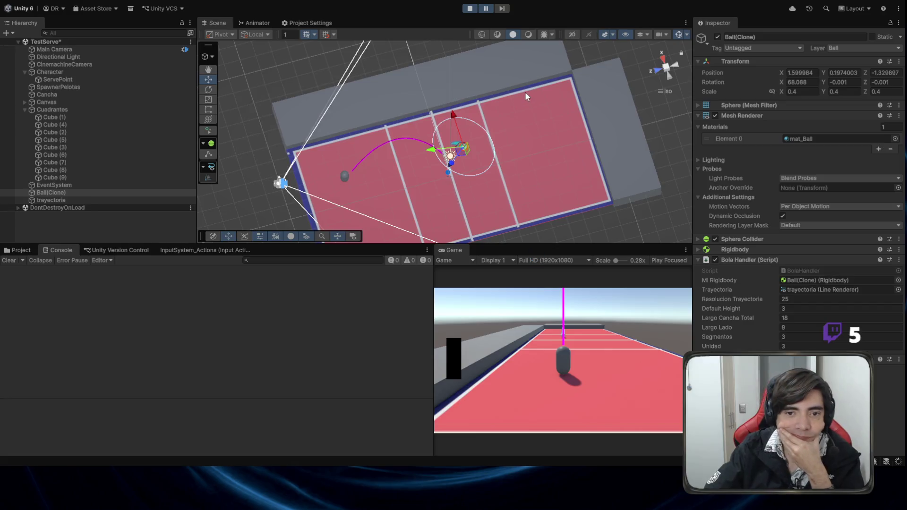
pyautogui.click(470, 9)
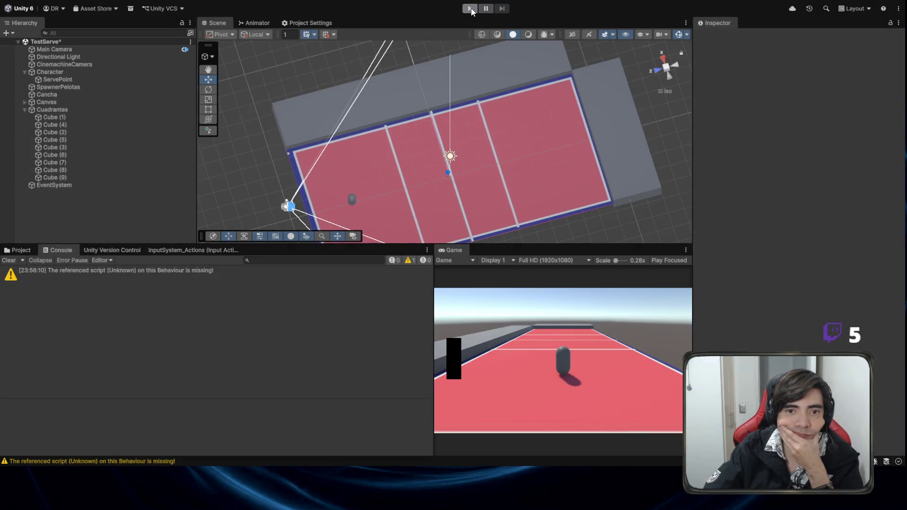
pyautogui.click(470, 9)
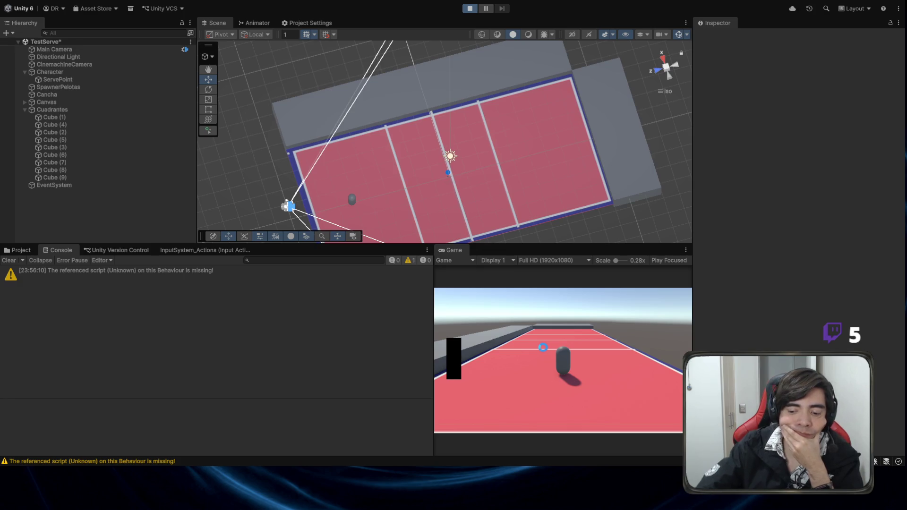
pyautogui.click(542, 347)
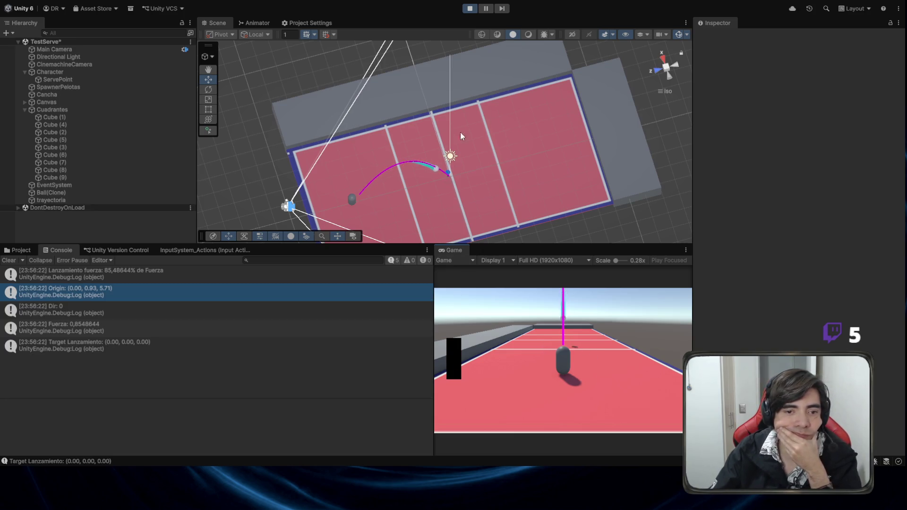
pyautogui.click(485, 8)
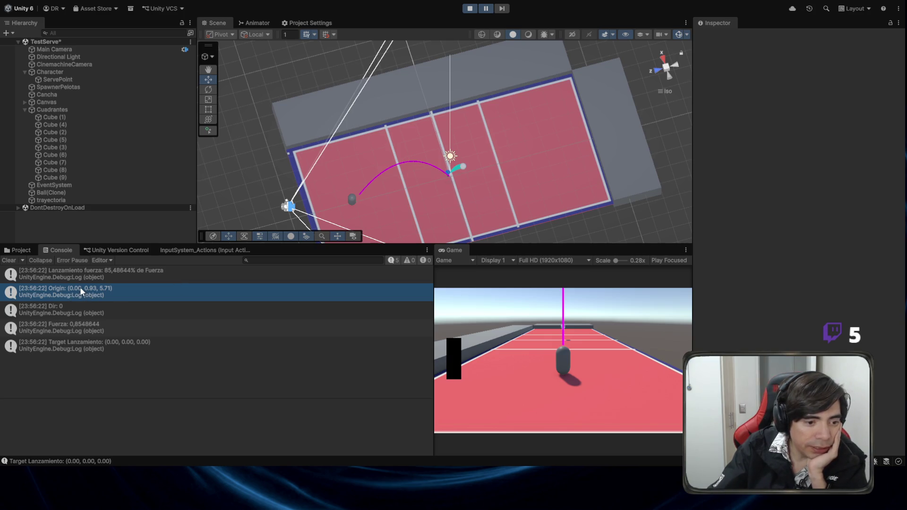
# Inspect the ServePoint Z position and the Character, then view the Origin log's call trace
pyautogui.click(85, 79)
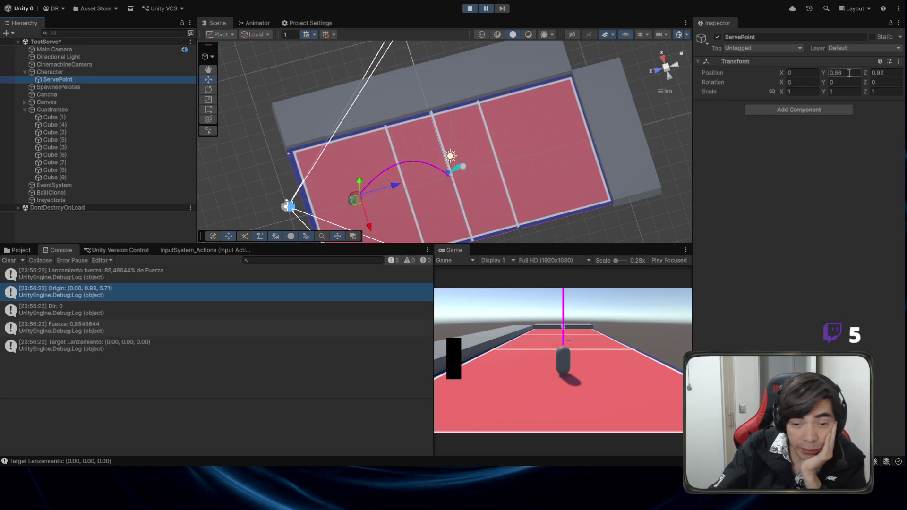
pyautogui.click(892, 75)
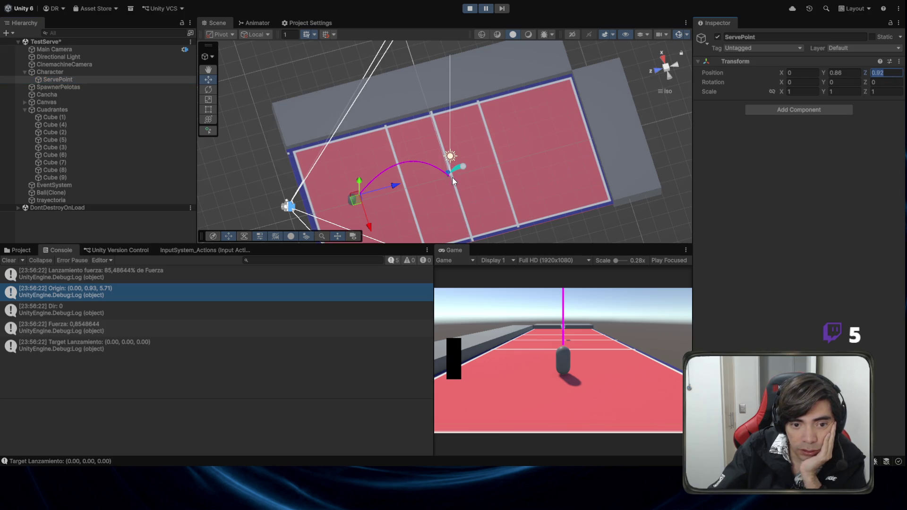
pyautogui.moveTo(520, 155); pyautogui.dragTo(425, 132)
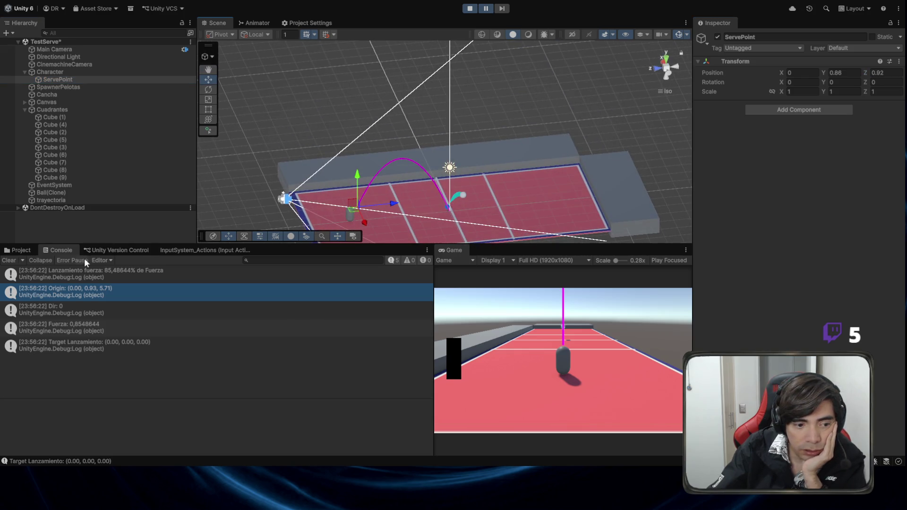
pyautogui.click(96, 72)
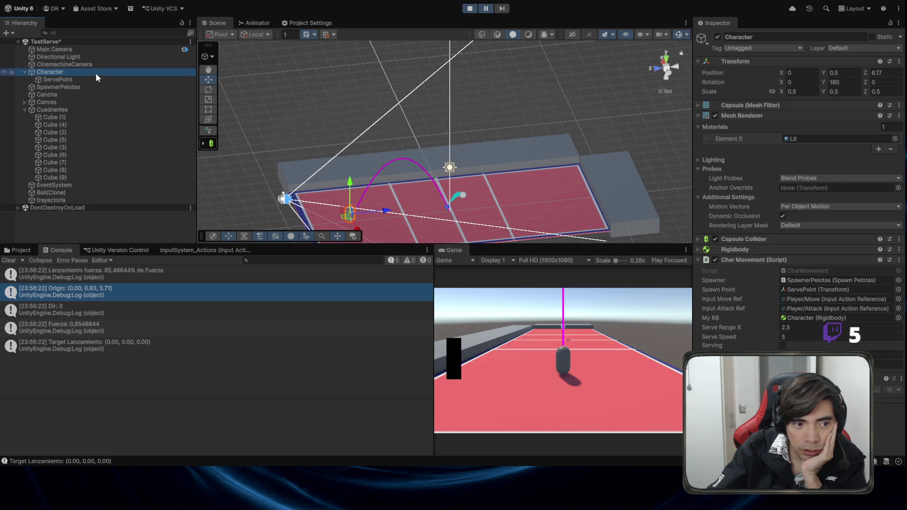
pyautogui.click(93, 80)
pyautogui.moveTo(378, 160)
pyautogui.mouseDown()
pyautogui.moveTo(392, 157)
pyautogui.moveTo(356, 112)
pyautogui.moveTo(396, 67)
pyautogui.moveTo(358, 154)
pyautogui.moveTo(545, 157)
pyautogui.moveTo(333, 140)
pyautogui.mouseUp()
pyautogui.scroll(3, 358, 155)
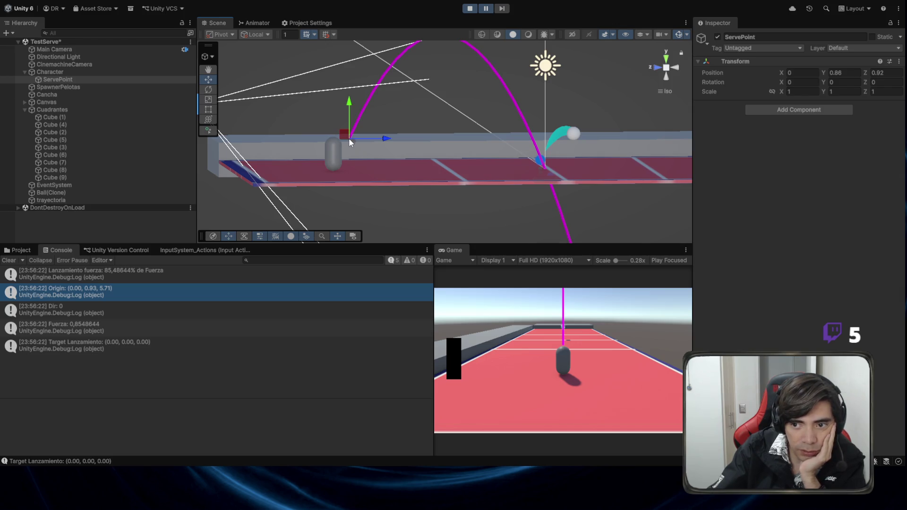
pyautogui.click(166, 296)
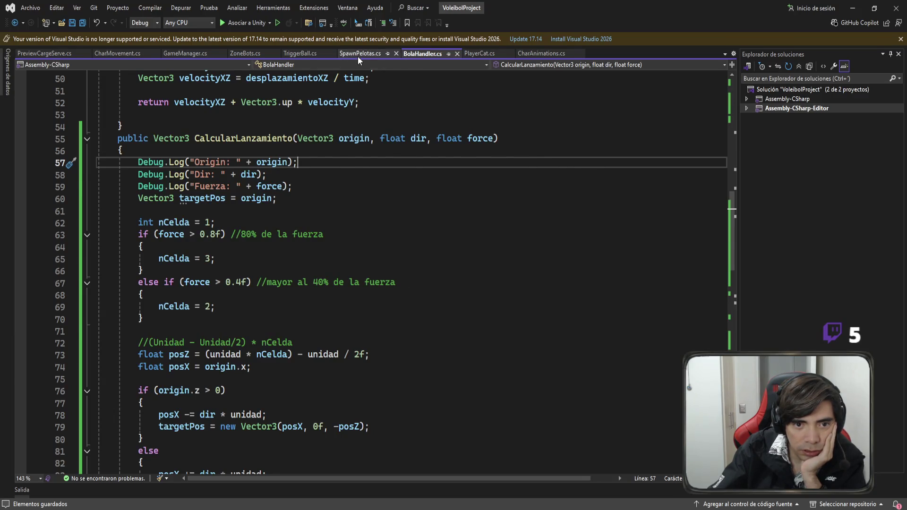
# Trace the launch origin from CreateBall in SpawnPelotas.cs to spawnPoint.position in ServeStrike
pyautogui.click(358, 56)
pyautogui.doubleClick(378, 363)
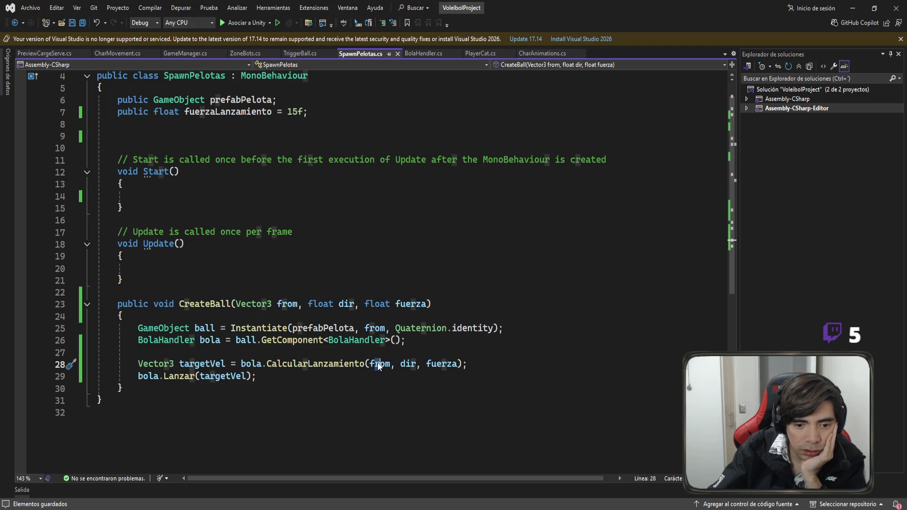
pyautogui.scroll(1, 378, 362)
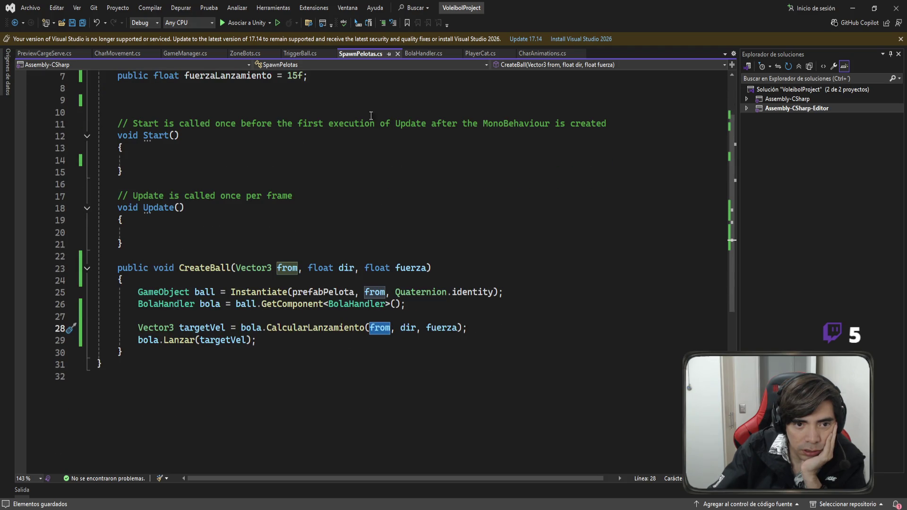
pyautogui.click(114, 56)
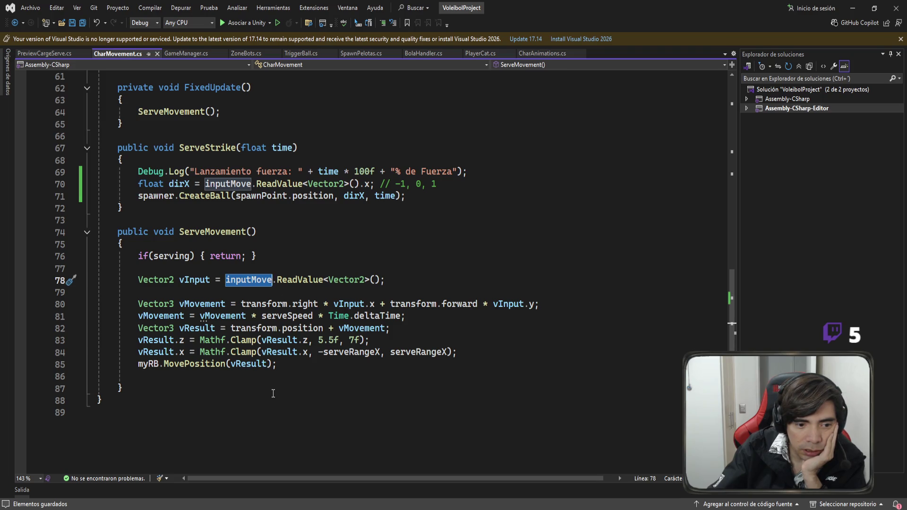
pyautogui.scroll(2, 306, 333)
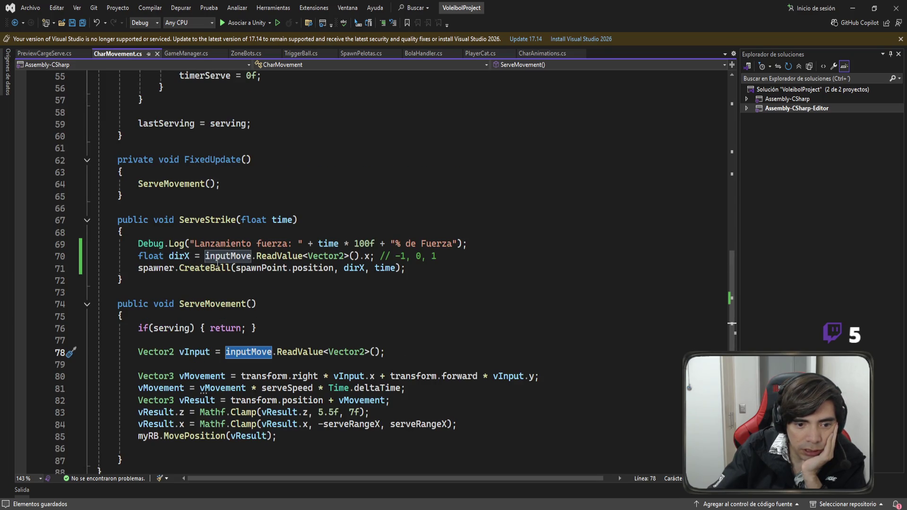
pyautogui.click(309, 269)
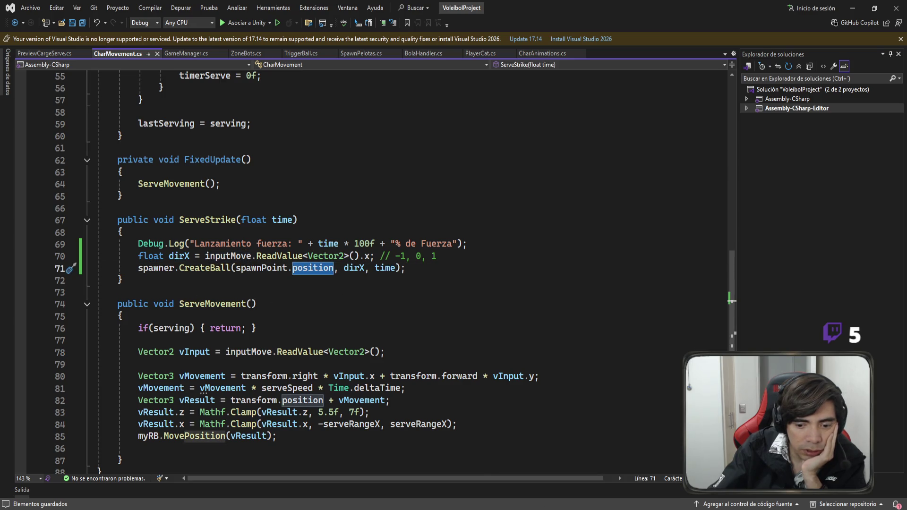
pyautogui.hotkey('alt', 'Tab')
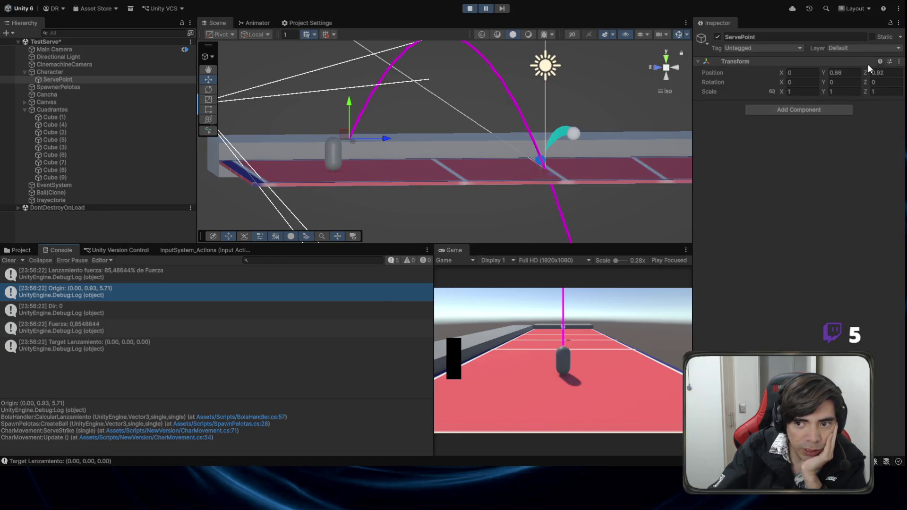
pyautogui.click(840, 73)
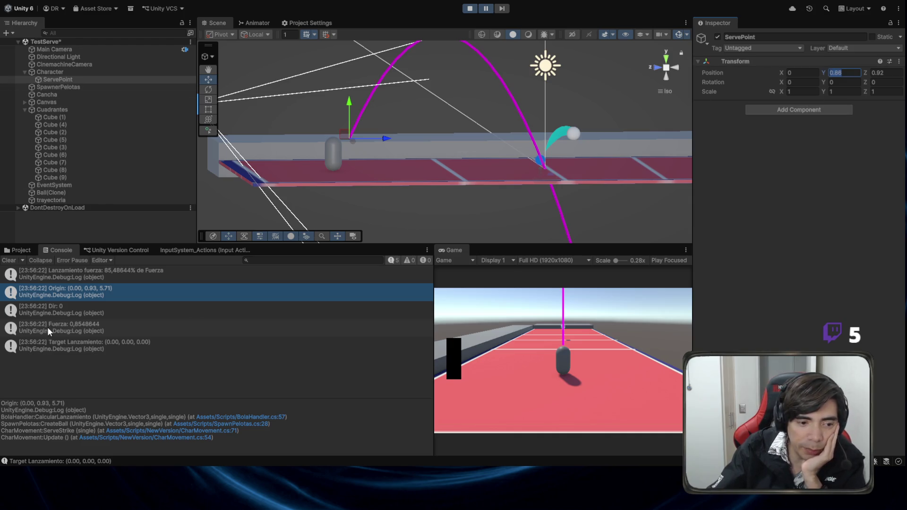
pyautogui.click(101, 279)
pyautogui.click(58, 293)
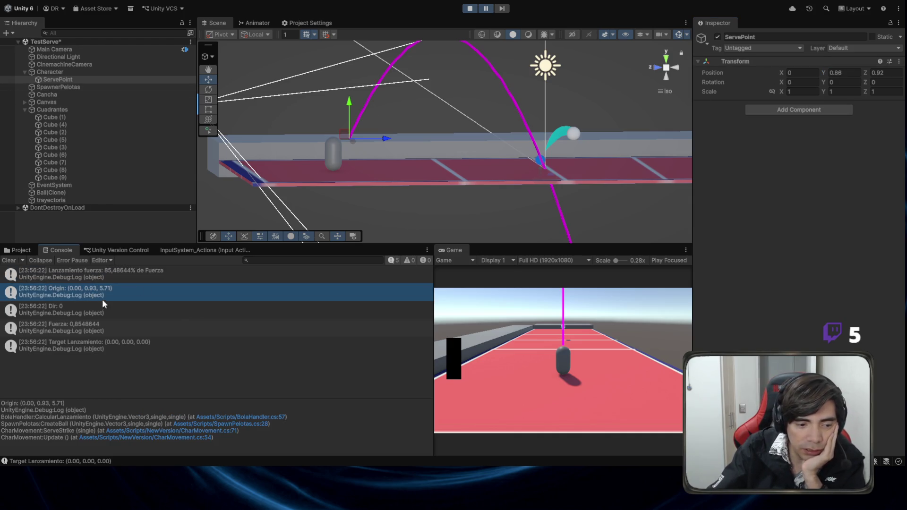
pyautogui.click(131, 311)
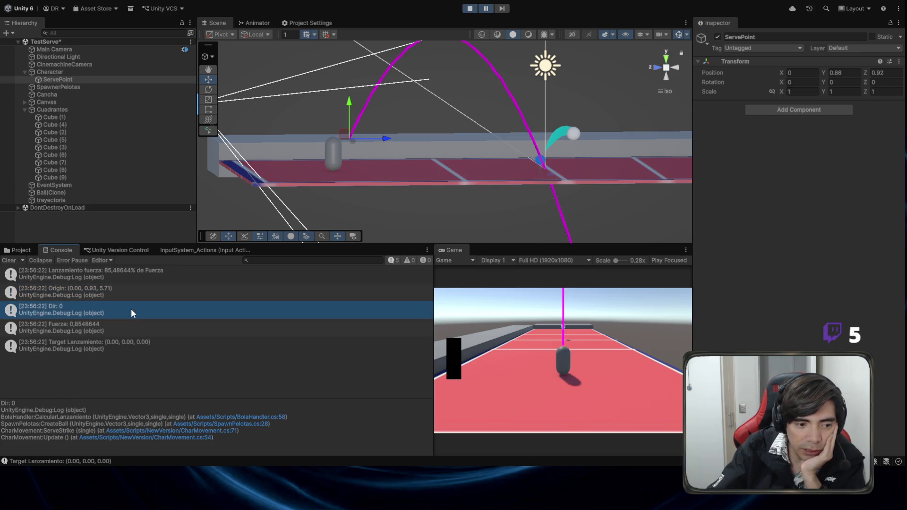
pyautogui.click(123, 330)
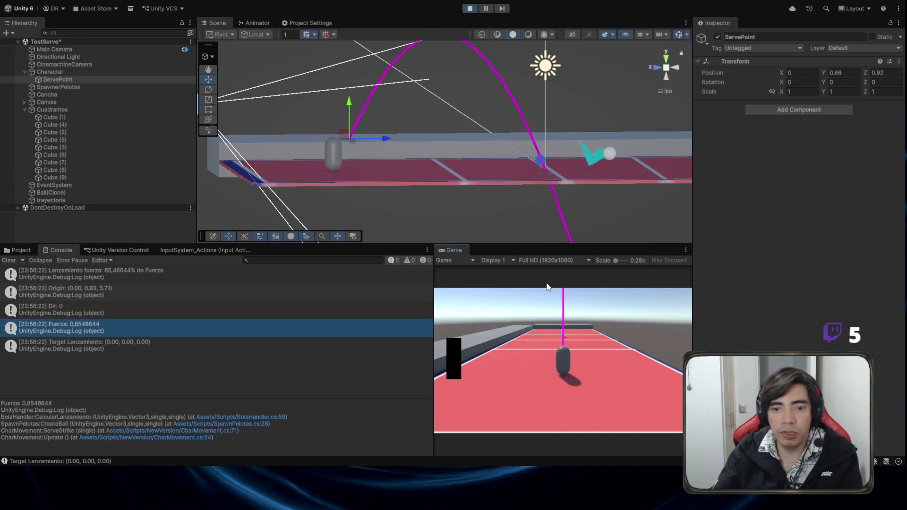
# Fire a new serve, read the Dir 1, Fuerza 0,08545921 and zero Target logs, then stop playing
pyautogui.click(539, 299)
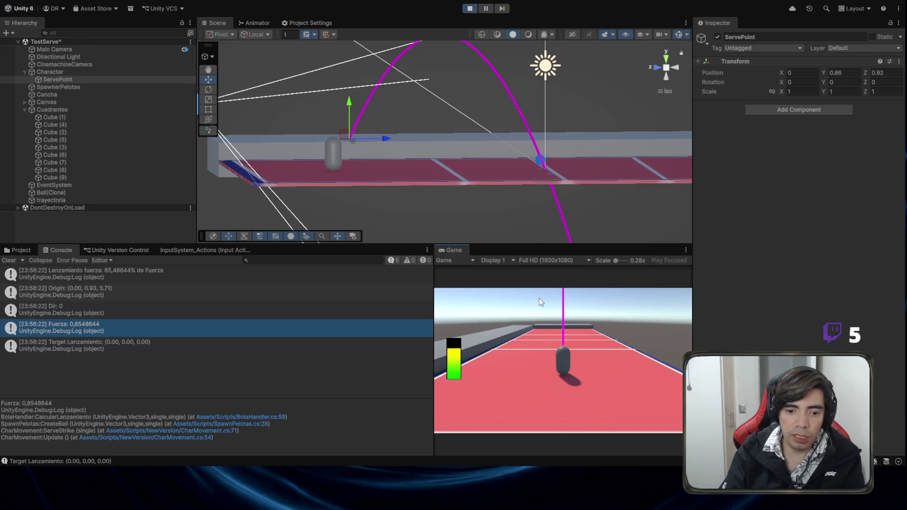
pyautogui.click(125, 319)
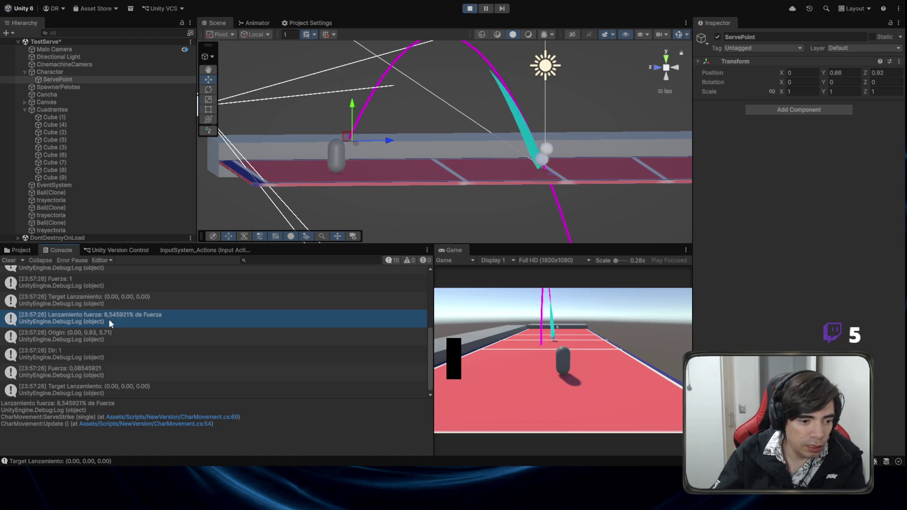
pyautogui.click(126, 338)
pyautogui.scroll(2, 116, 315)
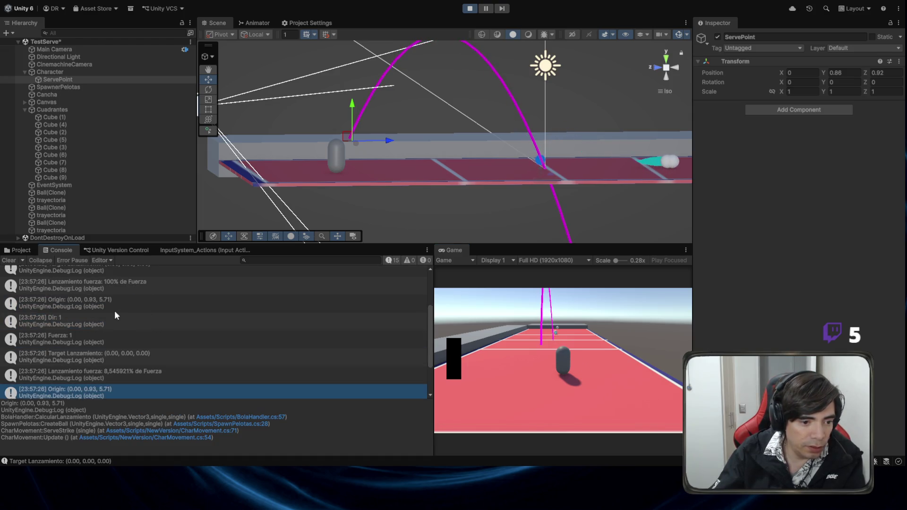
pyautogui.scroll(-2, 116, 315)
pyautogui.press('Down')
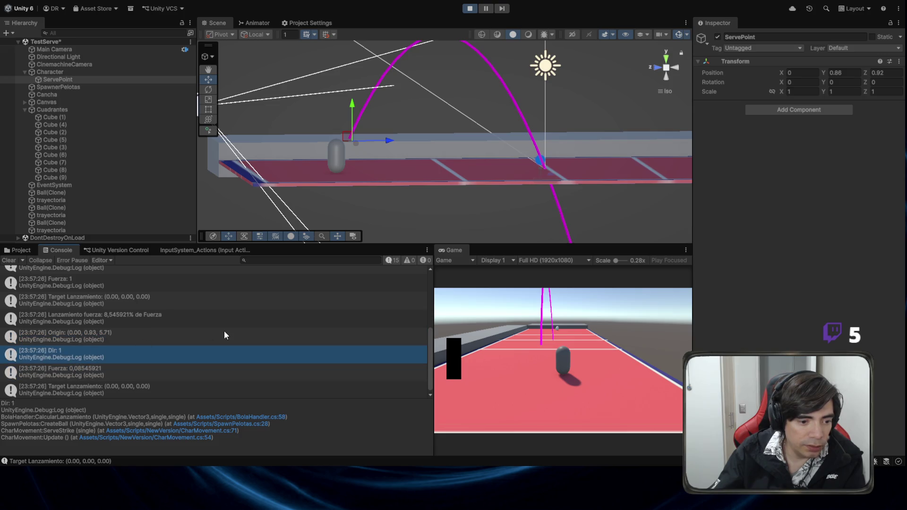
pyautogui.click(136, 367)
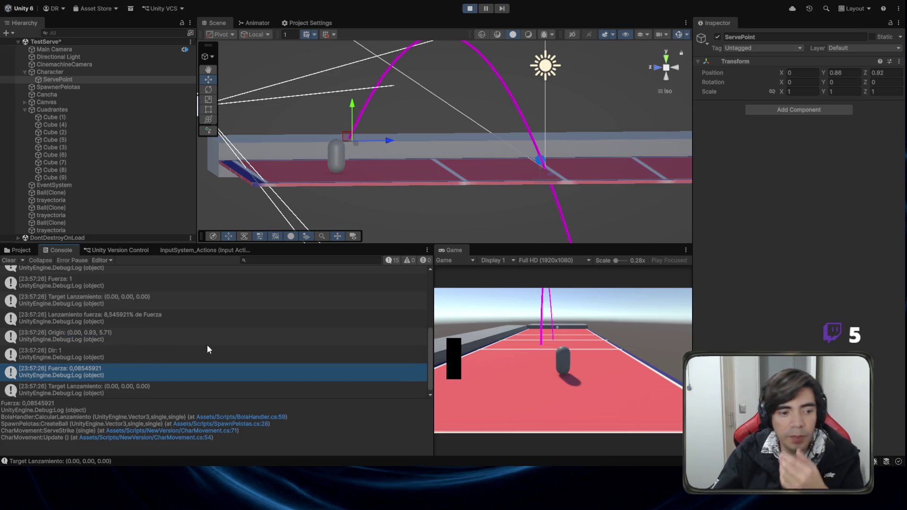
pyautogui.click(163, 386)
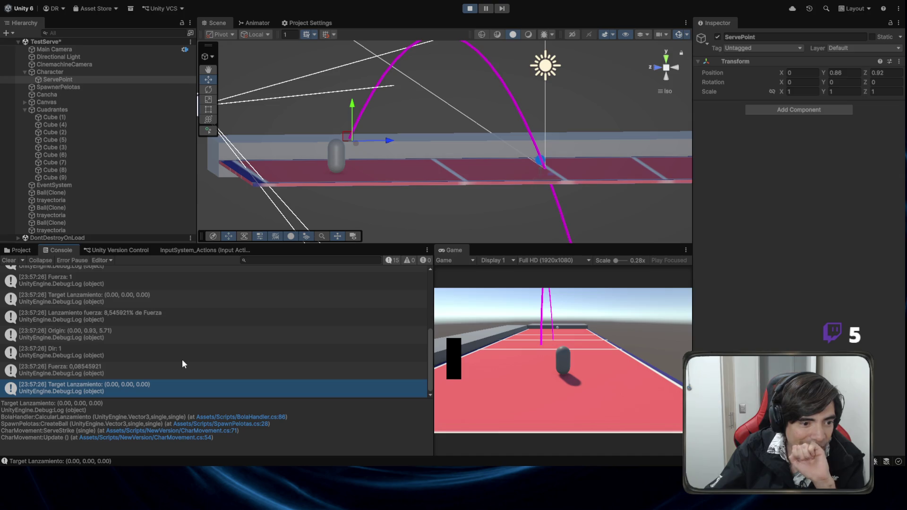
pyautogui.click(473, 8)
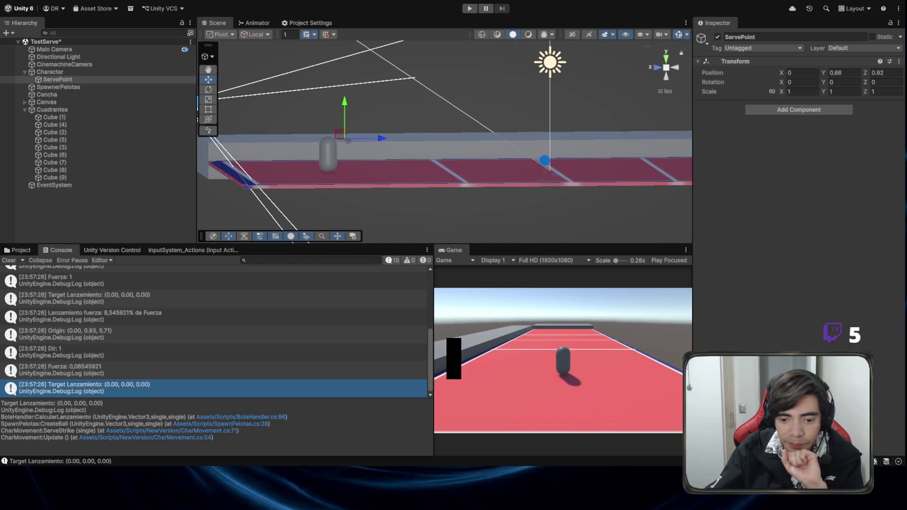
pyautogui.click(572, 501)
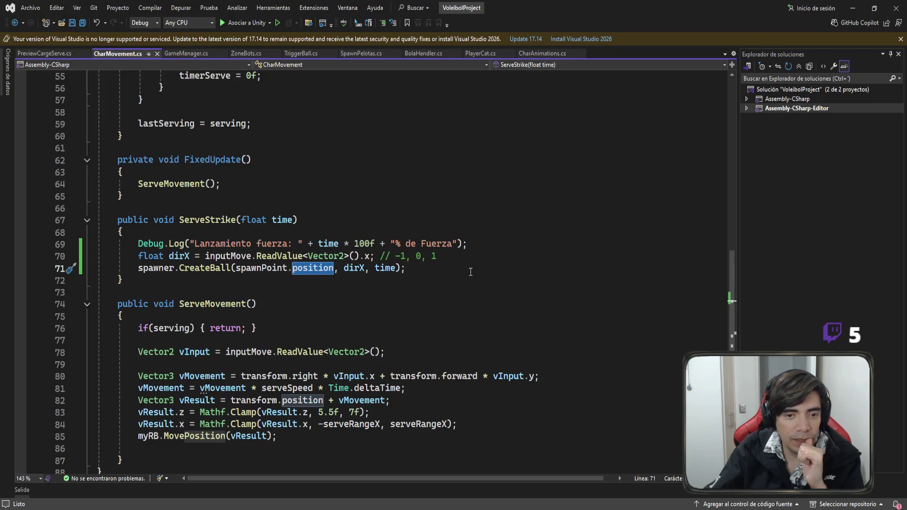
# Open BolaHandler.cs and review the origin, dir and force Debug.Log lines and target code
pyautogui.click(418, 53)
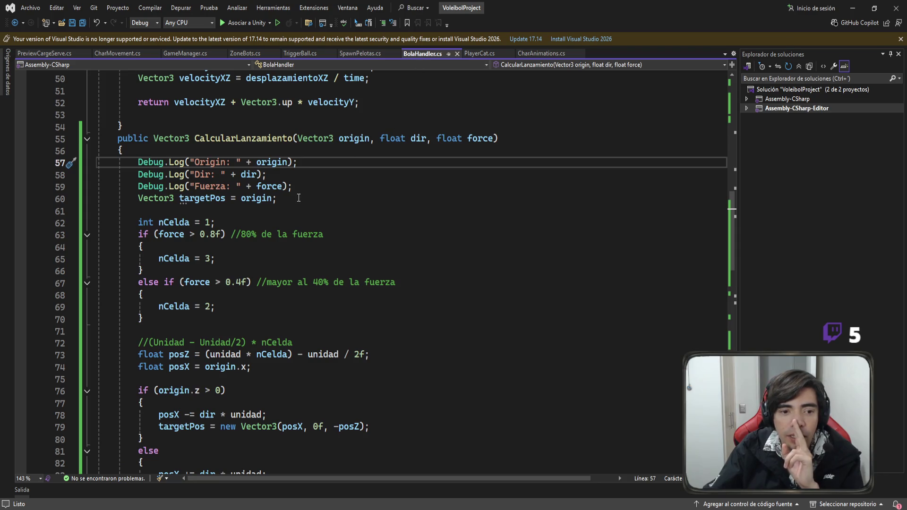
pyautogui.moveTo(295, 186)
pyautogui.mouseDown()
pyautogui.moveTo(136, 186)
pyautogui.moveTo(98, 162)
pyautogui.mouseUp()
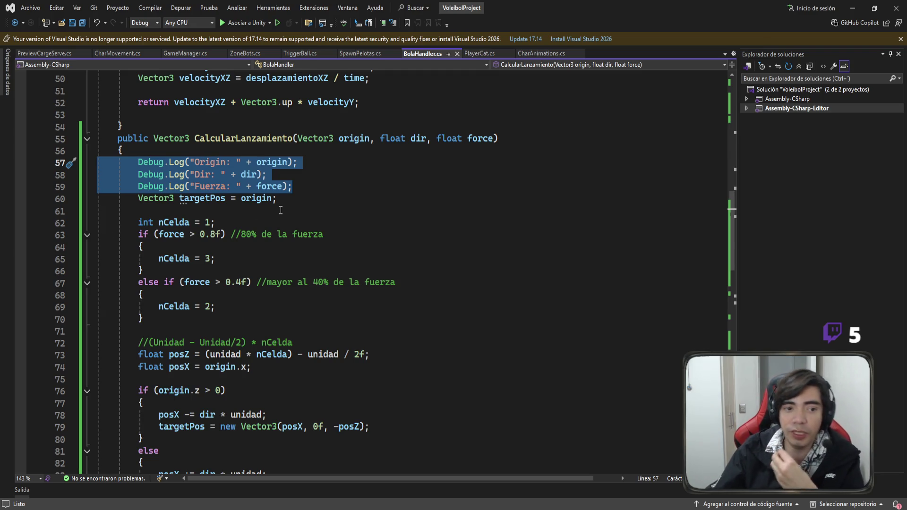
pyautogui.click(278, 162)
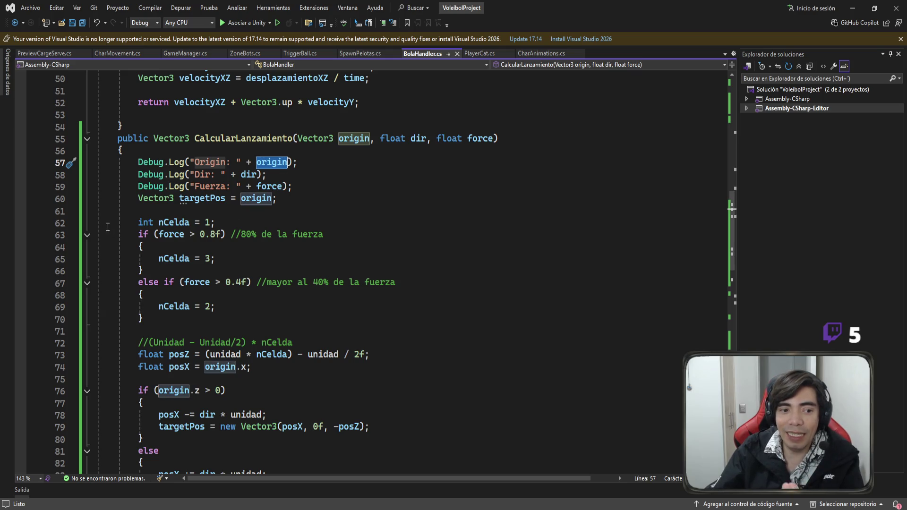
pyautogui.moveTo(108, 222)
pyautogui.mouseDown()
pyautogui.moveTo(373, 360)
pyautogui.moveTo(355, 416)
pyautogui.mouseUp()
pyautogui.click(420, 275)
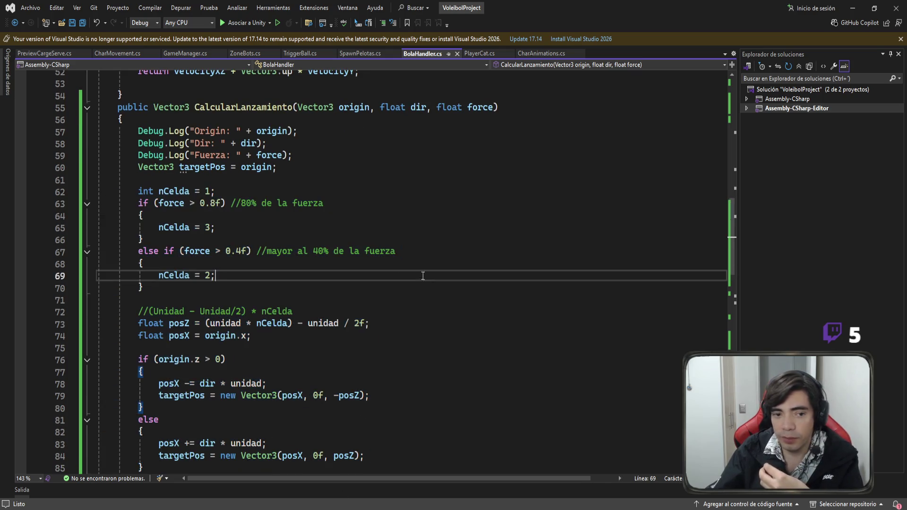
pyautogui.moveTo(173, 178); pyautogui.dragTo(134, 155)
pyautogui.scroll(-8, 172, 178)
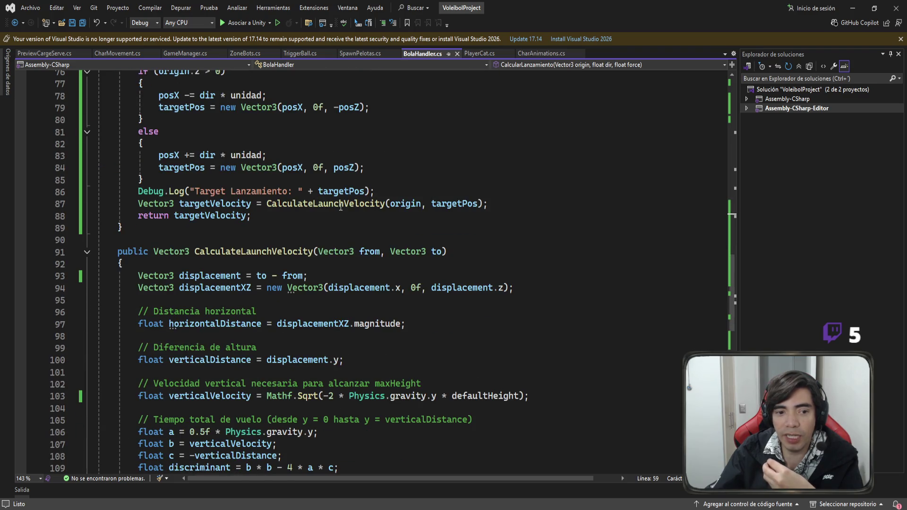
pyautogui.moveTo(376, 191)
pyautogui.mouseDown()
pyautogui.moveTo(137, 191)
pyautogui.moveTo(85, 180)
pyautogui.moveTo(86, 192)
pyautogui.mouseUp()
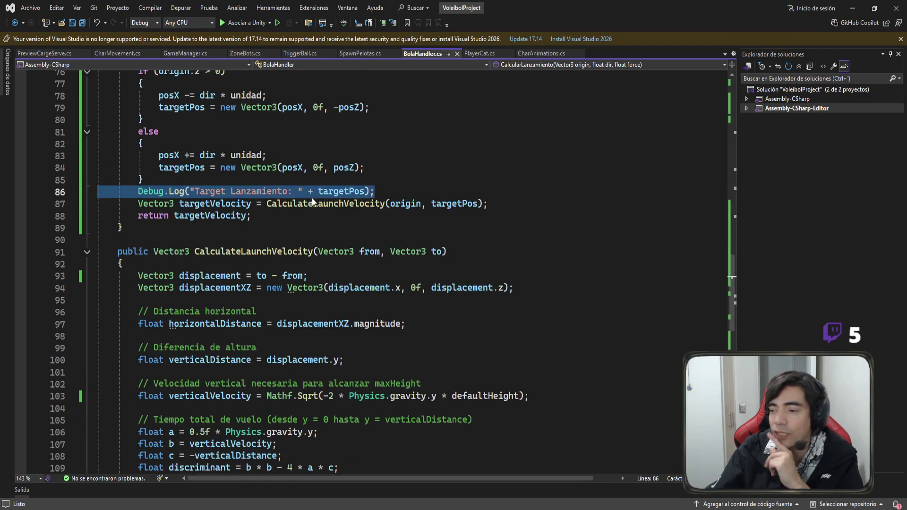
pyautogui.scroll(3, 385, 224)
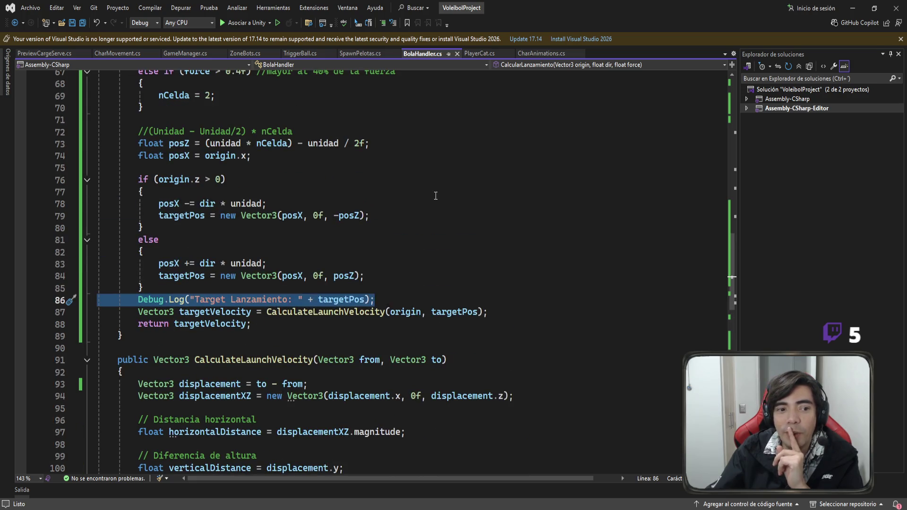
pyautogui.scroll(2, 234, 194)
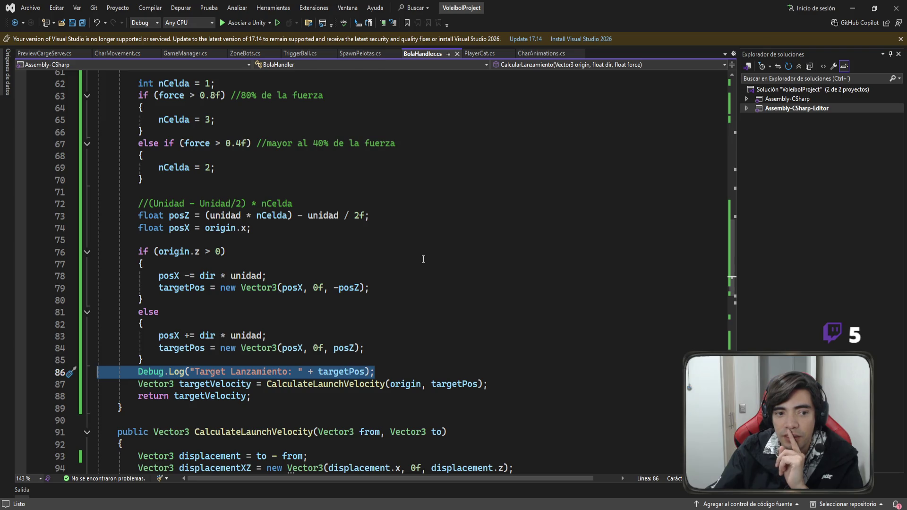
pyautogui.scroll(1, 423, 259)
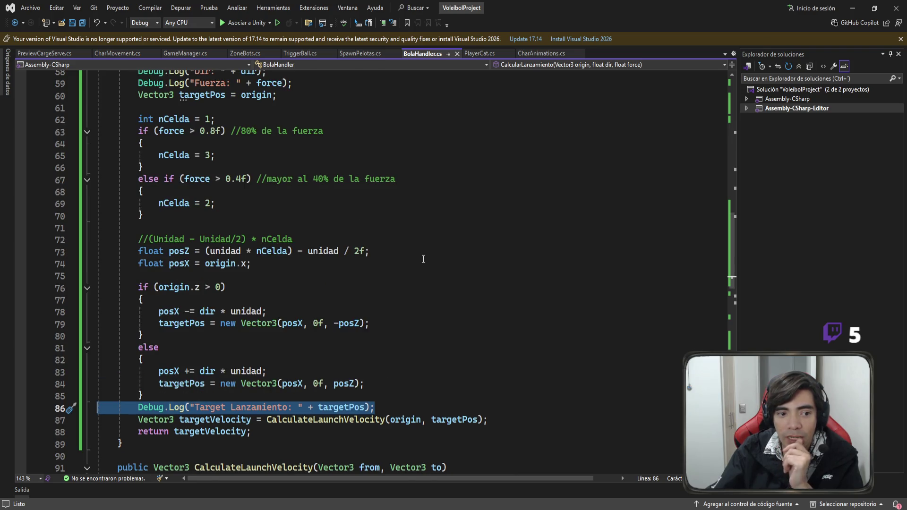
pyautogui.scroll(2, 423, 258)
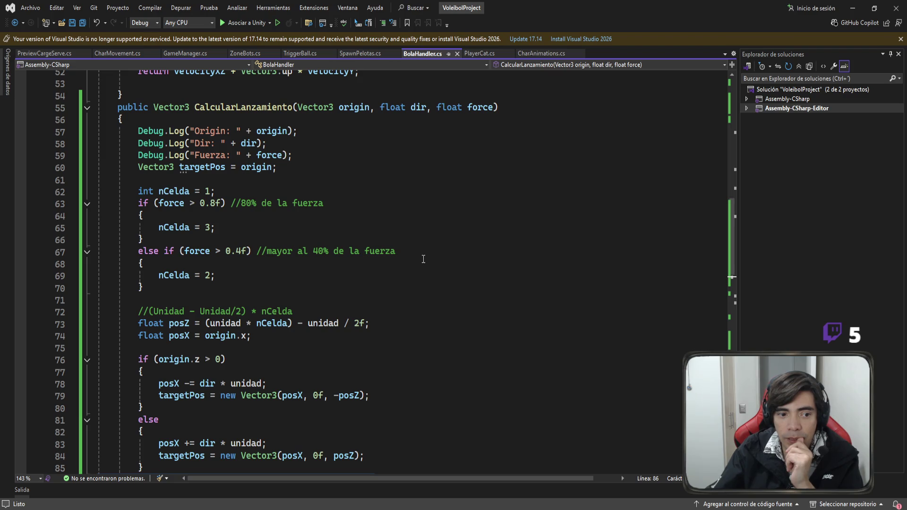
# Highlight the references to nCelda, force and posZ in CalcularLanzamiento
pyautogui.click(174, 192)
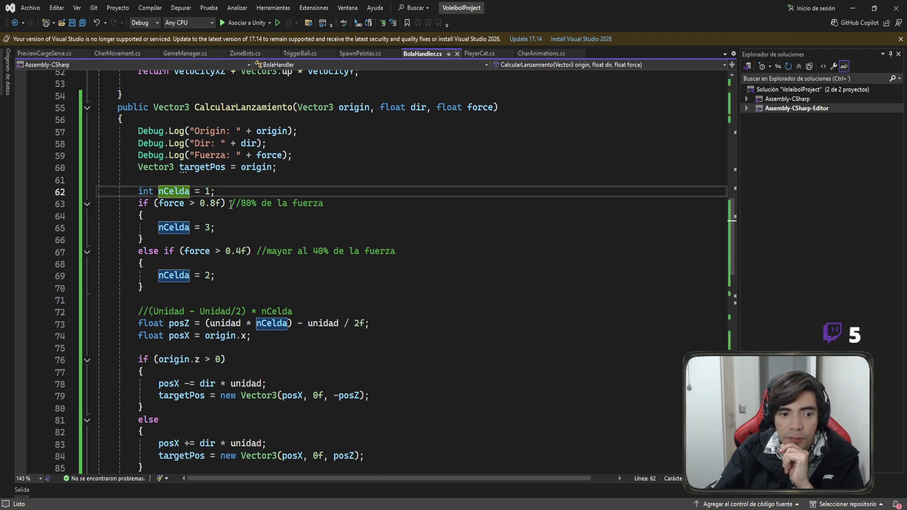
pyautogui.click(172, 203)
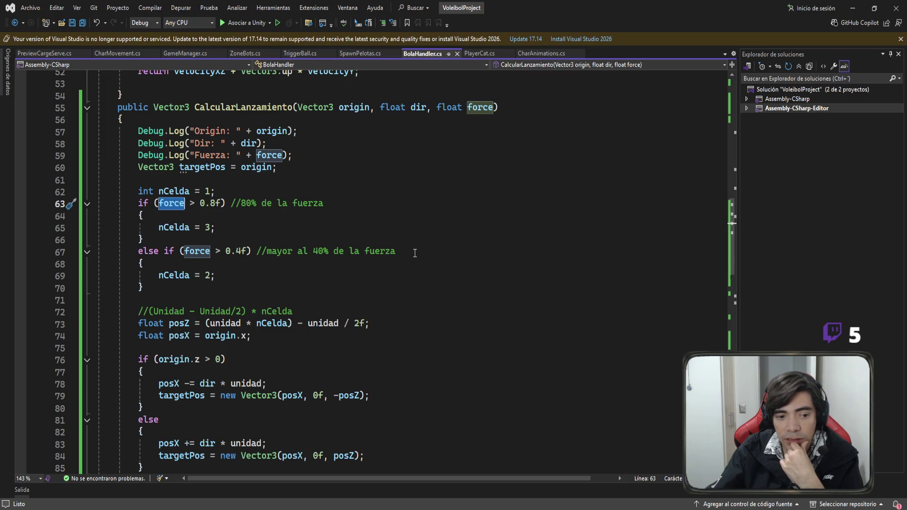
pyautogui.scroll(-1, 414, 253)
pyautogui.click(169, 287)
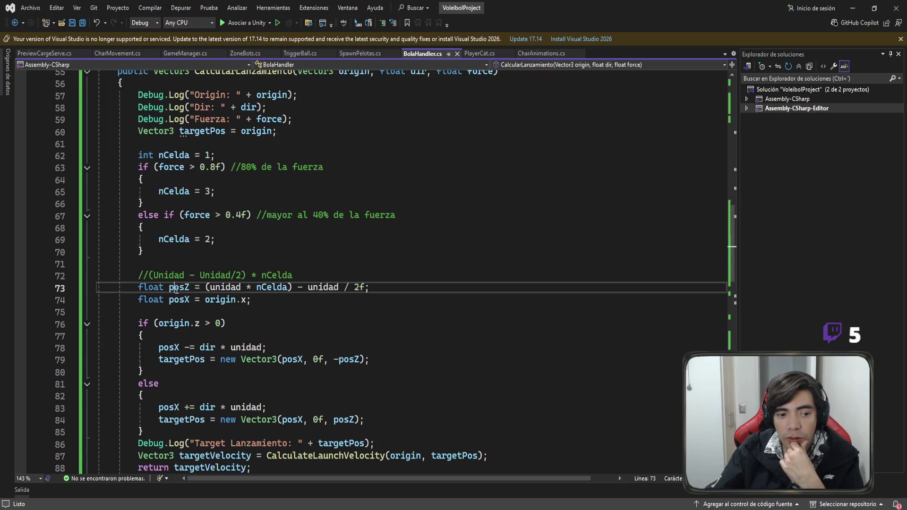
pyautogui.scroll(-2, 427, 262)
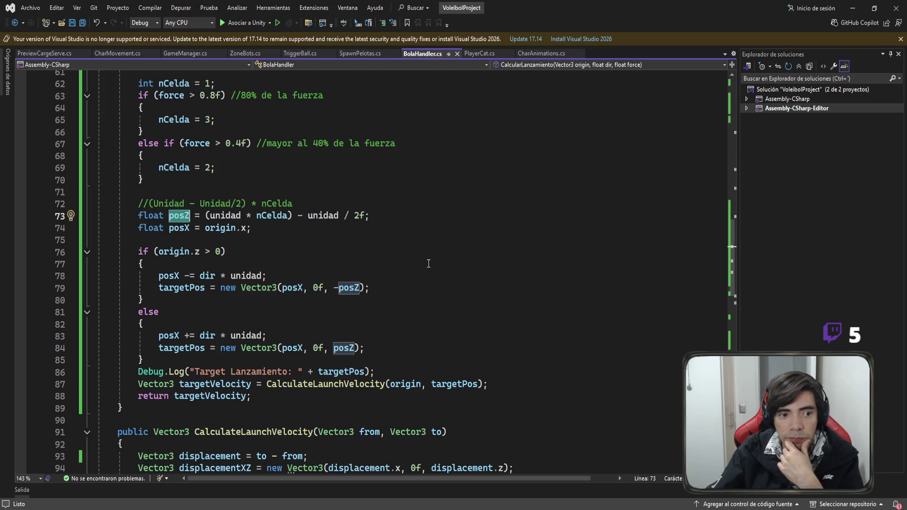
pyautogui.scroll(3, 428, 263)
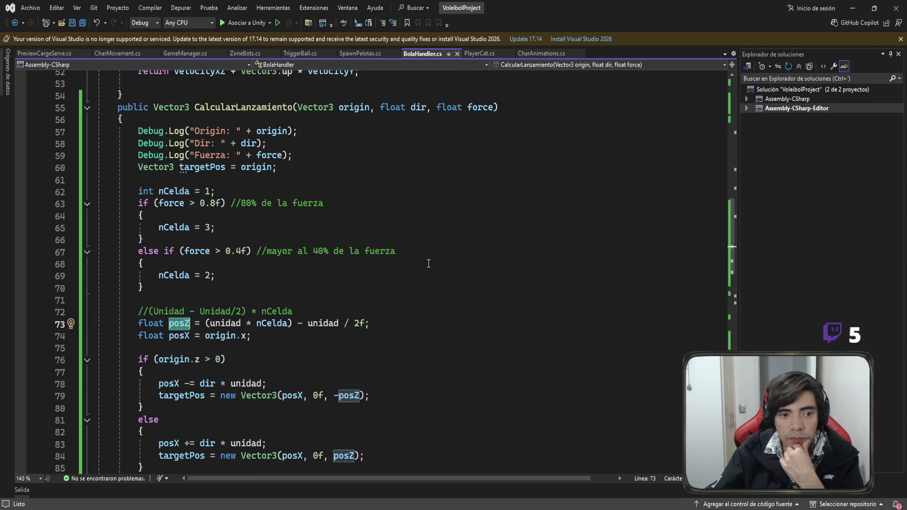
pyautogui.scroll(-3, 429, 263)
pyautogui.scroll(4, 428, 263)
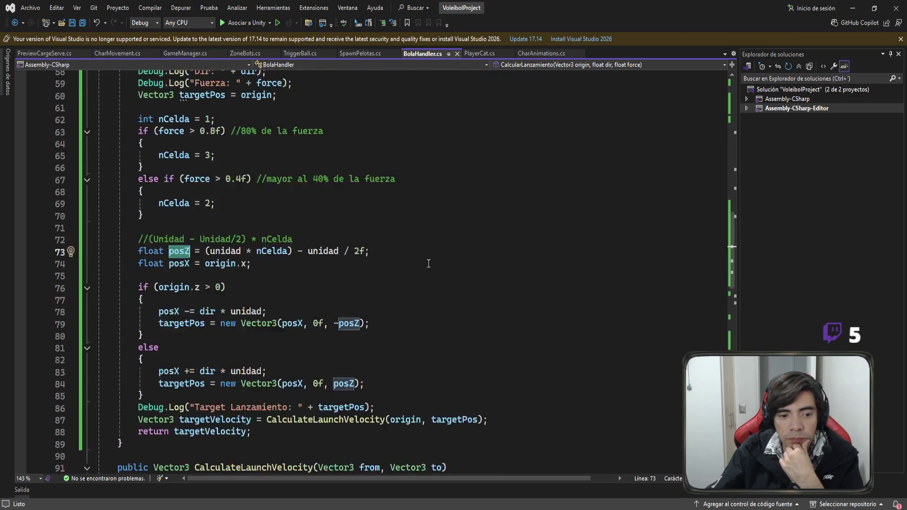
pyautogui.scroll(-4, 429, 263)
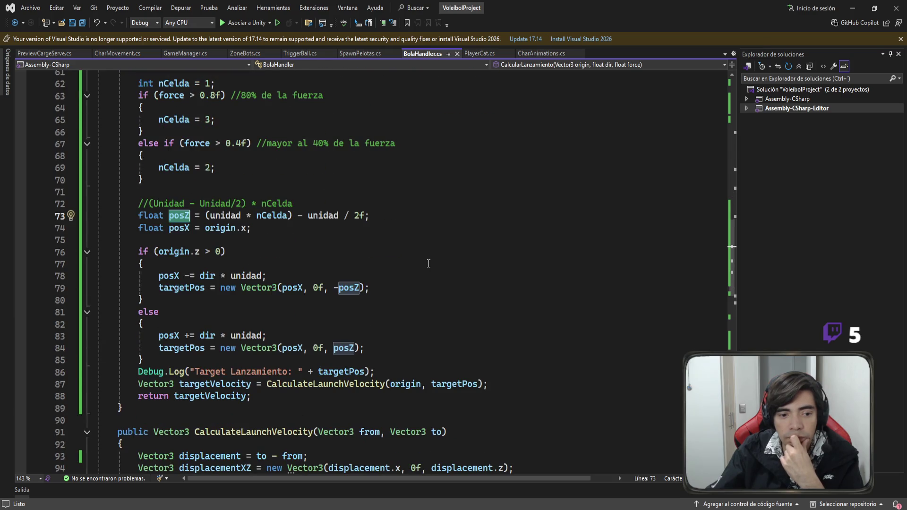
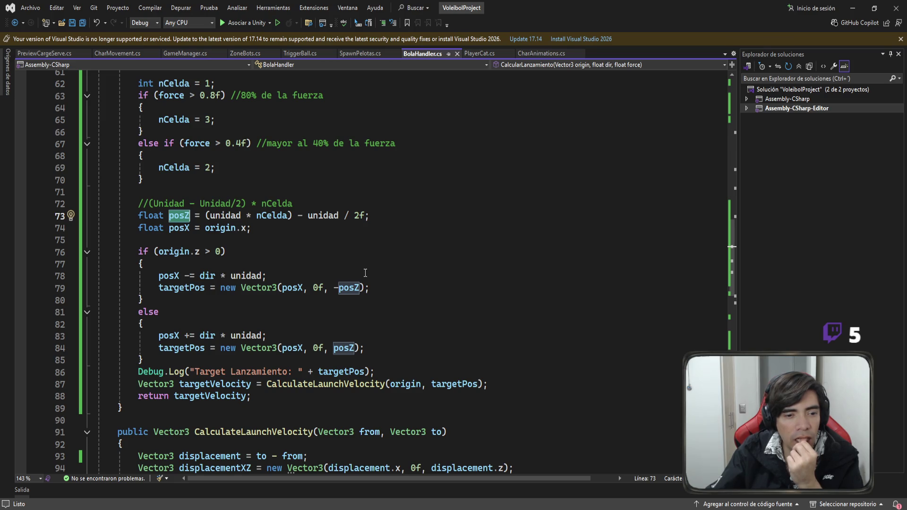
# Add Debug.Log("PosX" + posX); after the if/else block in CalcularLanzamiento
pyautogui.scroll(-2, 366, 281)
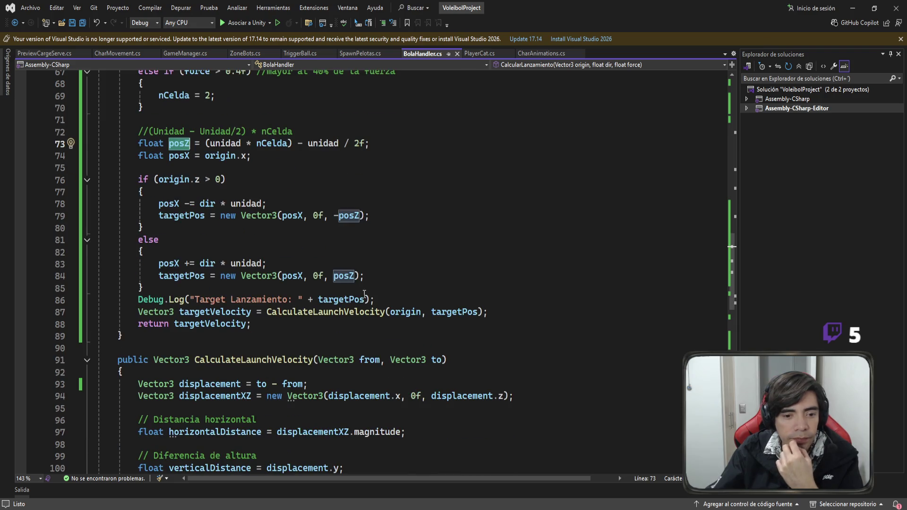
pyautogui.click(370, 290)
pyautogui.press('Return')
pyautogui.press('Return')
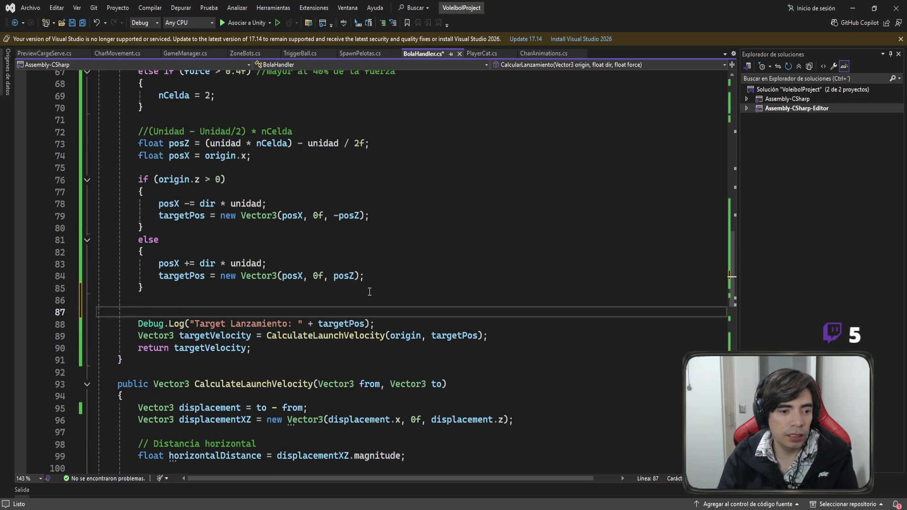
pyautogui.press('Return')
pyautogui.press('Up')
pyautogui.write('Debug.')
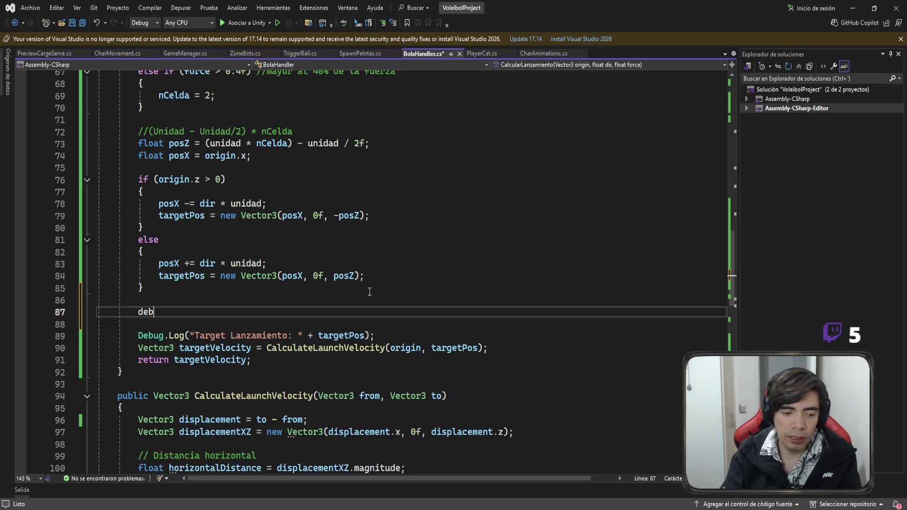
pyautogui.write('Log("')
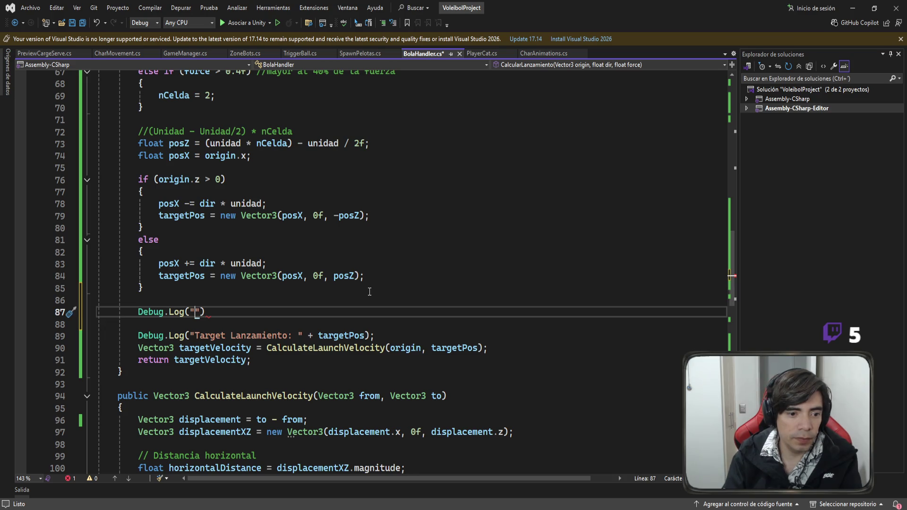
pyautogui.write('PosX"')
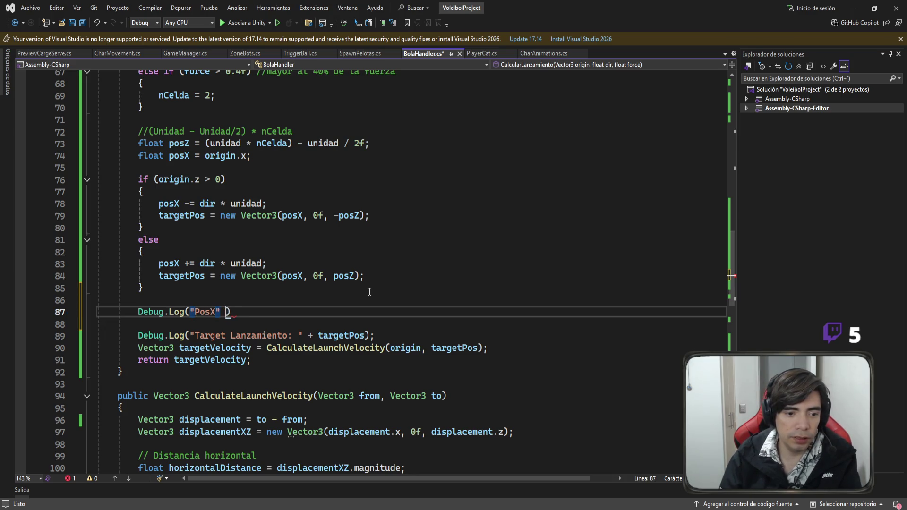
pyautogui.press('BackSpace')
pyautogui.write('+ posX')
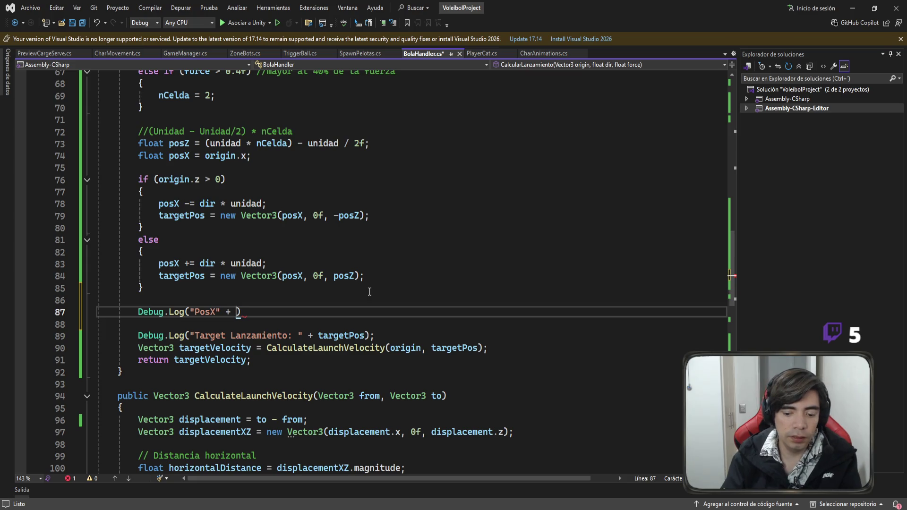
pyautogui.write(');')
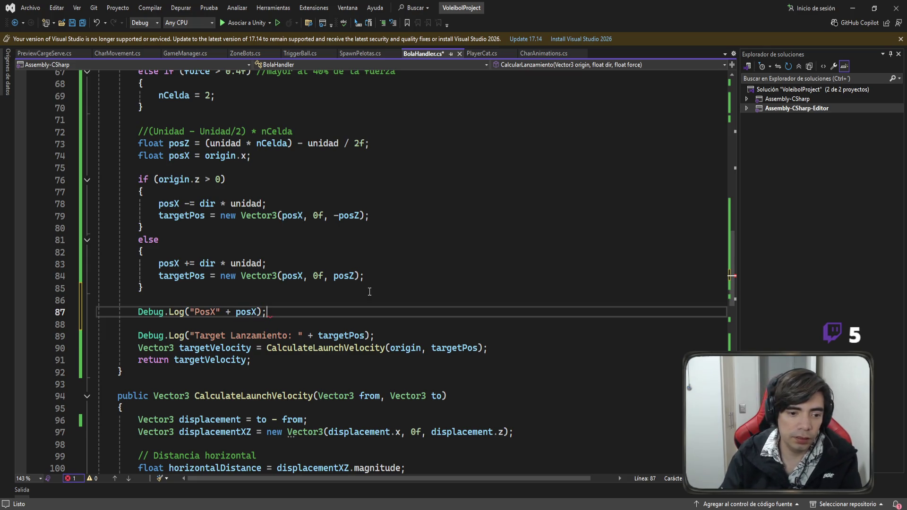
# Add a second log line below it that prints posZ
pyautogui.press('Return')
pyautogui.write('deb')
pyautogui.press('Tab')
pyautogui.write('.lo')
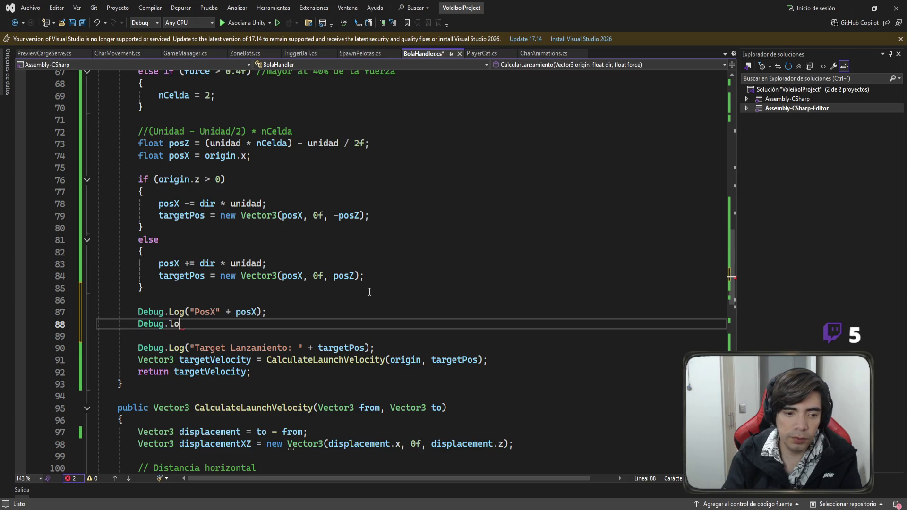
pyautogui.press('Tab')
pyautogui.write('("Pop')
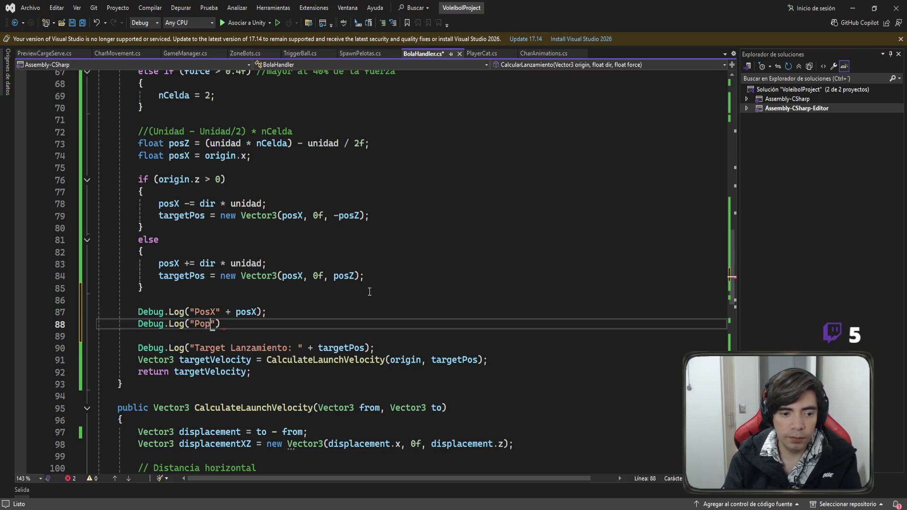
pyautogui.write('Y')
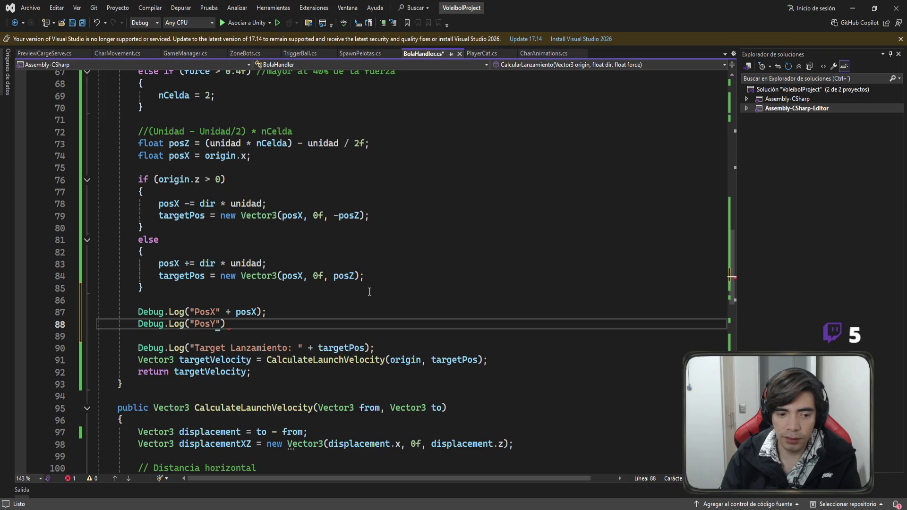
pyautogui.write('" ')
pyautogui.write('+ pos')
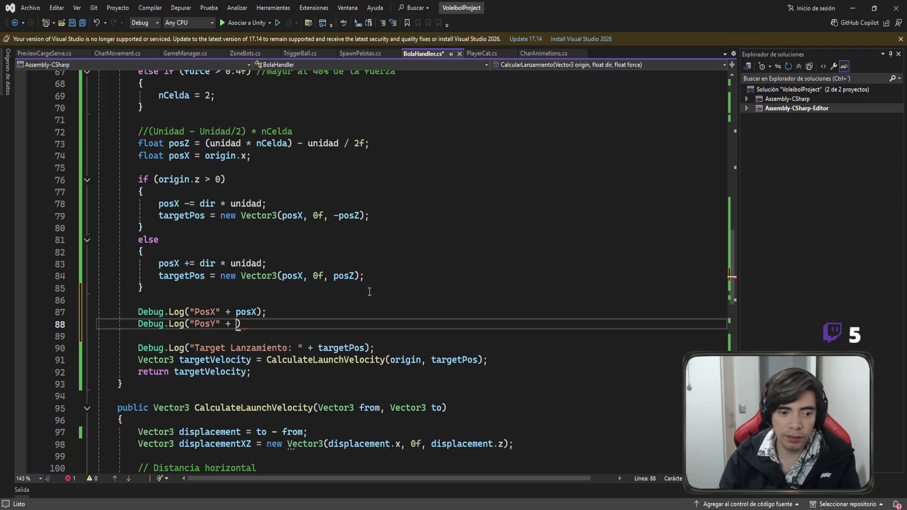
pyautogui.write('y')
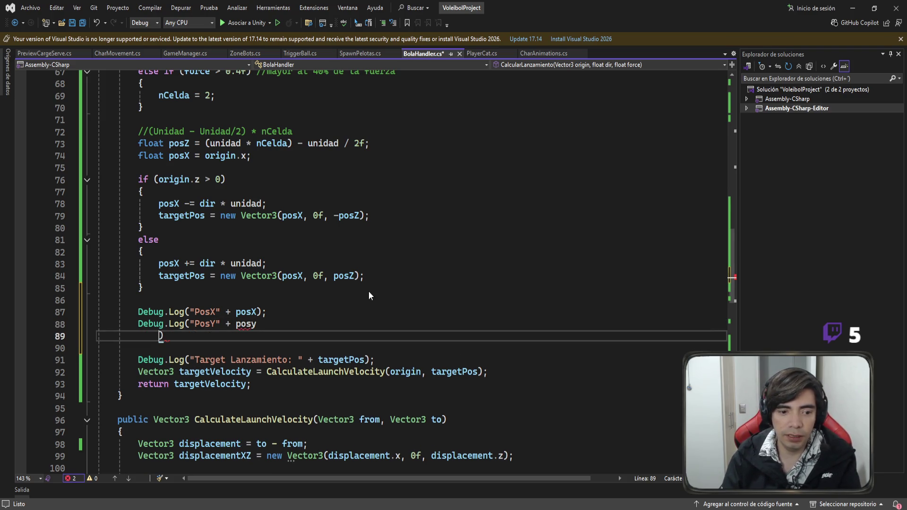
pyautogui.press('BackSpace')
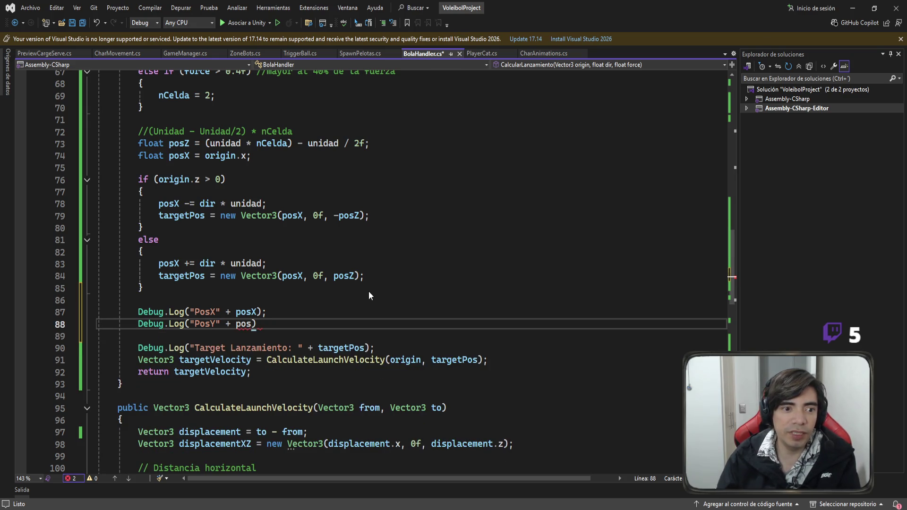
pyautogui.click(179, 156)
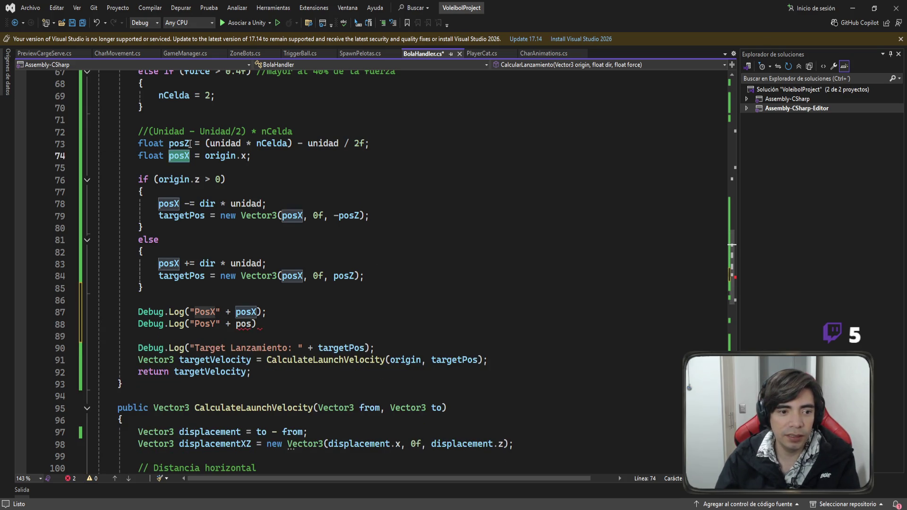
pyautogui.press('Up')
pyautogui.click(251, 324)
pyautogui.write('Z)')
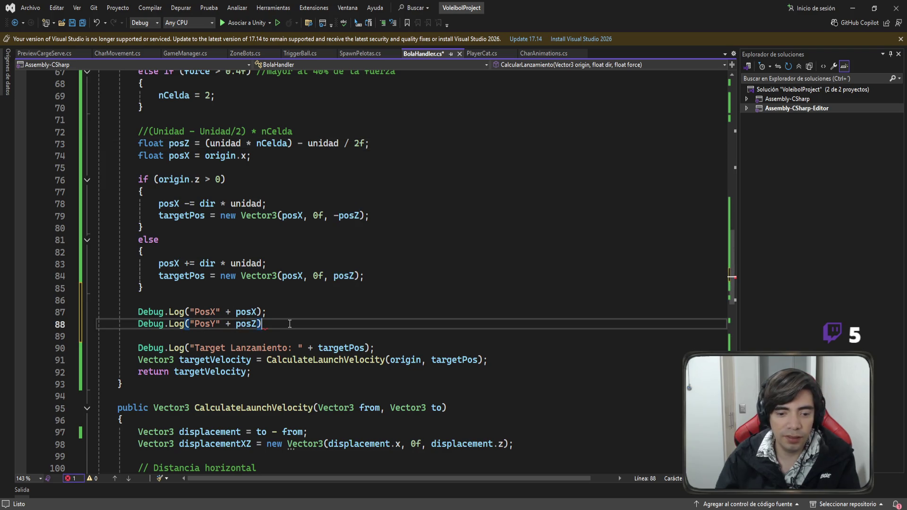
pyautogui.write(';')
# Correct the second log's label from "PosY" to "PosZ" and save the script
pyautogui.press('Left')
pyautogui.press('Left')
pyautogui.press('Left')
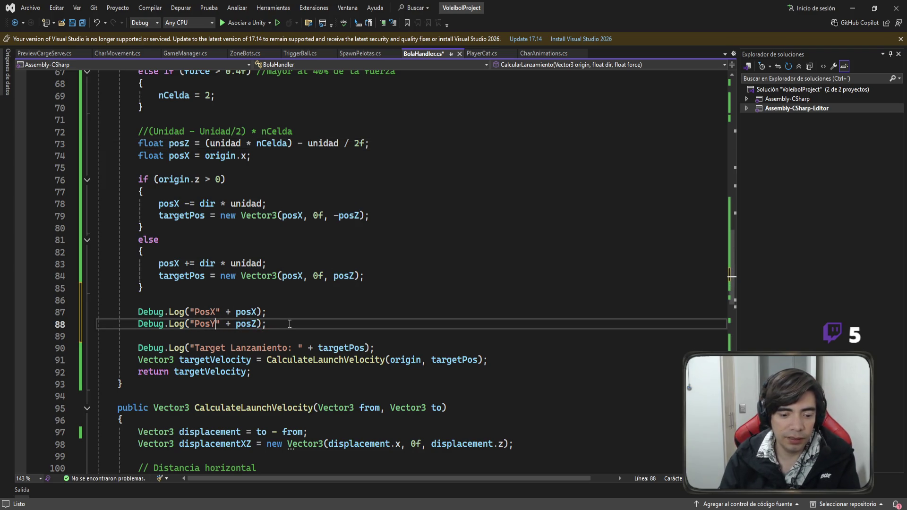
pyautogui.press('BackSpace')
pyautogui.write('Z')
pyautogui.press('End')
pyautogui.hotkey('ctrl', 's')
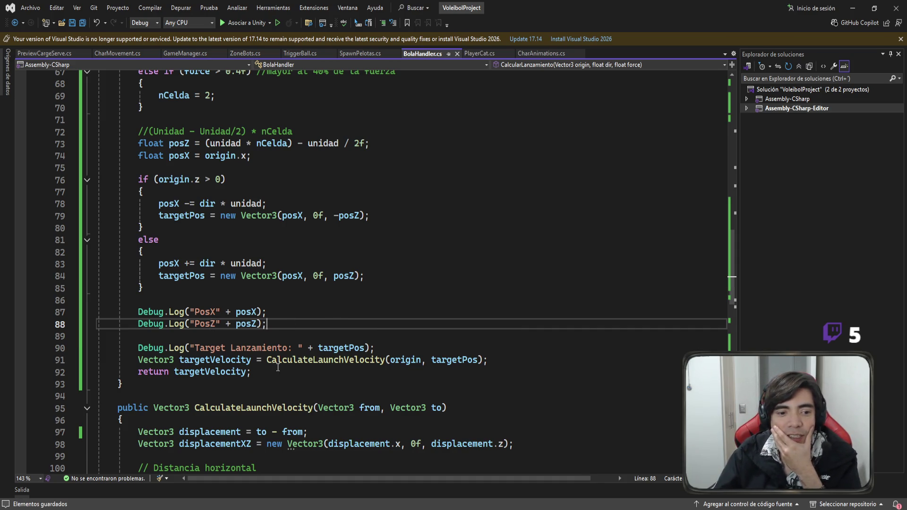
pyautogui.click(179, 261)
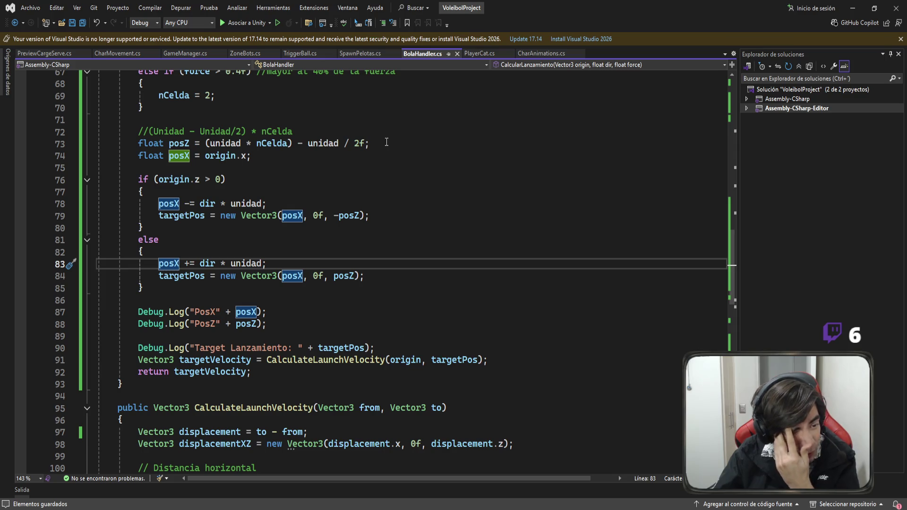
# Run a test serve in Unity and check the logs: PosX0, PosZ0 and target (0.00, 0.00, 0.00)
pyautogui.hotkey('alt', 'Tab')
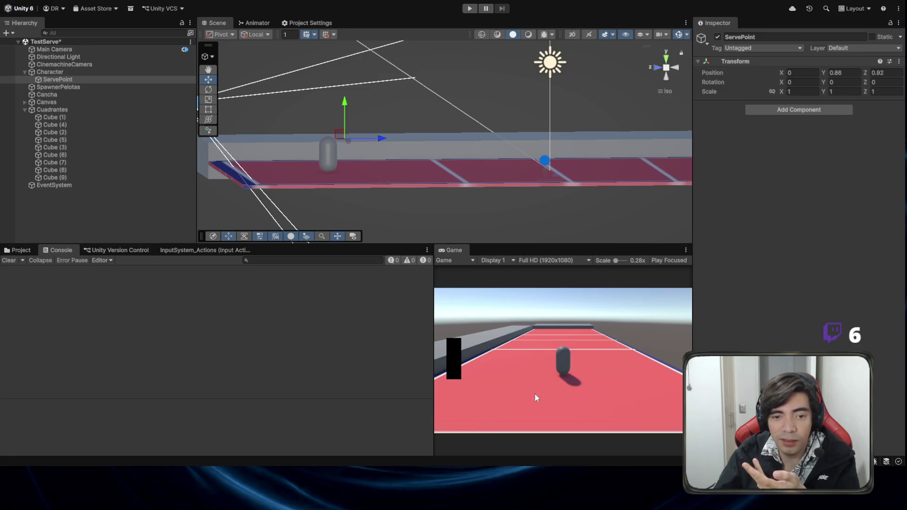
pyautogui.click(469, 9)
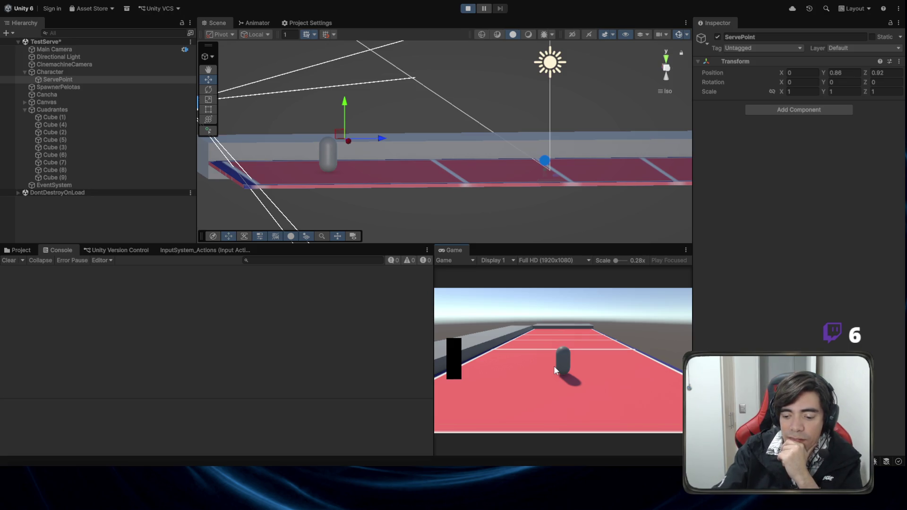
pyautogui.click(553, 365)
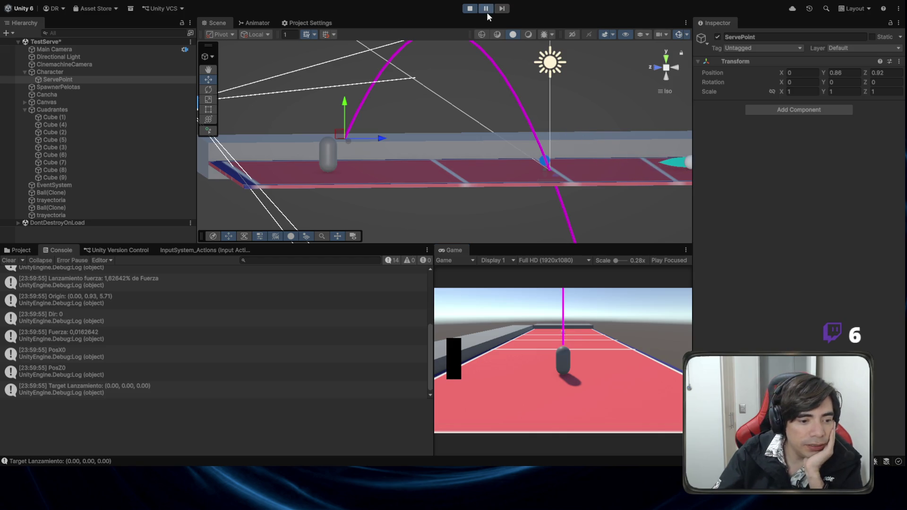
pyautogui.click(75, 354)
pyautogui.click(81, 373)
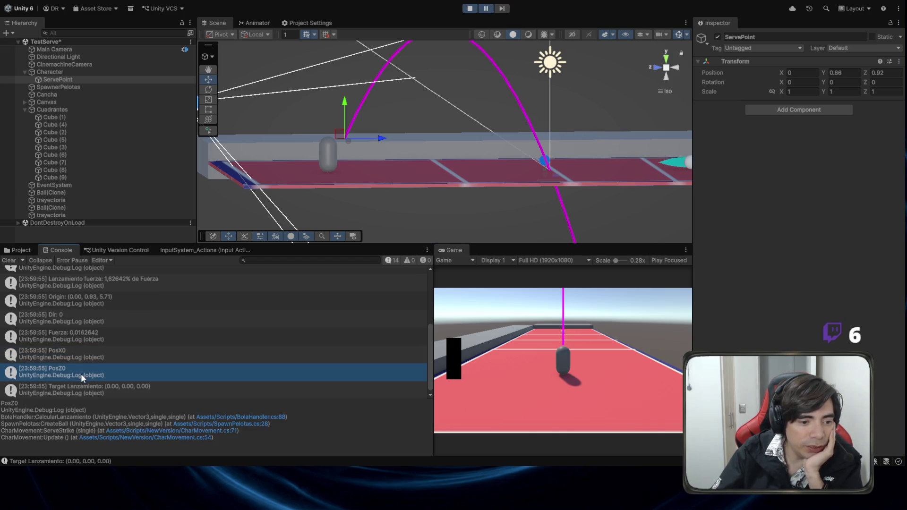
pyautogui.click(469, 8)
pyautogui.hotkey('alt', 'Tab')
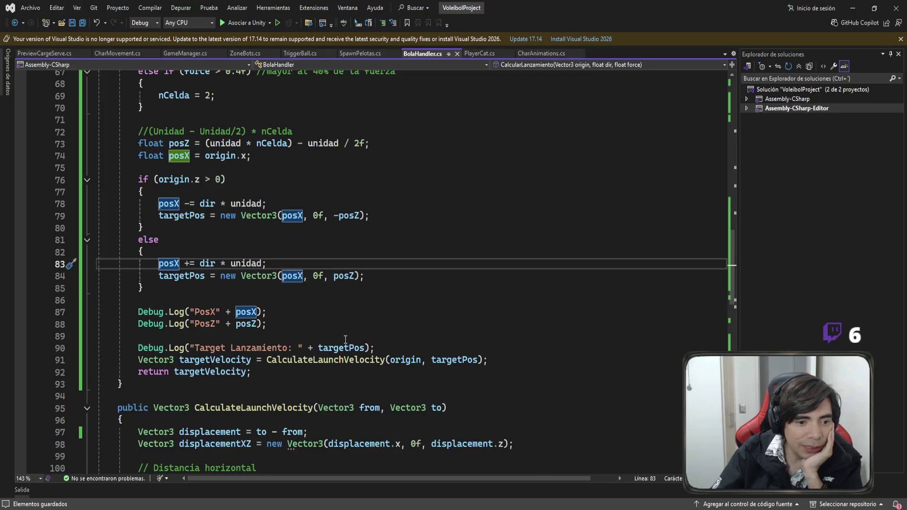
# Change the PosX log label to "PosX: " after reviewing the posX assignment
pyautogui.click(293, 325)
pyautogui.moveTo(293, 324); pyautogui.dragTo(99, 312)
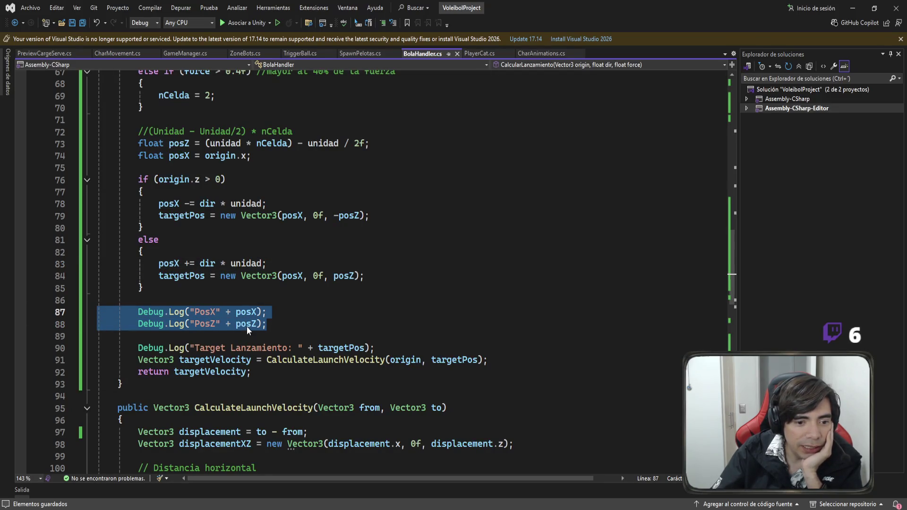
pyautogui.click(243, 313)
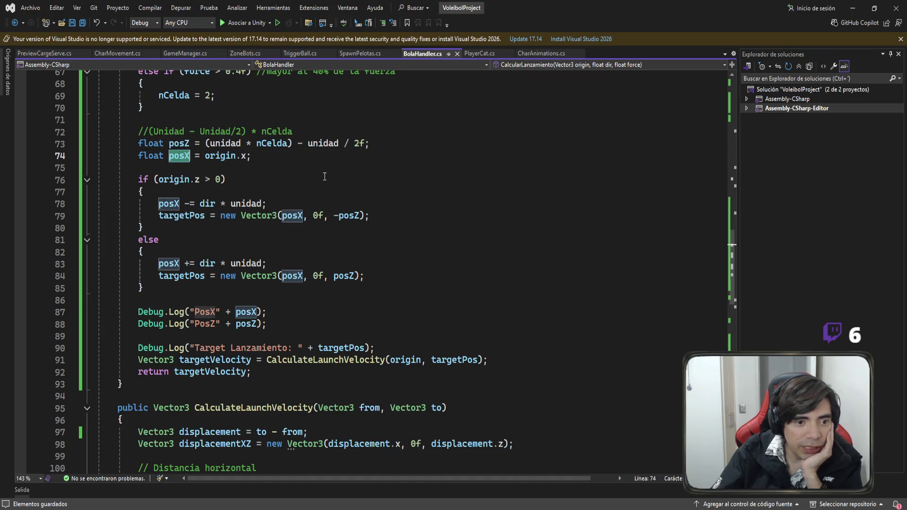
pyautogui.click(193, 155)
pyautogui.hotkey('shift', 'End')
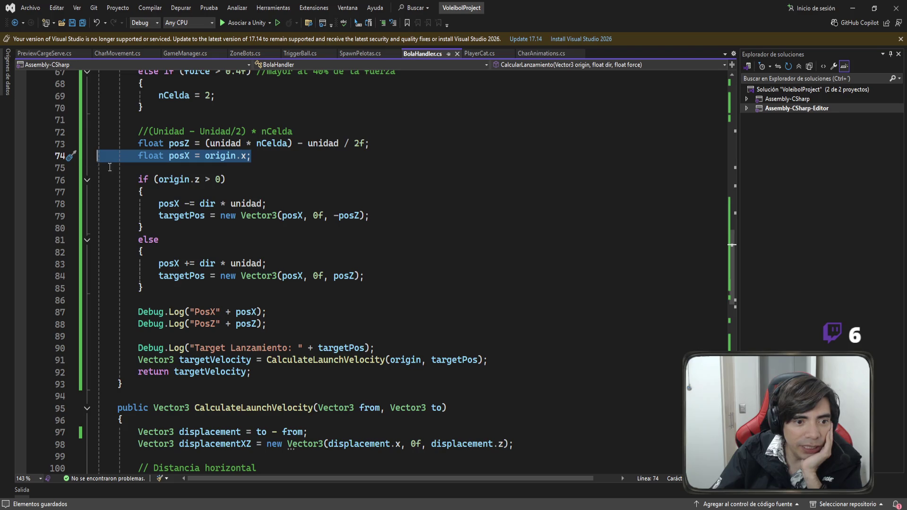
pyautogui.click(174, 179)
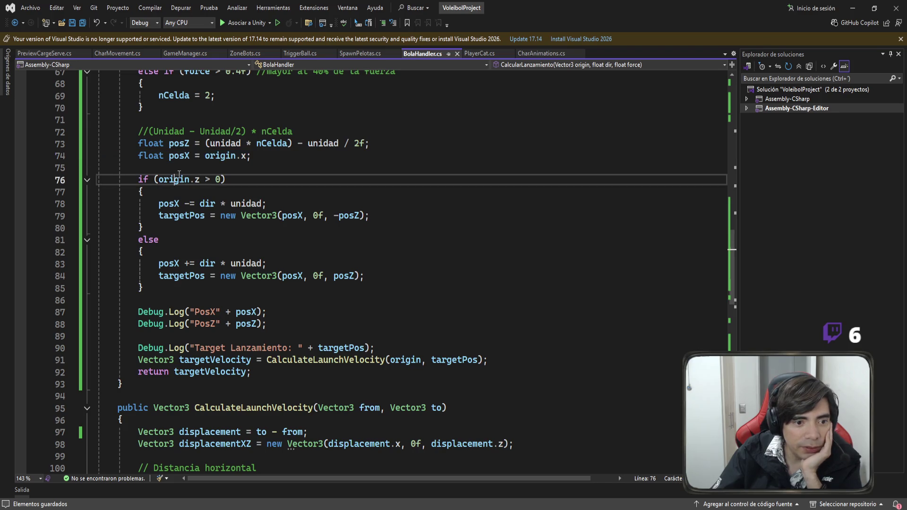
pyautogui.click(215, 313)
pyautogui.write(':')
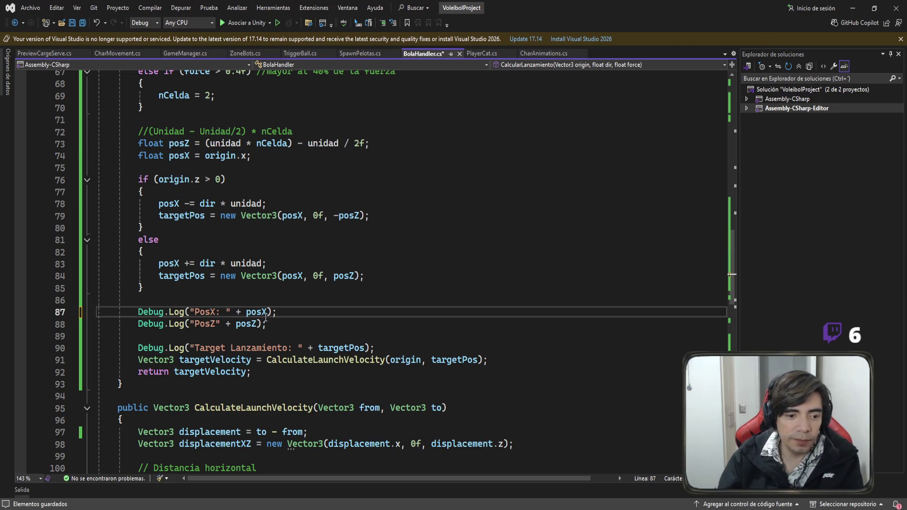
# Copy the PosX log line above the if (origin.z > 0) check and save
pyautogui.moveTo(289, 313); pyautogui.dragTo(94, 300)
pyautogui.hotkey('ctrl', 'c')
pyautogui.click(248, 169)
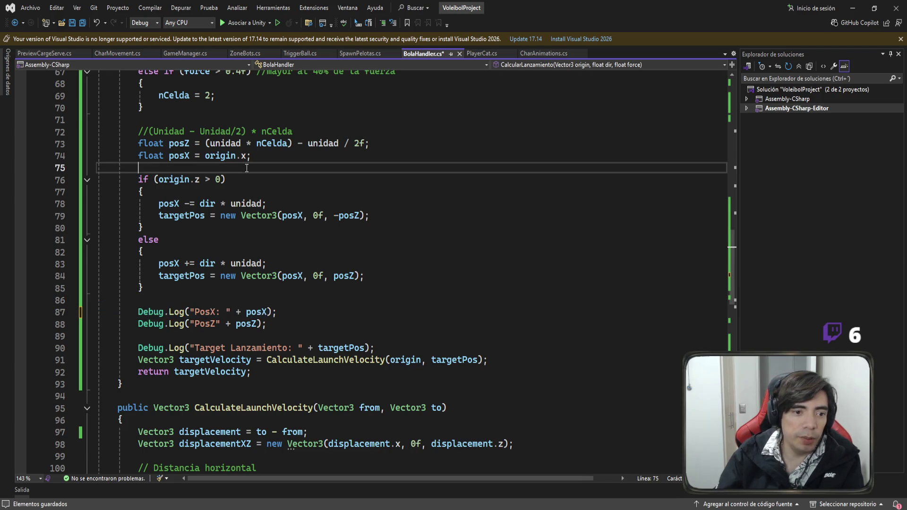
pyautogui.hotkey('ctrl', 'v')
pyautogui.hotkey('ctrl', 's')
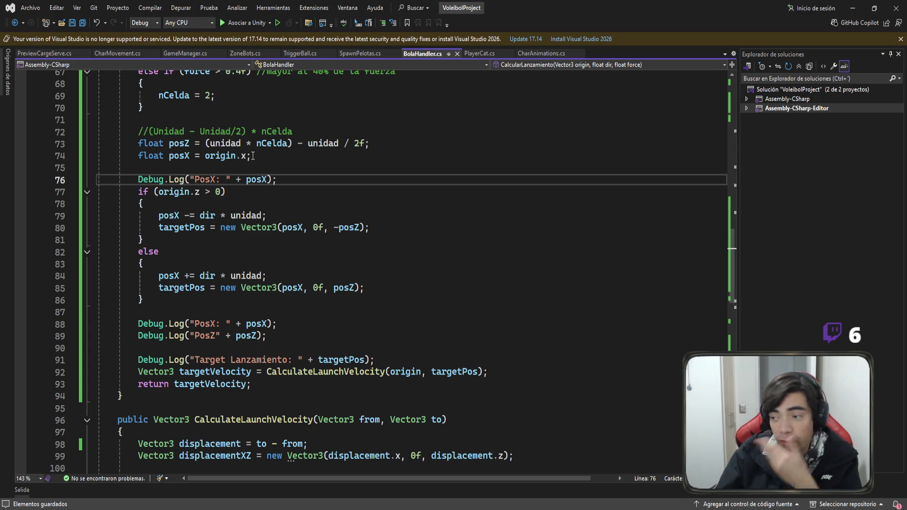
pyautogui.hotkey('alt', 'Tab')
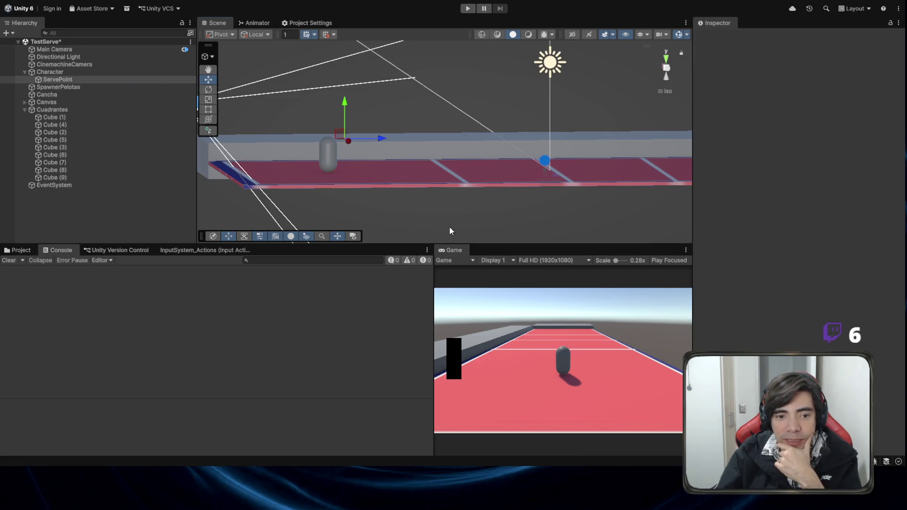
# Move the Character capsule sideways along X in a top-down Scene view
pyautogui.moveTo(208, 141); pyautogui.dragTo(429, 231)
pyautogui.click(395, 218)
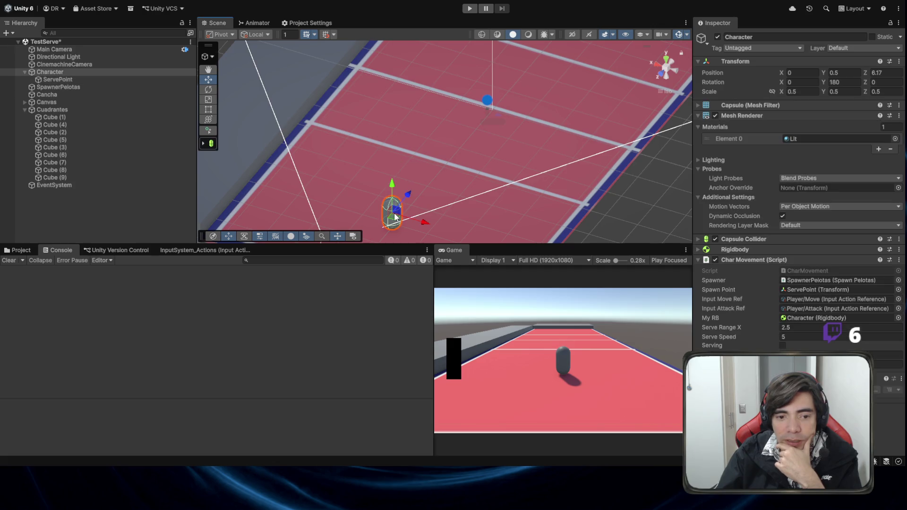
pyautogui.click(666, 53)
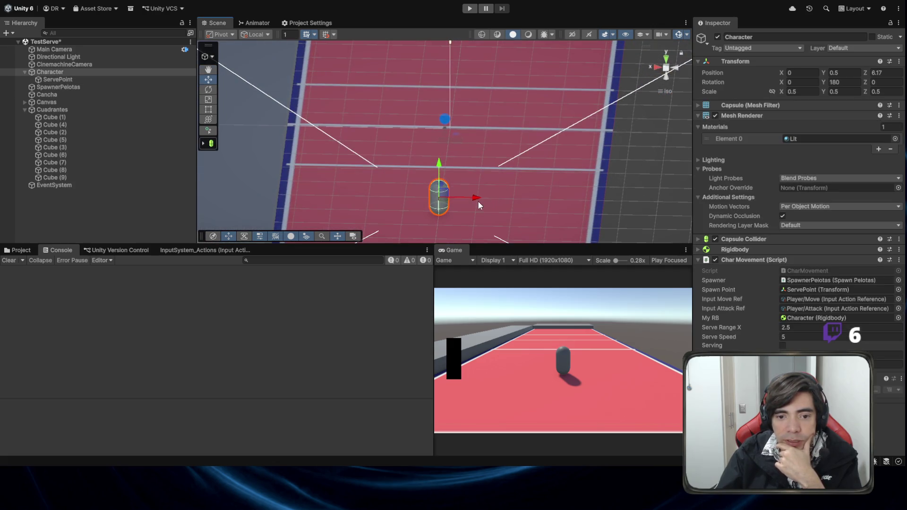
pyautogui.moveTo(477, 201); pyautogui.dragTo(427, 198)
# Play, serve a ball and pause; logs show PosX: 1,4 and target (1.40, 0.00, 0.00)
pyautogui.click(470, 8)
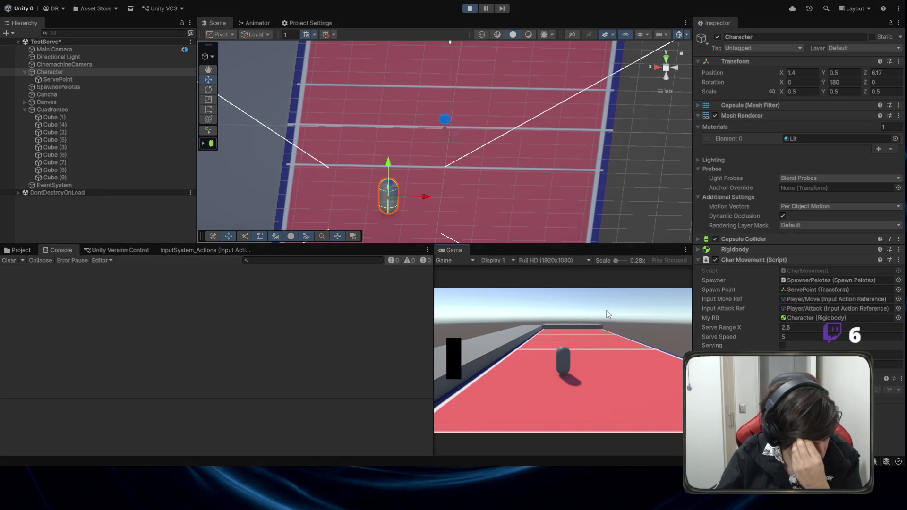
pyautogui.click(576, 323)
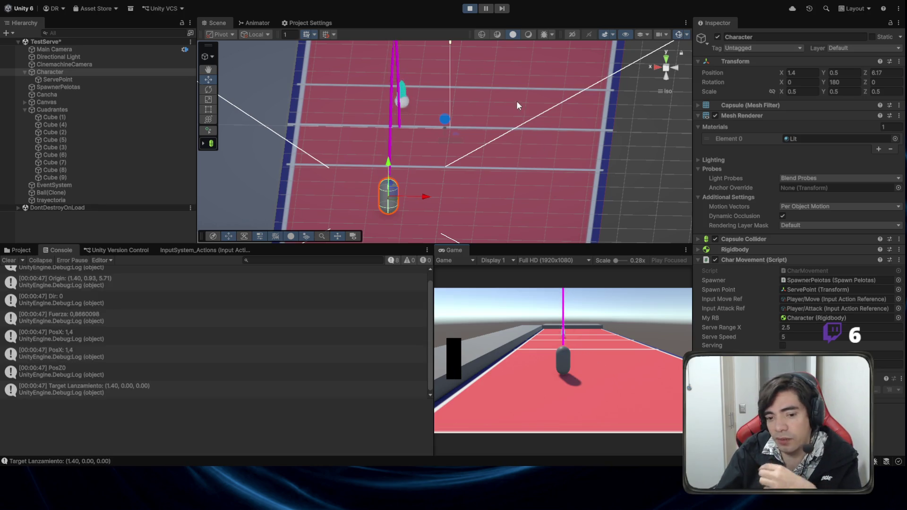
pyautogui.click(486, 9)
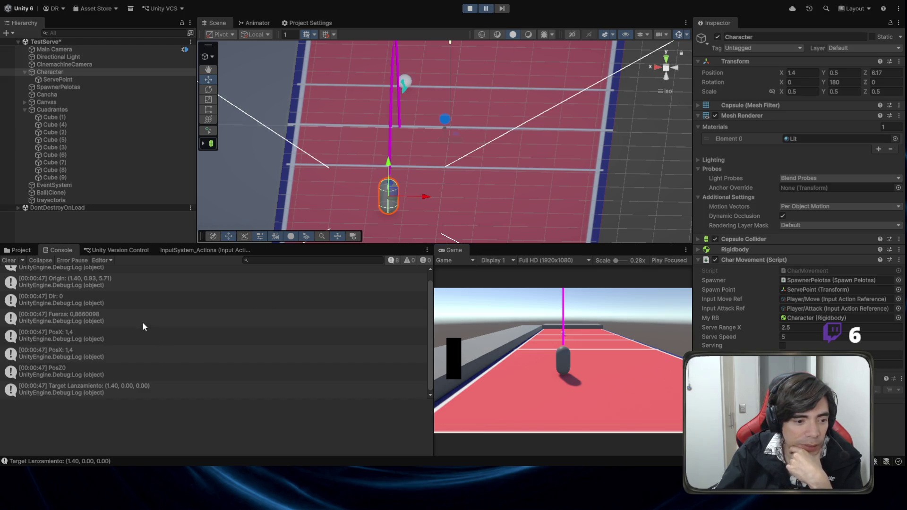
pyautogui.click(95, 336)
pyautogui.click(82, 354)
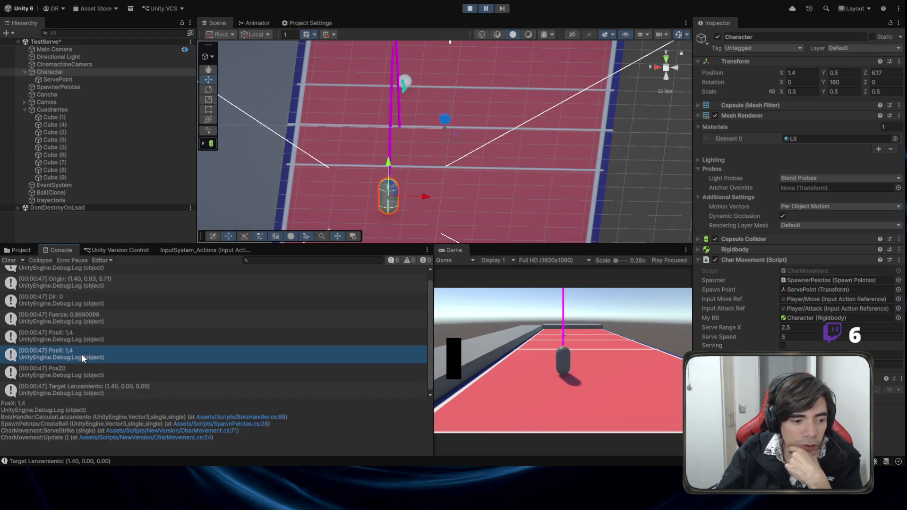
pyautogui.click(52, 387)
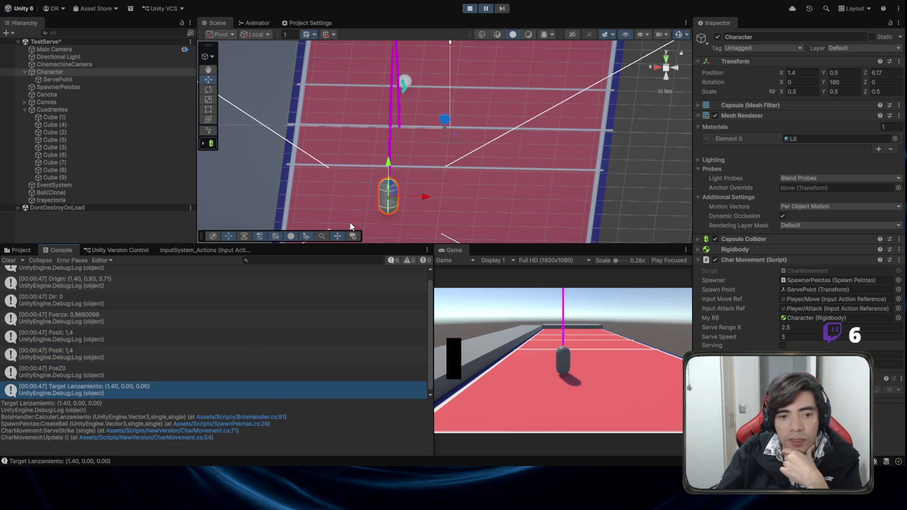
# Serve another ball and inspect the later Dir: -1 and Target Lanzamiento log entries
pyautogui.moveTo(480, 154)
pyautogui.mouseDown()
pyautogui.moveTo(384, 93)
pyautogui.moveTo(477, 198)
pyautogui.mouseUp()
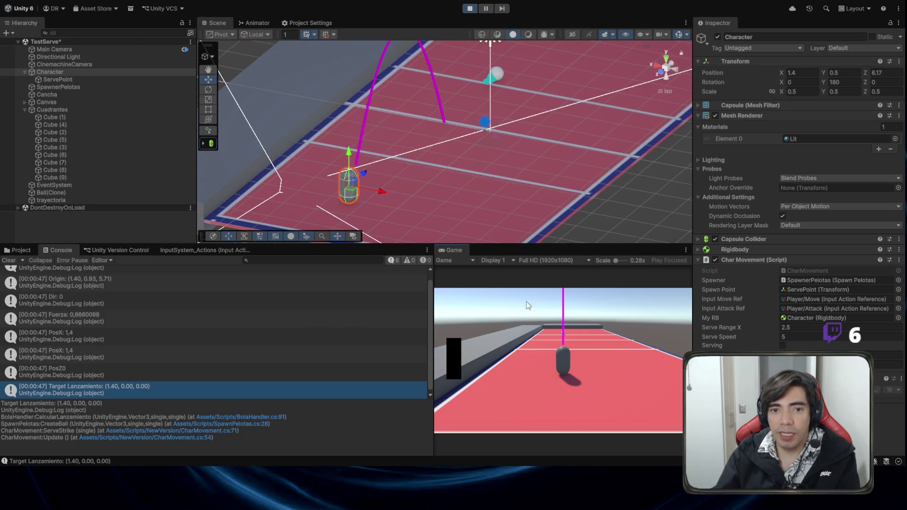
pyautogui.click(532, 326)
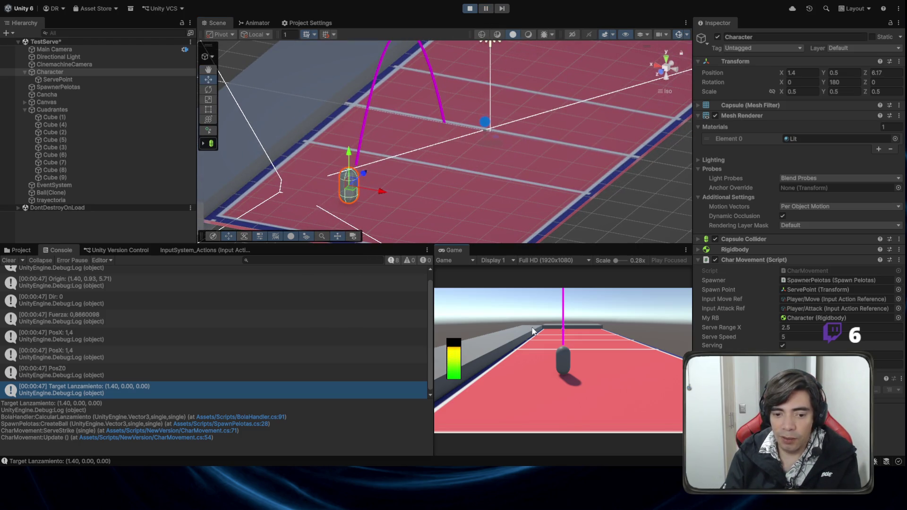
pyautogui.click(532, 329)
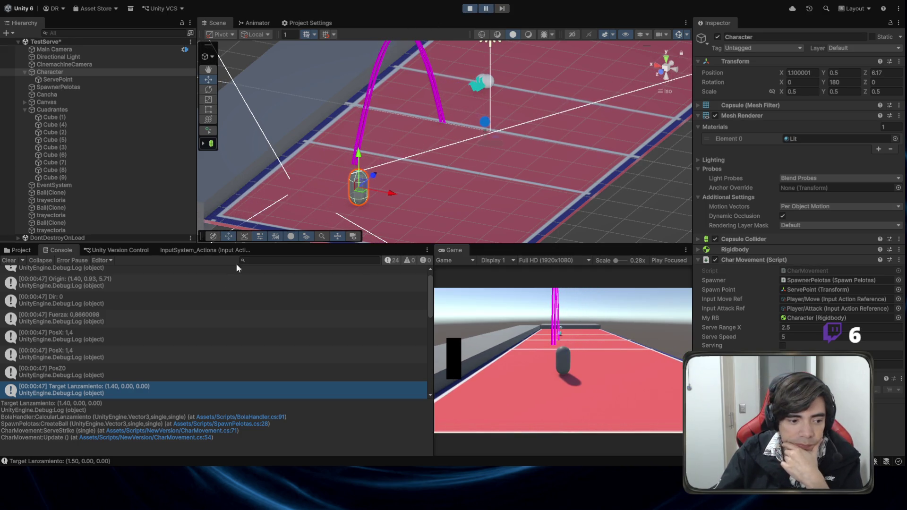
pyautogui.scroll(1, 176, 368)
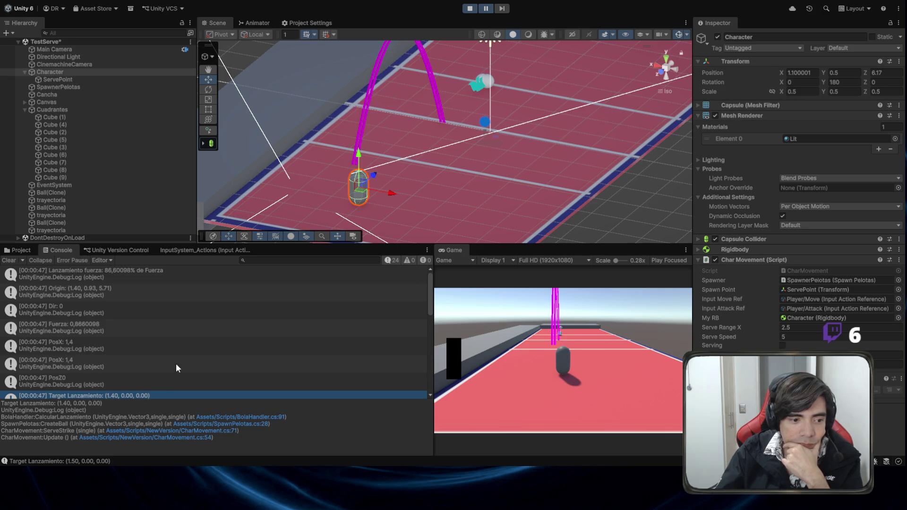
pyautogui.scroll(-5, 142, 323)
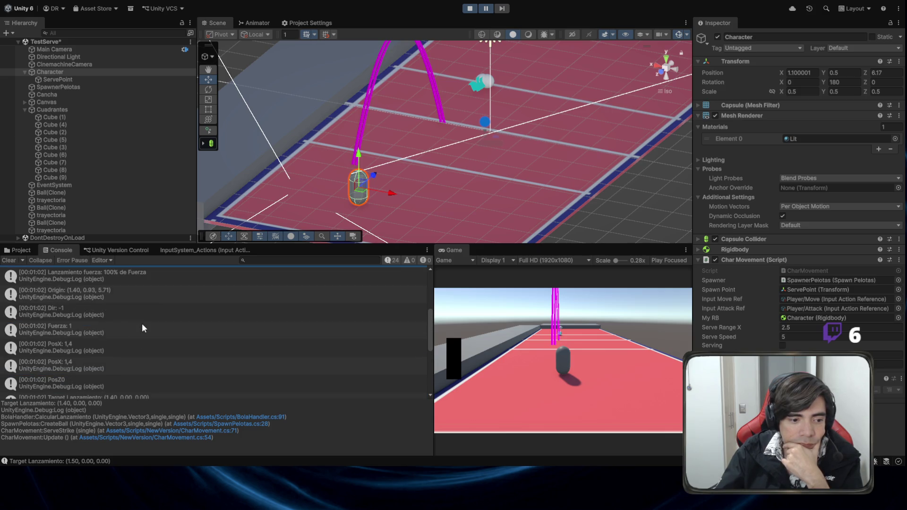
pyautogui.click(118, 311)
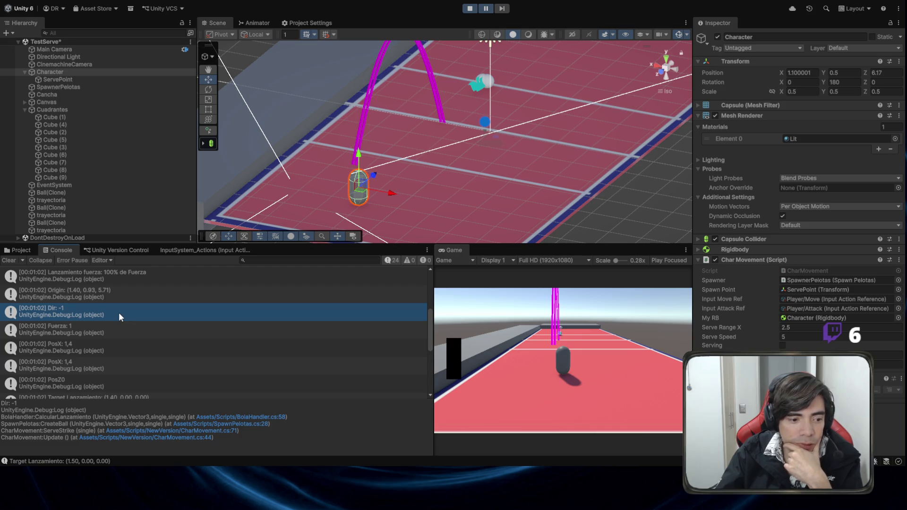
pyautogui.scroll(-3, 118, 313)
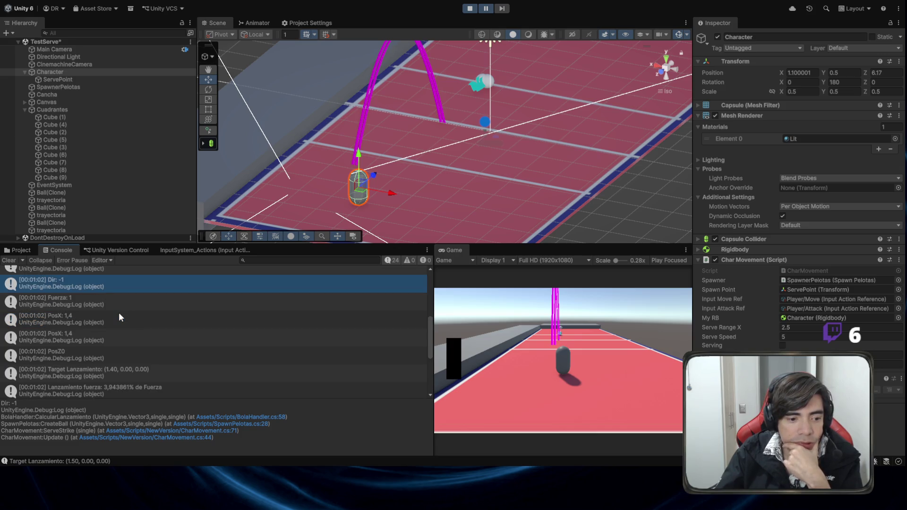
pyautogui.click(126, 370)
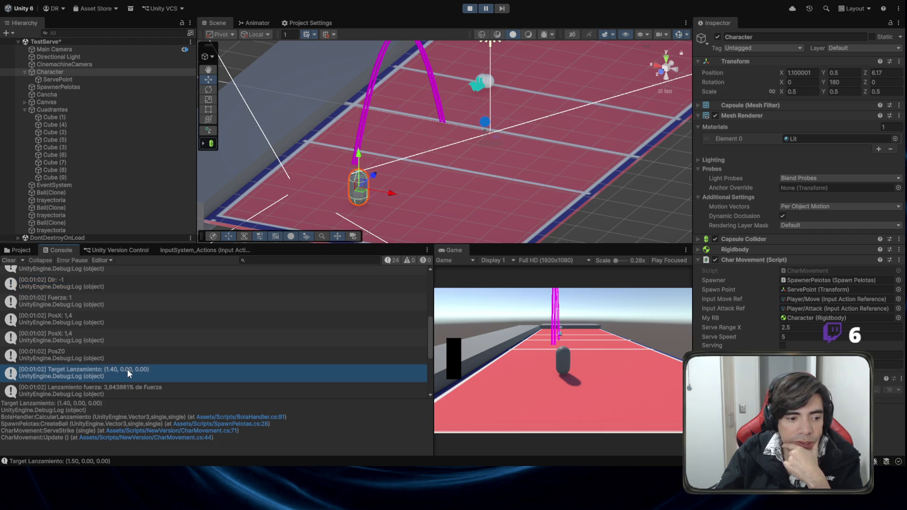
pyautogui.doubleClick(146, 369)
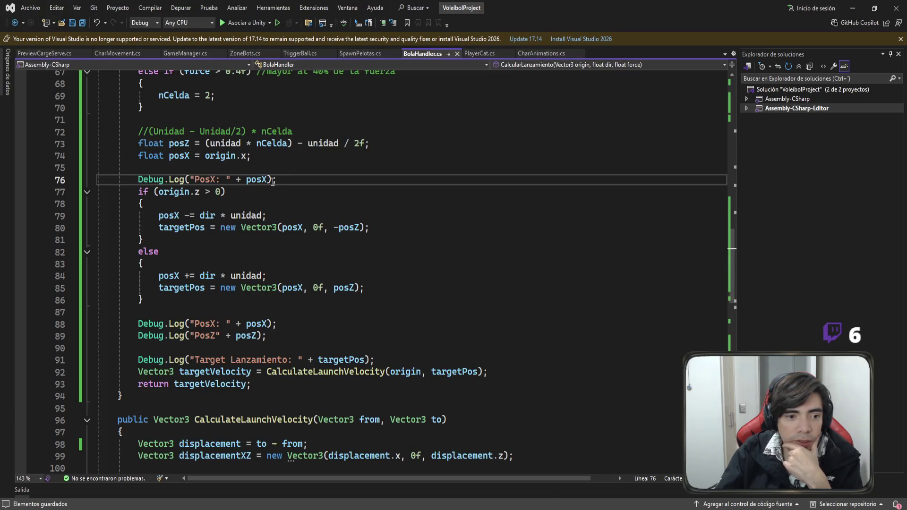
pyautogui.moveTo(252, 158); pyautogui.dragTo(94, 160)
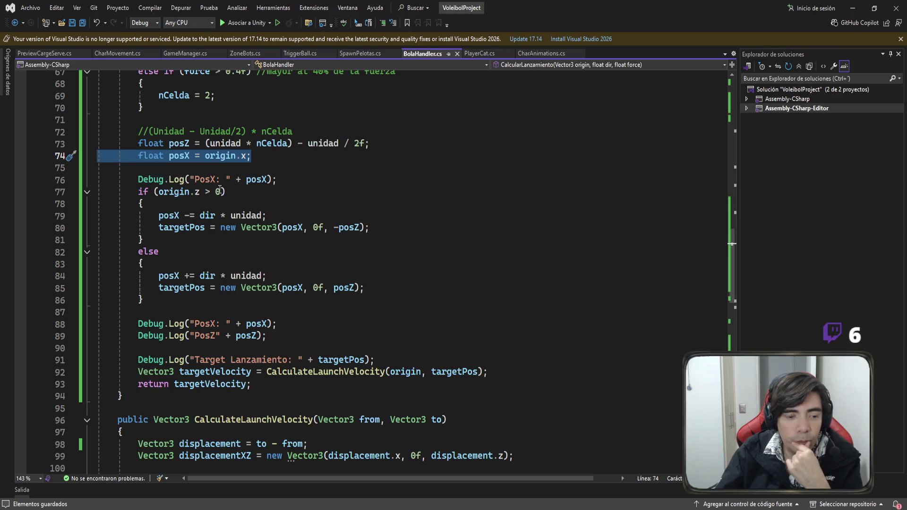
pyautogui.moveTo(200, 216); pyautogui.dragTo(263, 216)
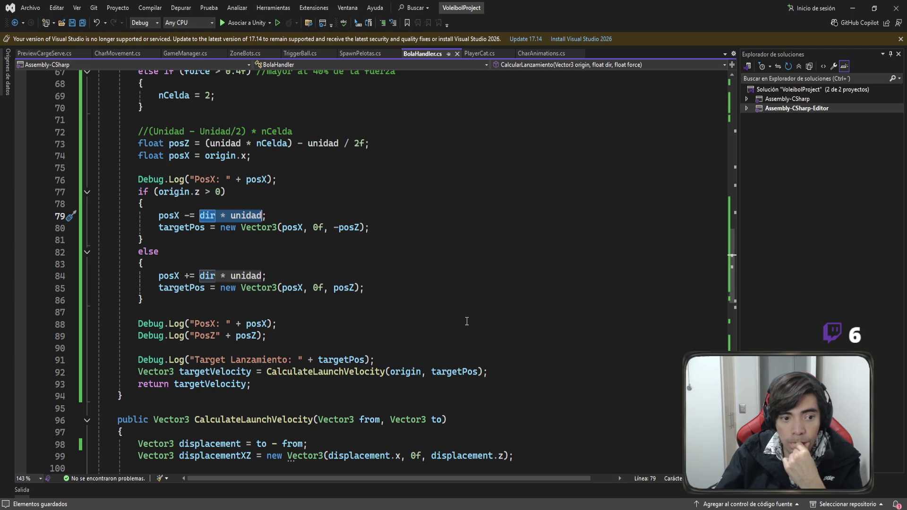
pyautogui.scroll(6, 465, 303)
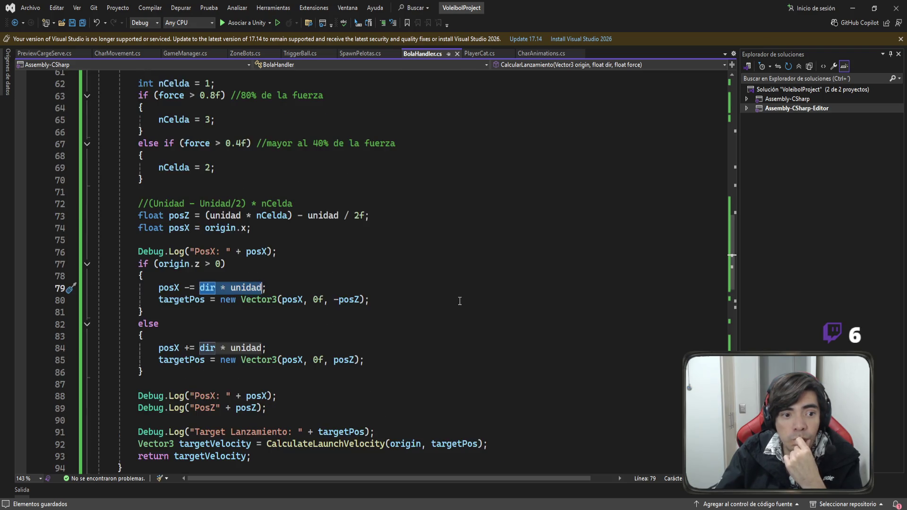
pyautogui.scroll(-4, 457, 299)
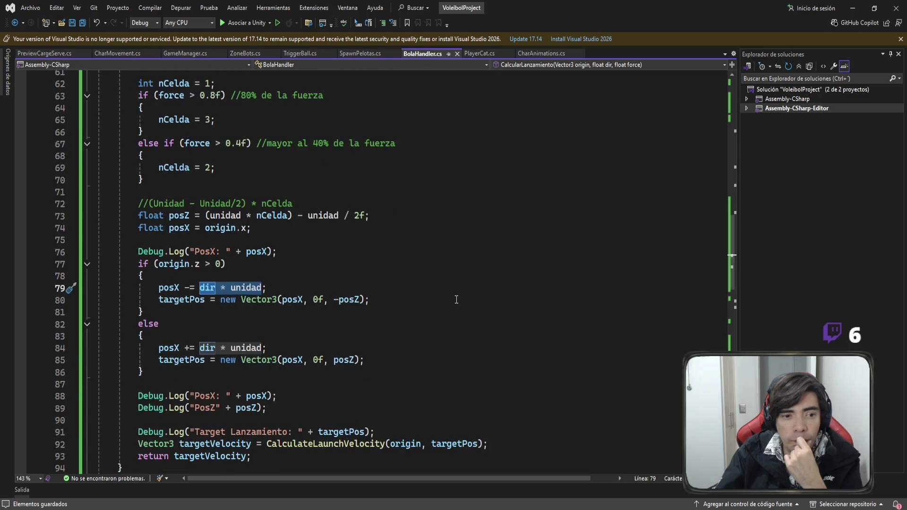
pyautogui.scroll(2, 456, 299)
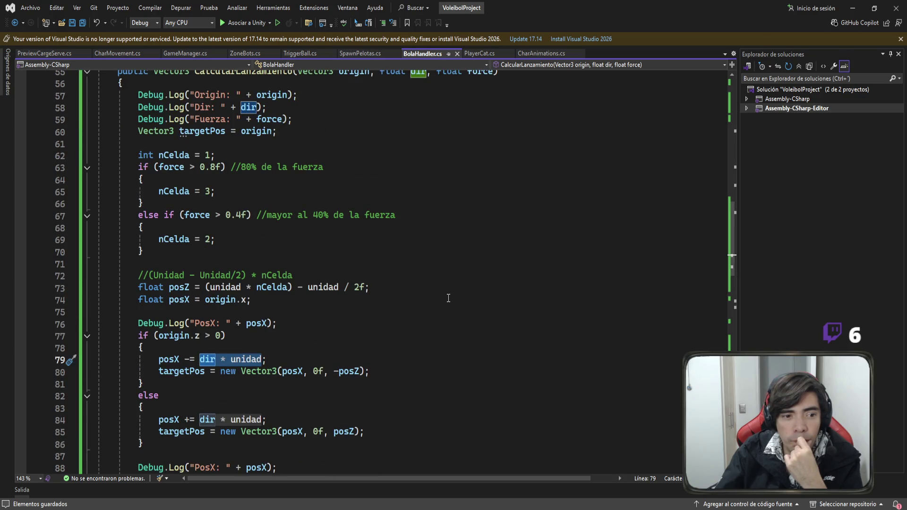
pyautogui.scroll(-1, 454, 313)
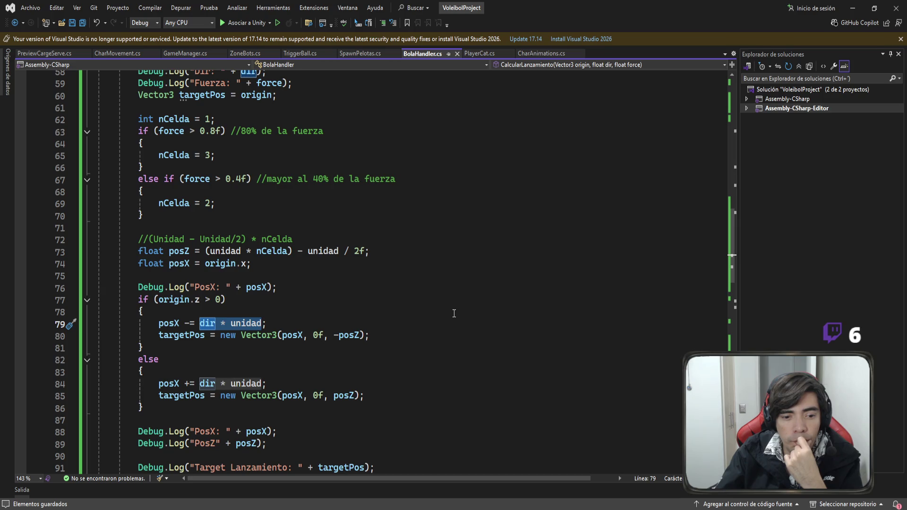
pyautogui.hotkey('alt', 'Tab')
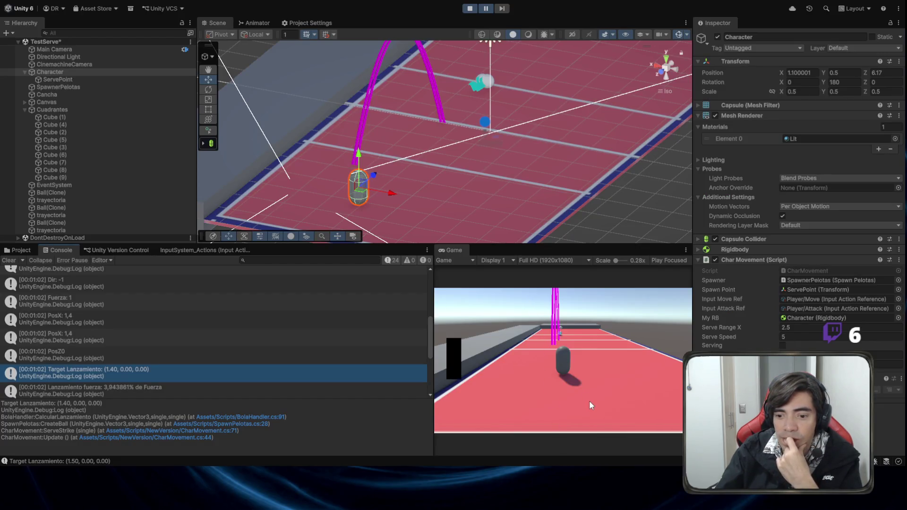
# Select the served Ball(Clone) and re-enter 3 as its Bola Handler Unidad, leaving Segmentos at 3
pyautogui.moveTo(361, 231)
pyautogui.mouseDown()
pyautogui.moveTo(409, 70)
pyautogui.moveTo(493, 137)
pyautogui.moveTo(590, 145)
pyautogui.mouseUp()
pyautogui.click(589, 144)
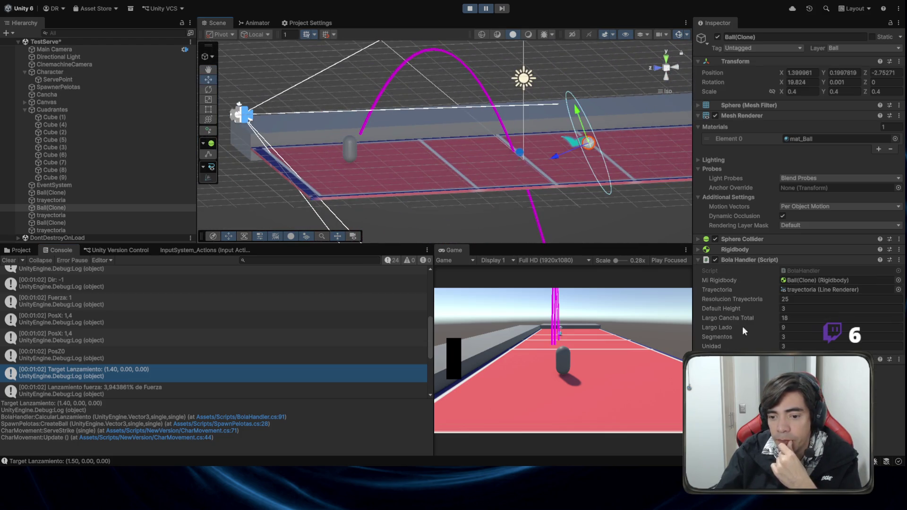
pyautogui.click(784, 347)
pyautogui.press('BackSpace')
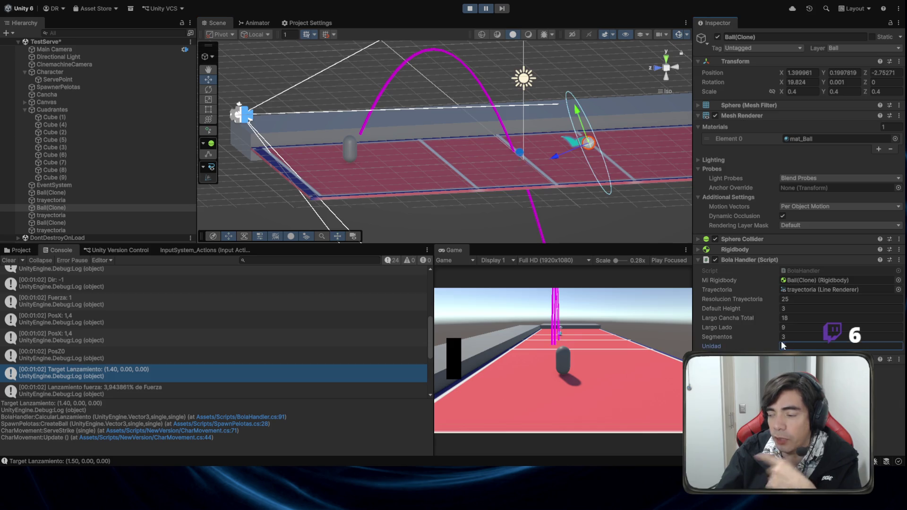
pyautogui.write('3')
pyautogui.click(787, 338)
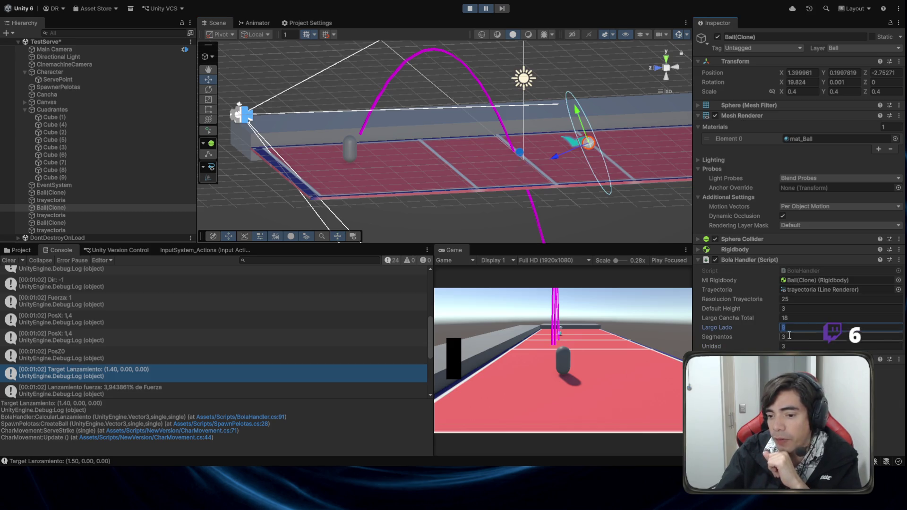
pyautogui.press('Tab')
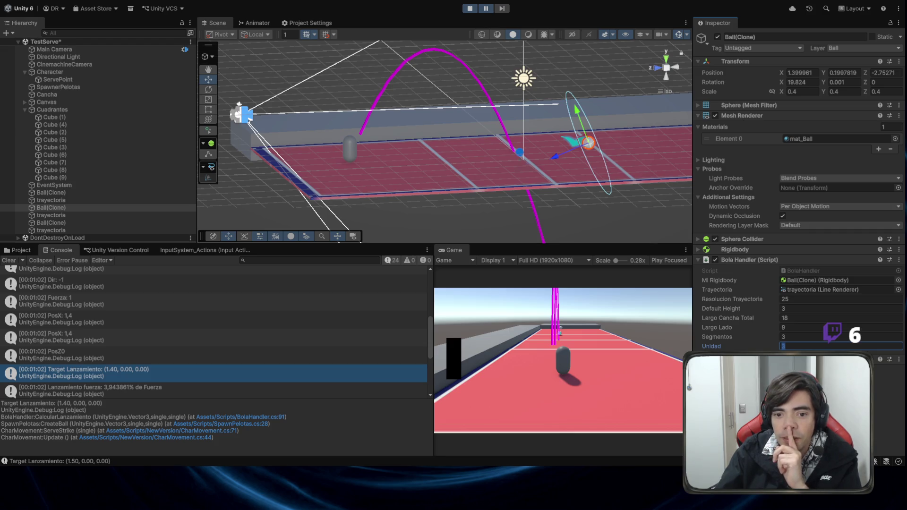
pyautogui.hotkey('alt', 'Tab')
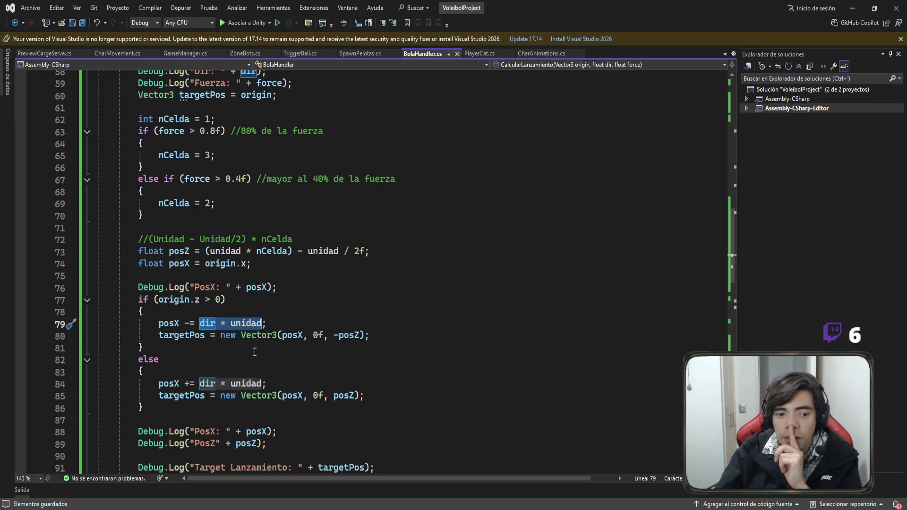
# Insert Debug.Log("Unidad: " + unidad); directly below the PosX log and save BolaHandler.cs
pyautogui.click(255, 352)
pyautogui.scroll(-1, 254, 352)
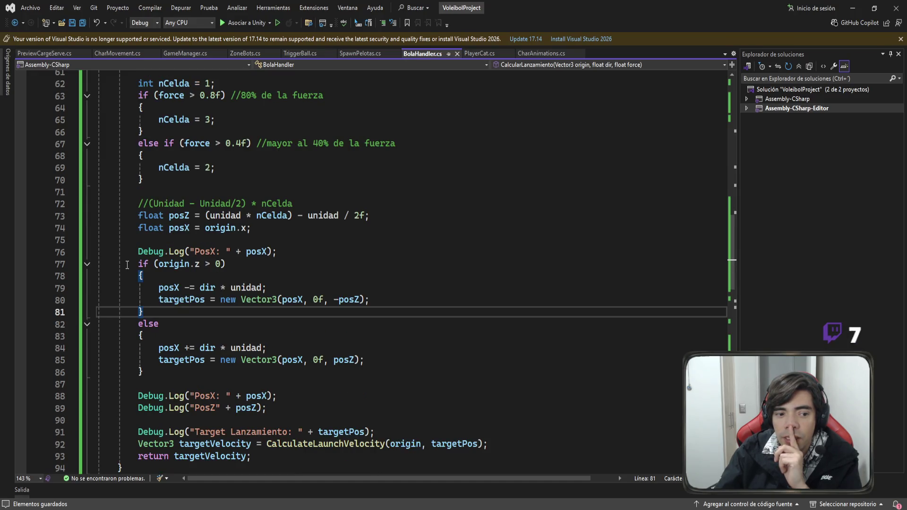
pyautogui.moveTo(128, 263); pyautogui.dragTo(173, 278)
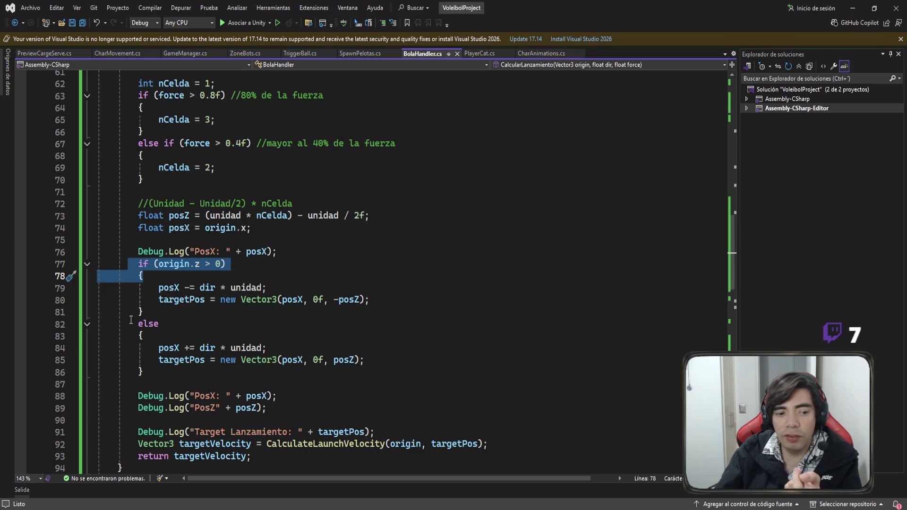
pyautogui.moveTo(123, 332)
pyautogui.mouseDown()
pyautogui.moveTo(171, 386)
pyautogui.moveTo(169, 371)
pyautogui.mouseUp()
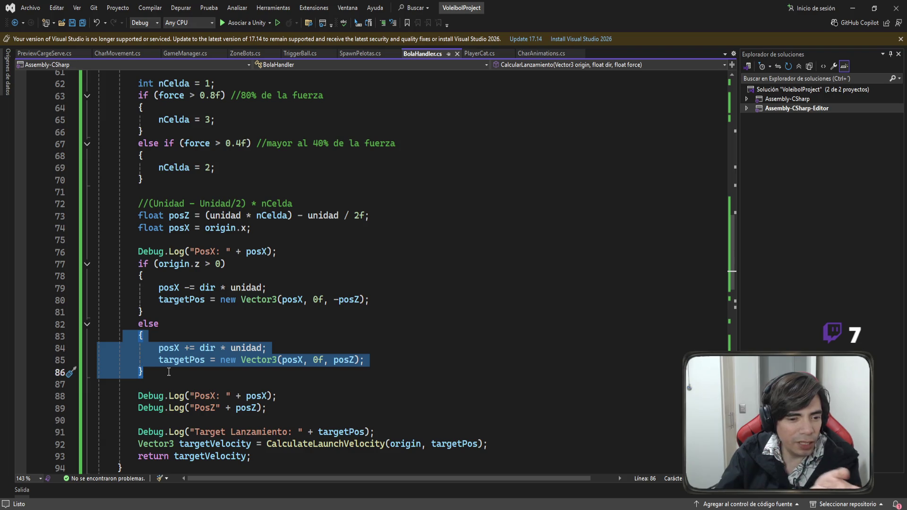
pyautogui.scroll(2, 306, 337)
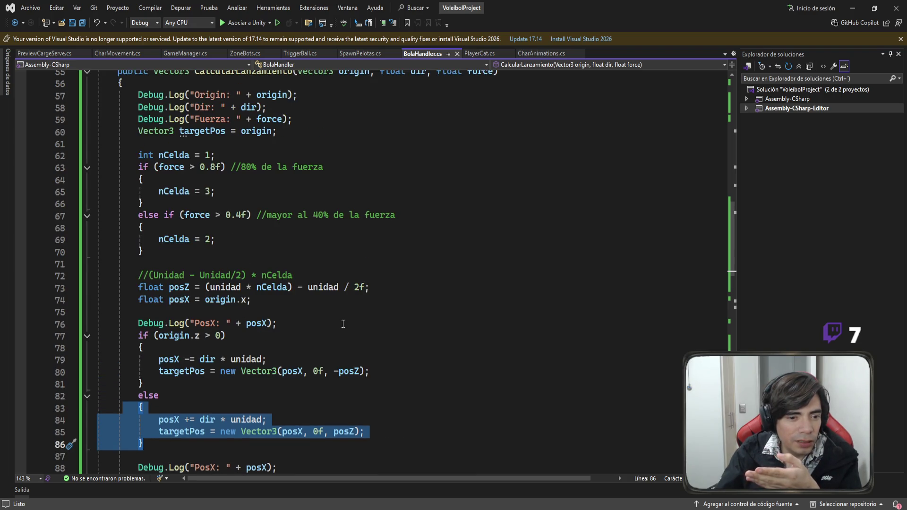
pyautogui.scroll(-2, 342, 324)
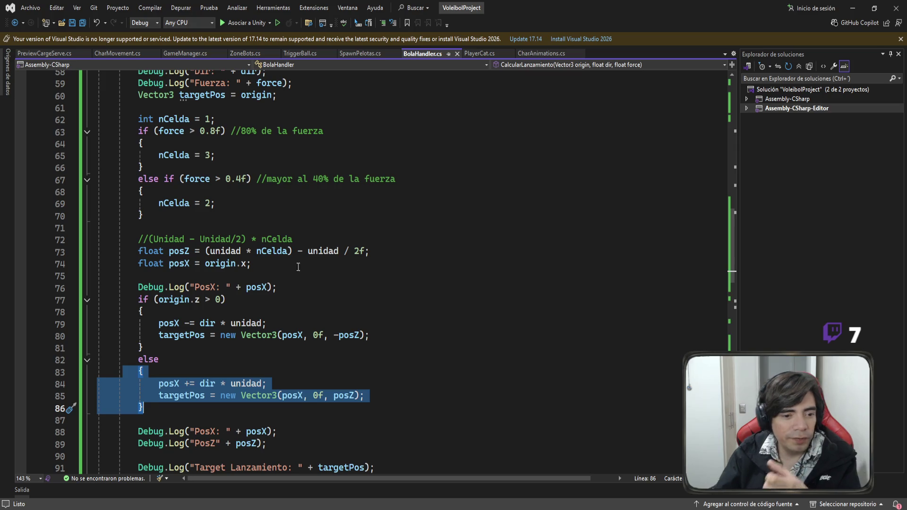
pyautogui.click(310, 284)
pyautogui.press('Return')
pyautogui.write('de')
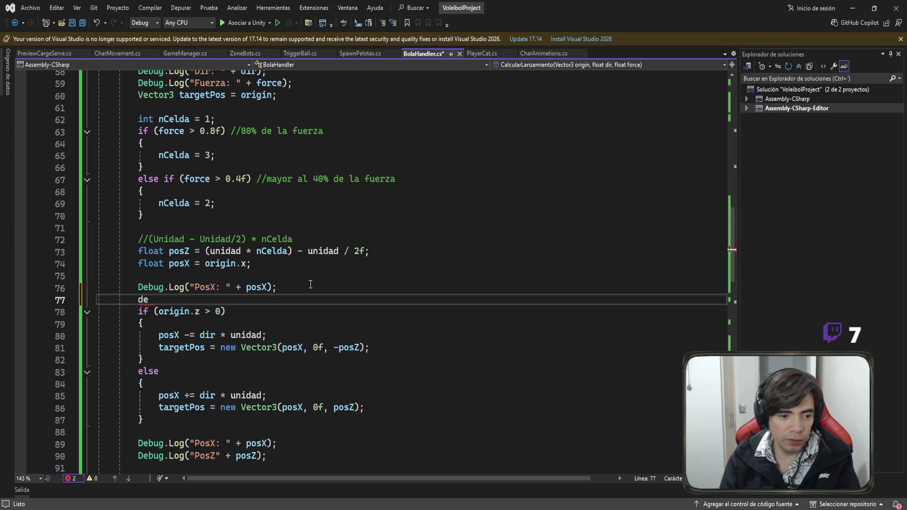
pyautogui.press('BackSpace')
pyautogui.press('BackSpace')
pyautogui.write('Deb')
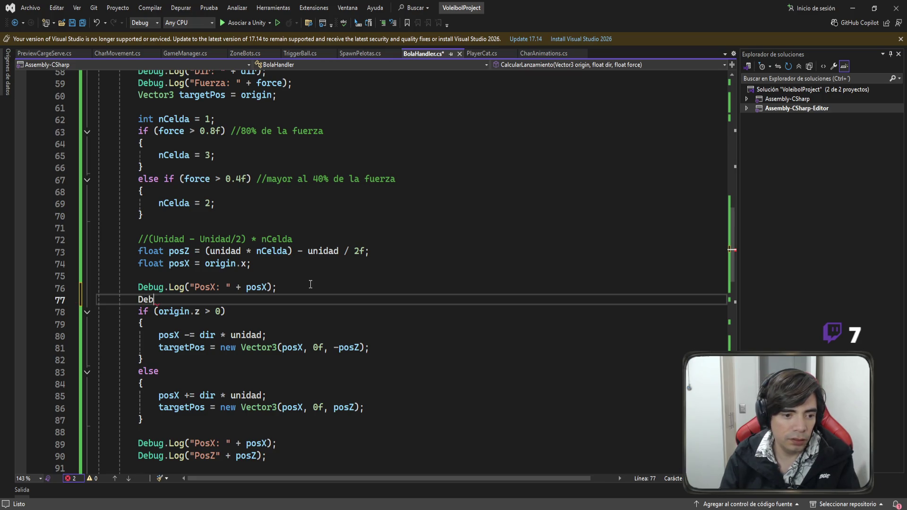
pyautogui.write('ug.Log("')
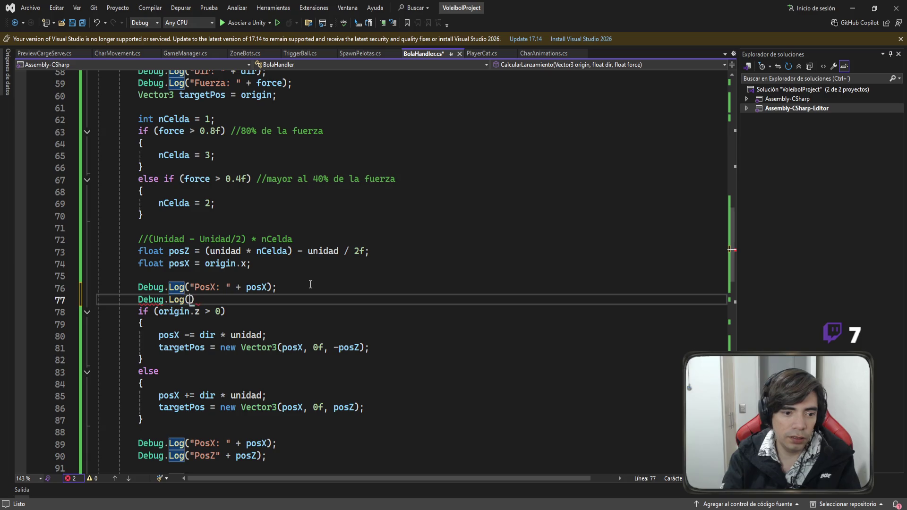
pyautogui.write('Unidad: ')
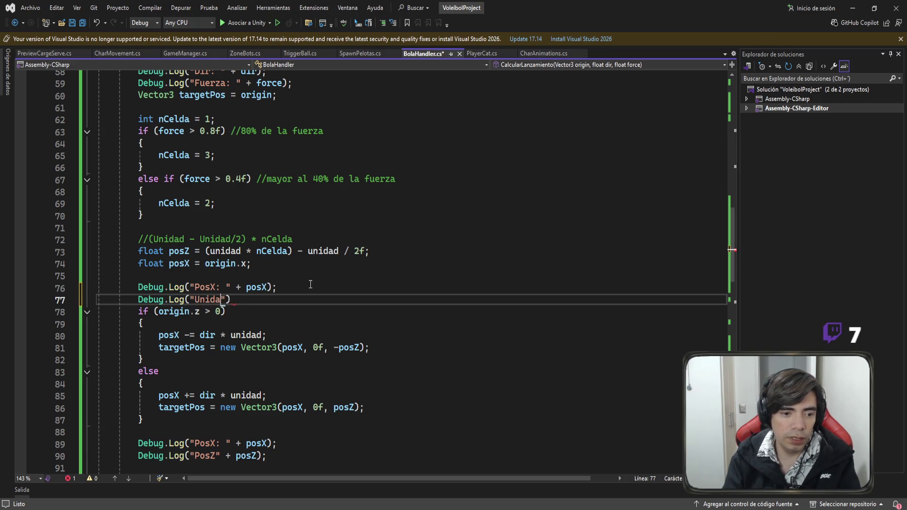
pyautogui.write('" + unida')
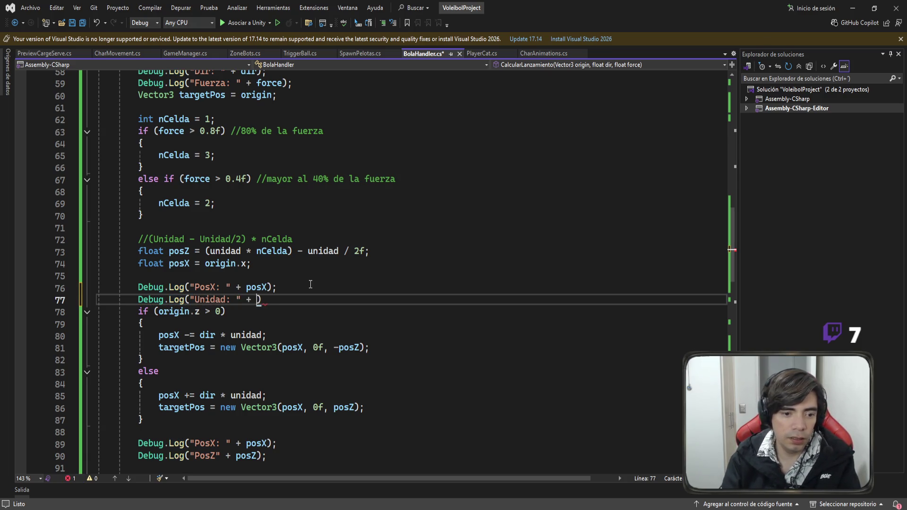
pyautogui.write('d);')
pyautogui.hotkey('ctrl', 's')
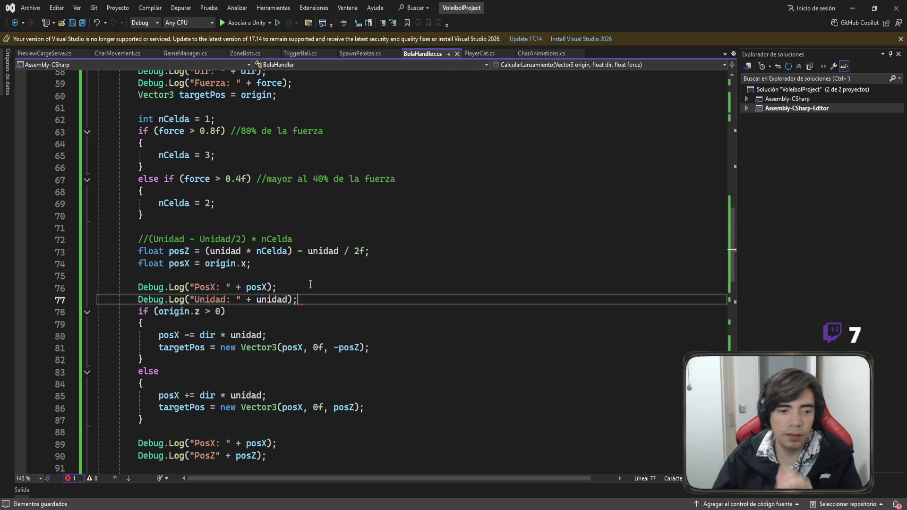
# Restart Play mode and throw a test ball, which logs Unidad: 0 and target (1.40, 0.00, 0.00)
pyautogui.click(858, 6)
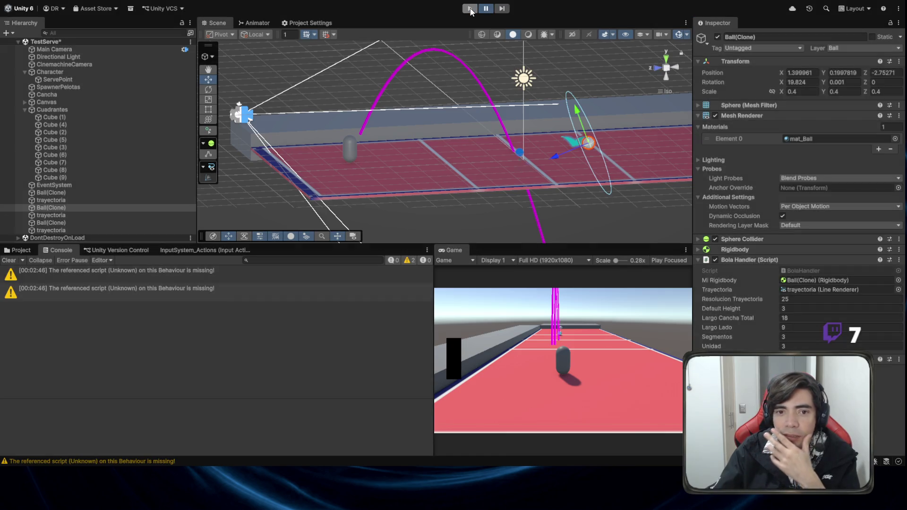
pyautogui.click(469, 9)
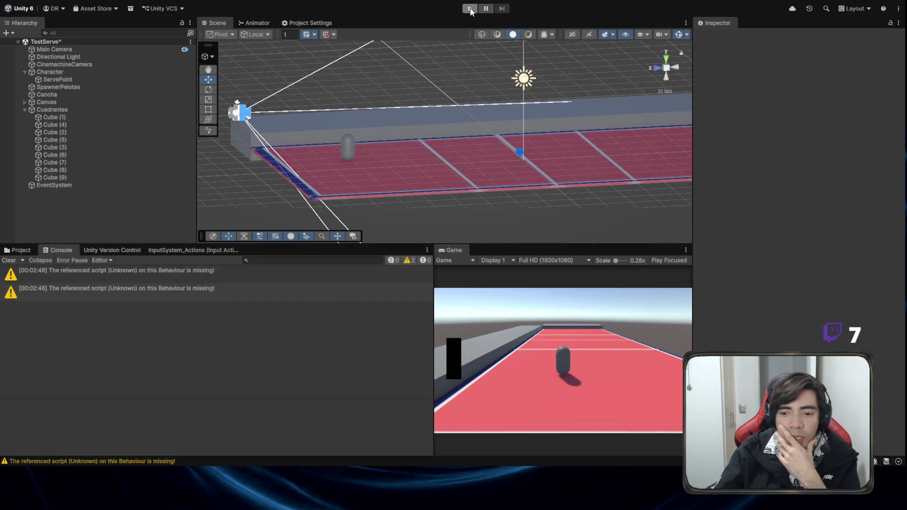
pyautogui.click(470, 8)
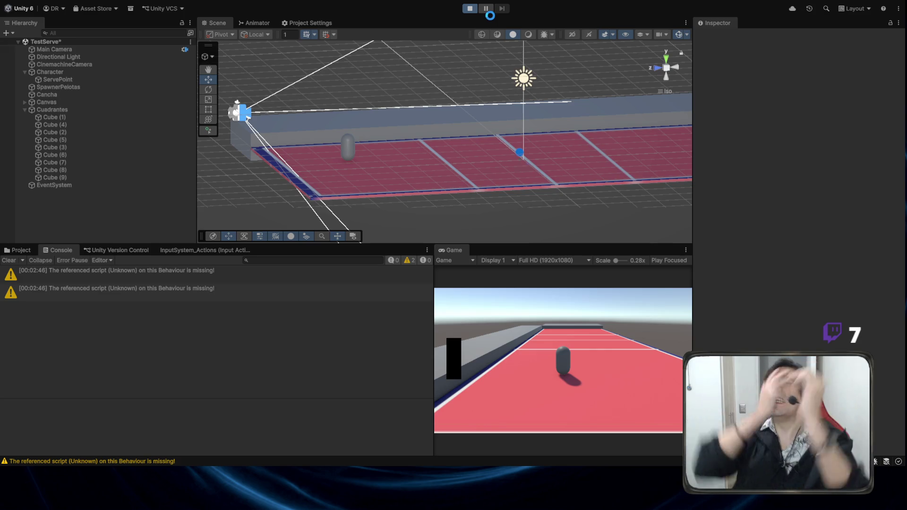
pyautogui.click(540, 324)
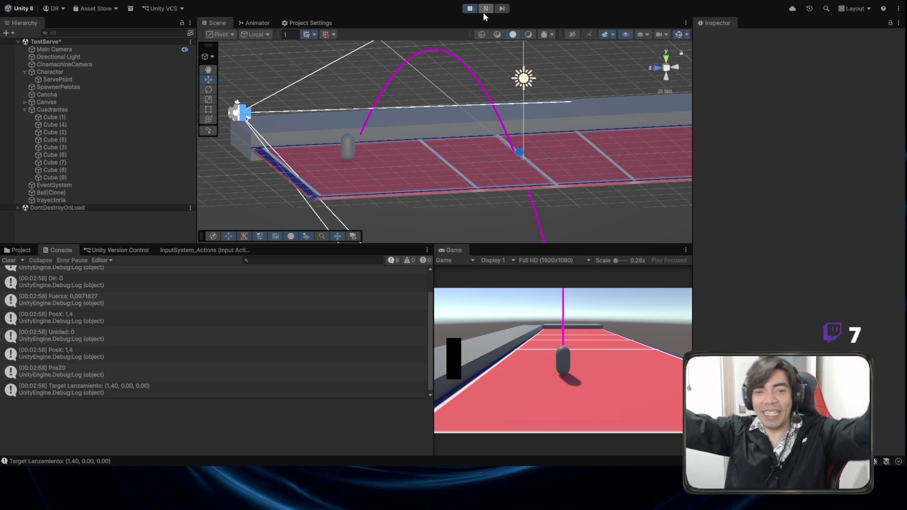
pyautogui.click(469, 9)
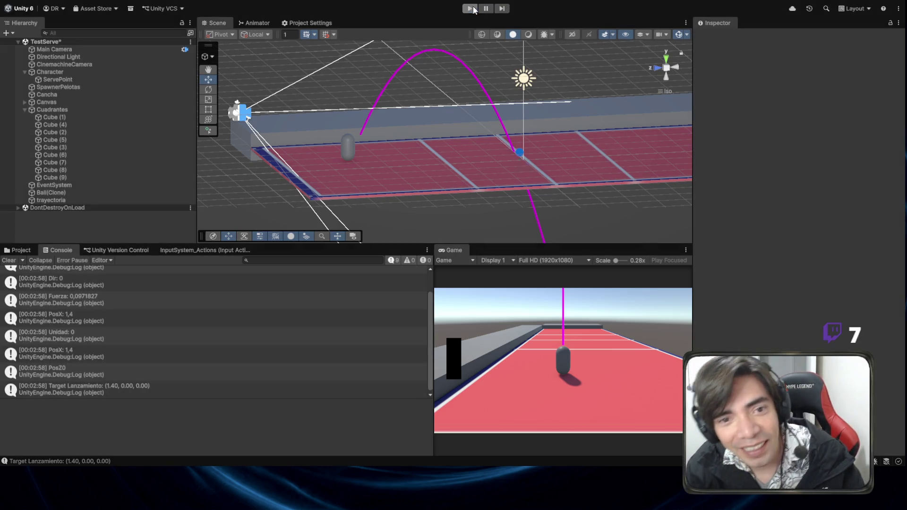
pyautogui.hotkey('alt', 'Tab')
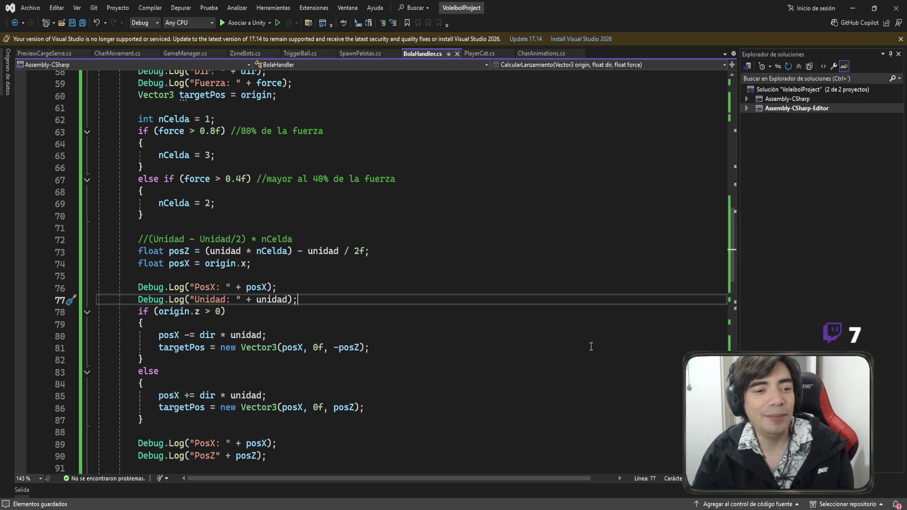
pyautogui.scroll(3, 481, 221)
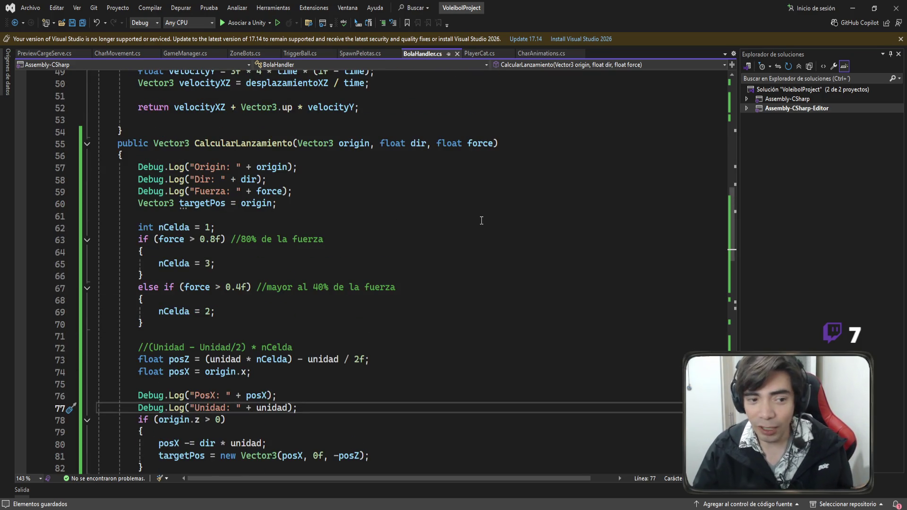
pyautogui.click(263, 136)
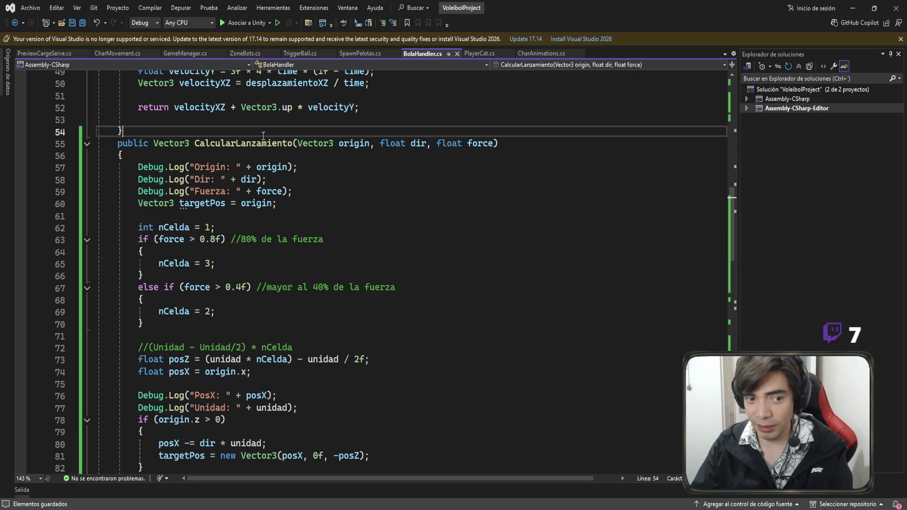
pyautogui.doubleClick(263, 146)
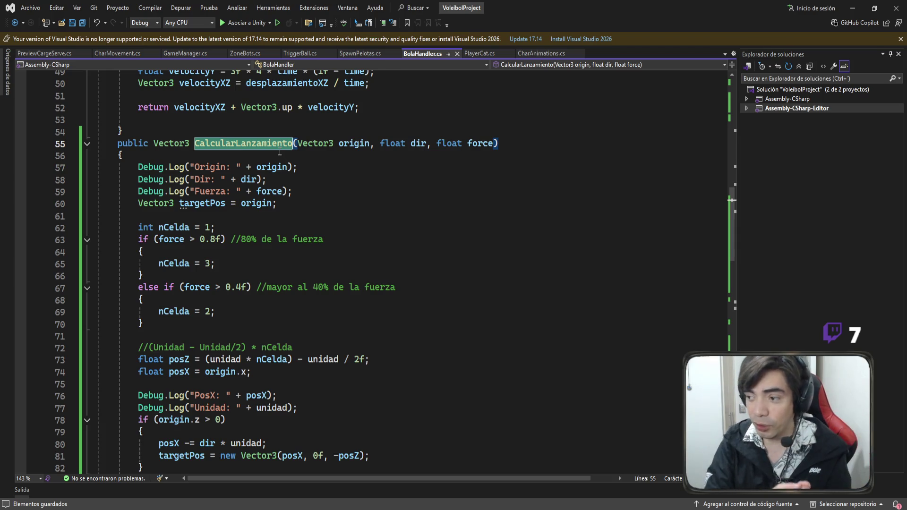
pyautogui.click(360, 53)
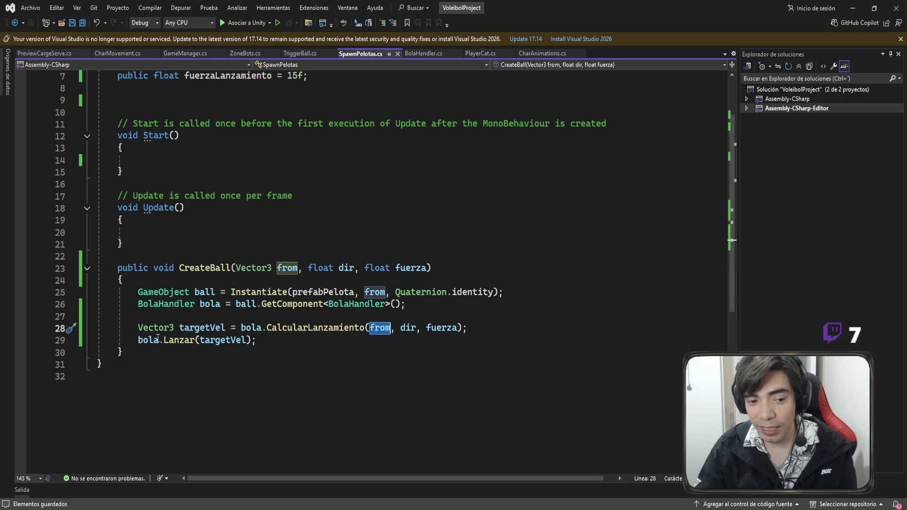
pyautogui.doubleClick(248, 304)
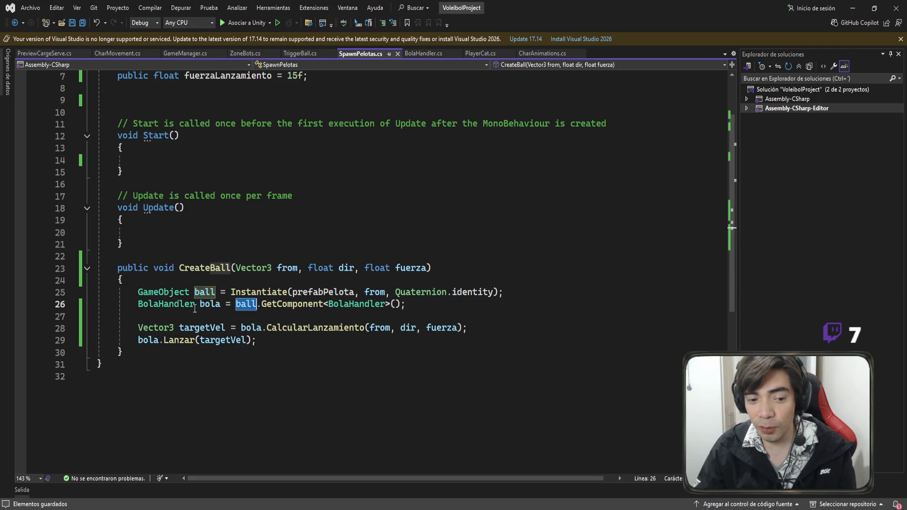
pyautogui.doubleClick(259, 292)
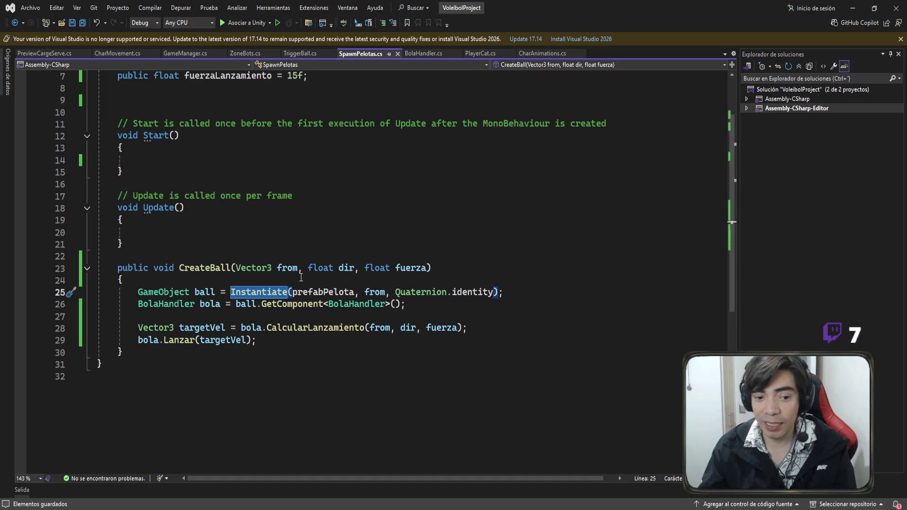
pyautogui.moveTo(529, 327); pyautogui.dragTo(80, 328)
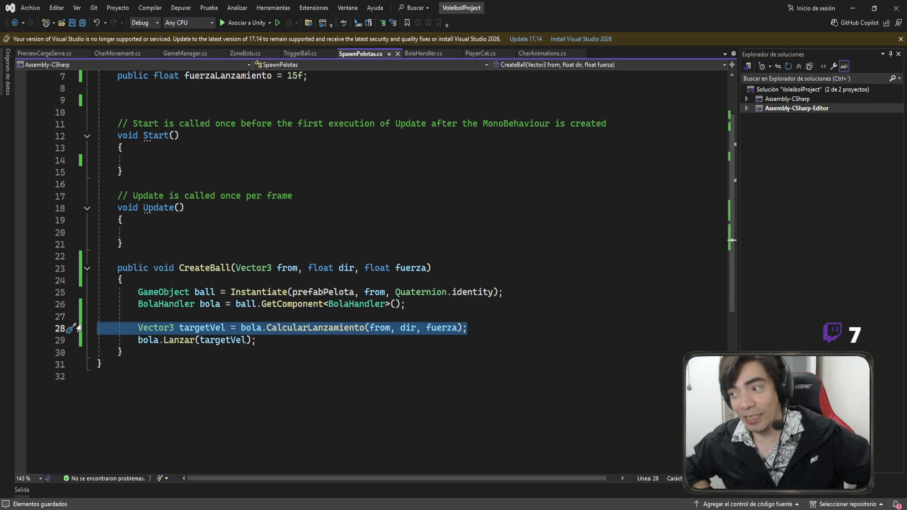
pyautogui.press('F12')
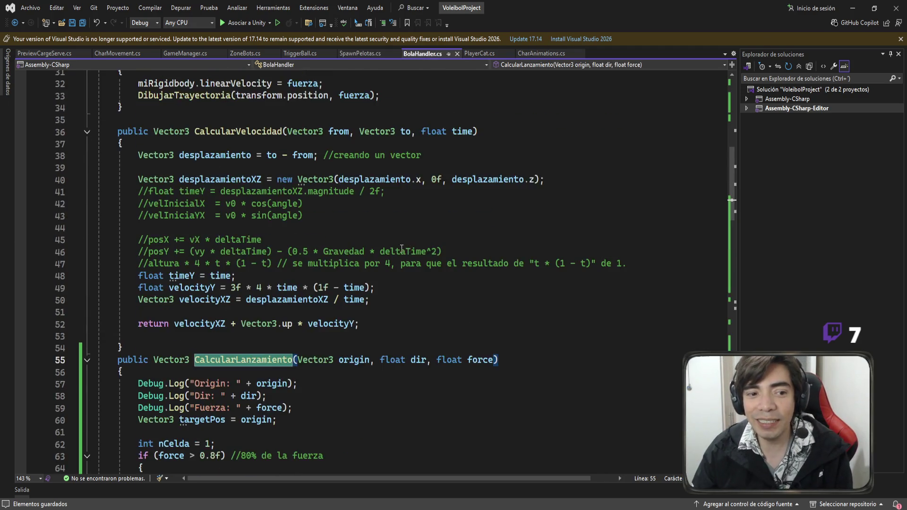
# Remove the unidad = largoLado / segmentos; line from Start()
pyautogui.scroll(9, 402, 248)
pyautogui.moveTo(118, 227); pyautogui.dragTo(166, 282)
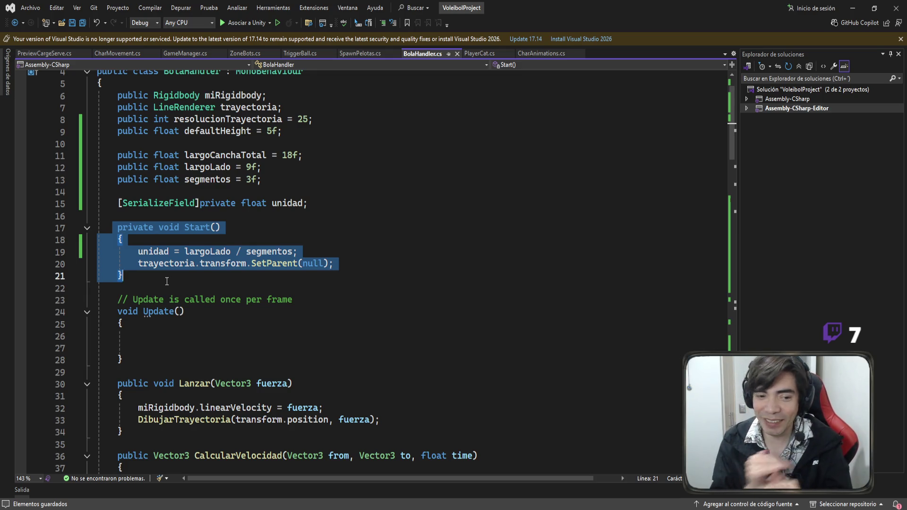
pyautogui.click(297, 251)
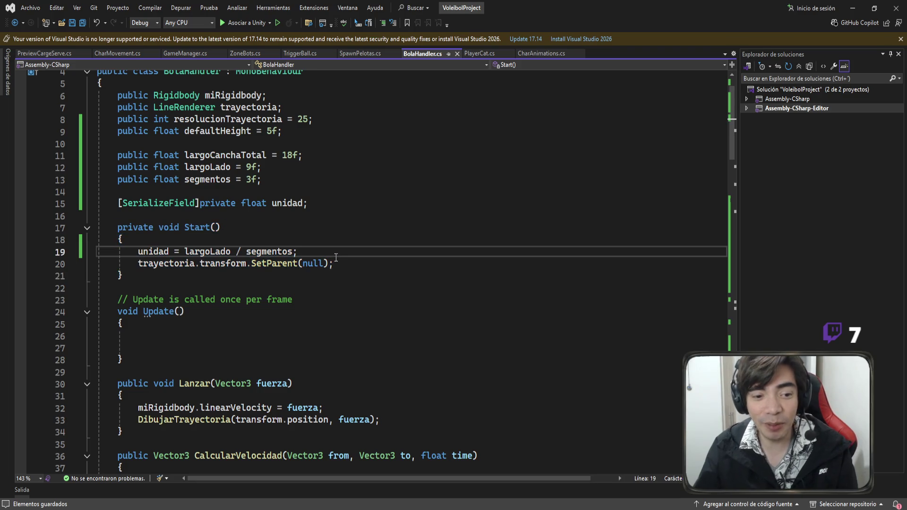
pyautogui.keyDown('shift'); pyautogui.click(125, 242); pyautogui.keyUp('shift')
pyautogui.press('Delete')
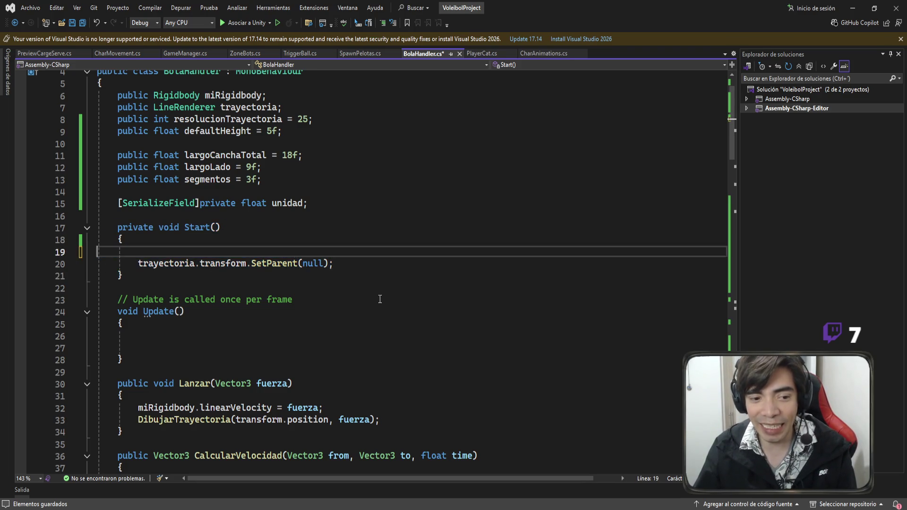
# Paste that line as the first statement of CalcularLanzamiento and save the script
pyautogui.scroll(-5, 373, 283)
pyautogui.scroll(-3, 365, 270)
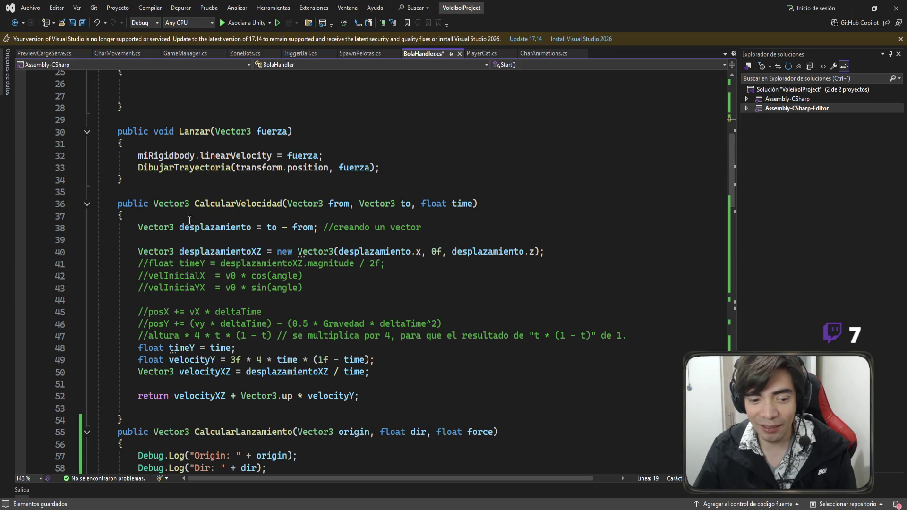
pyautogui.scroll(-2, 279, 297)
pyautogui.scroll(-2, 278, 297)
pyautogui.click(176, 269)
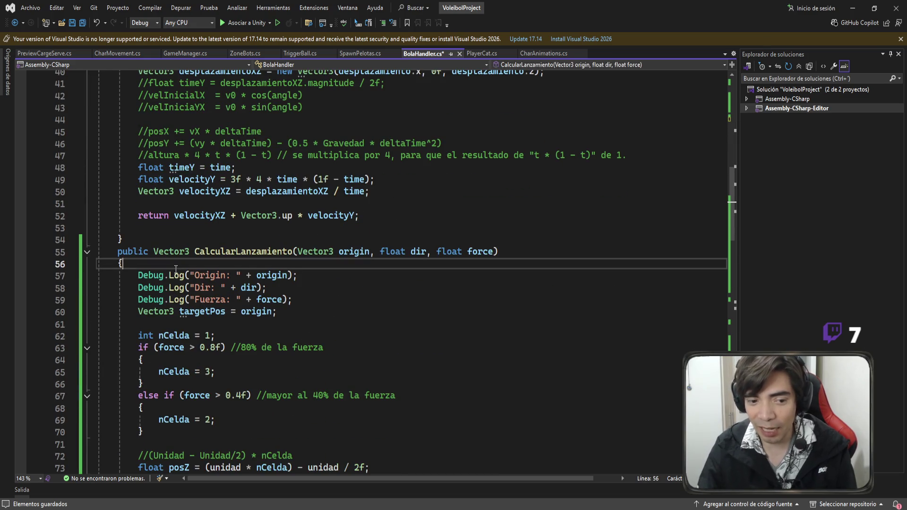
pyautogui.press('Return')
pyautogui.write('unidad = largoLado / segmentos;')
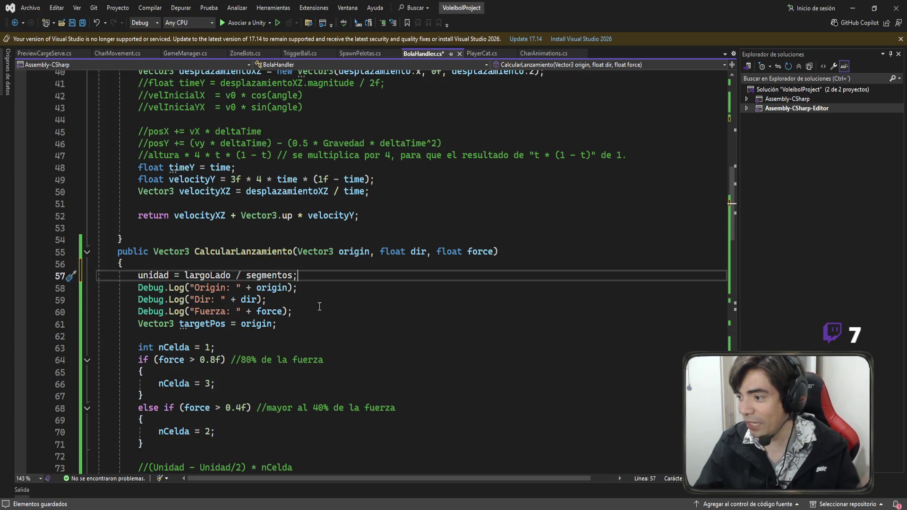
pyautogui.scroll(-11, 344, 321)
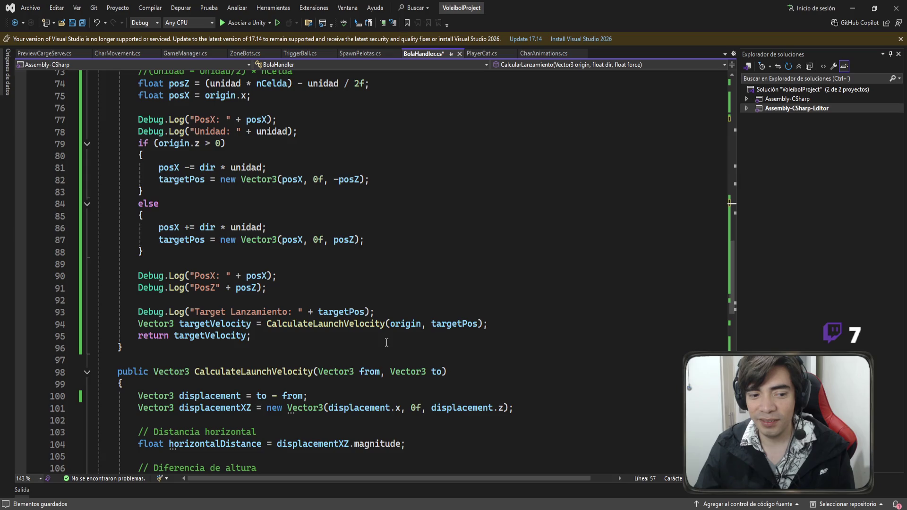
pyautogui.scroll(7, 387, 341)
pyautogui.hotkey('ctrl', 's')
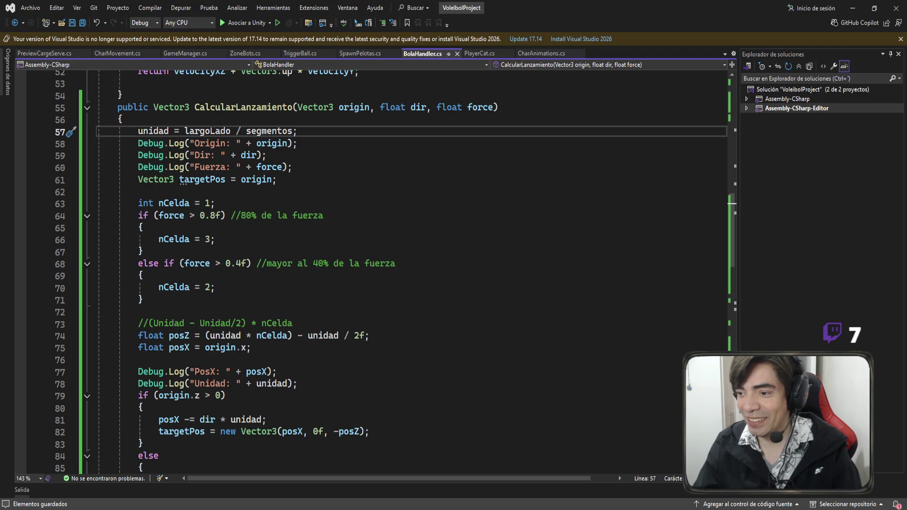
pyautogui.hotkey('alt', 'Tab')
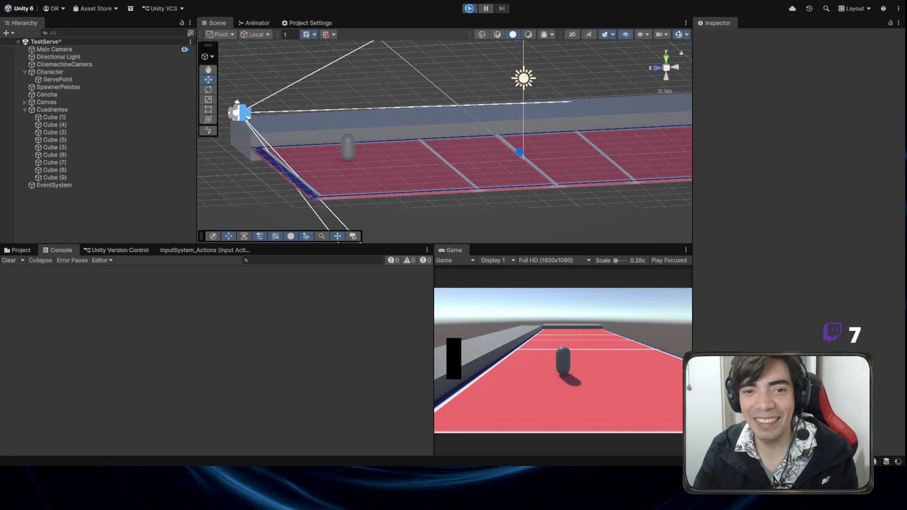
# Replay and serve; the Console now logs Unidad: 3 and target (1.70, 0.00, -7.50)
pyautogui.click(469, 8)
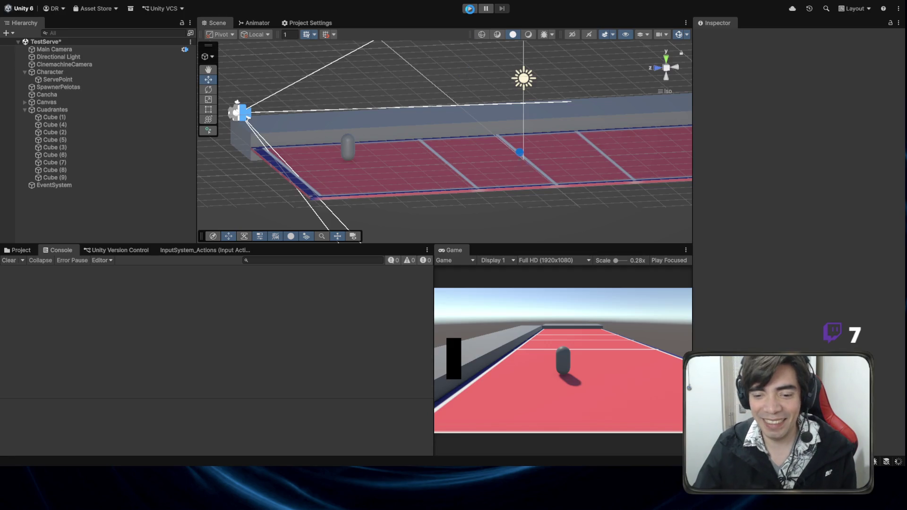
pyautogui.click(470, 9)
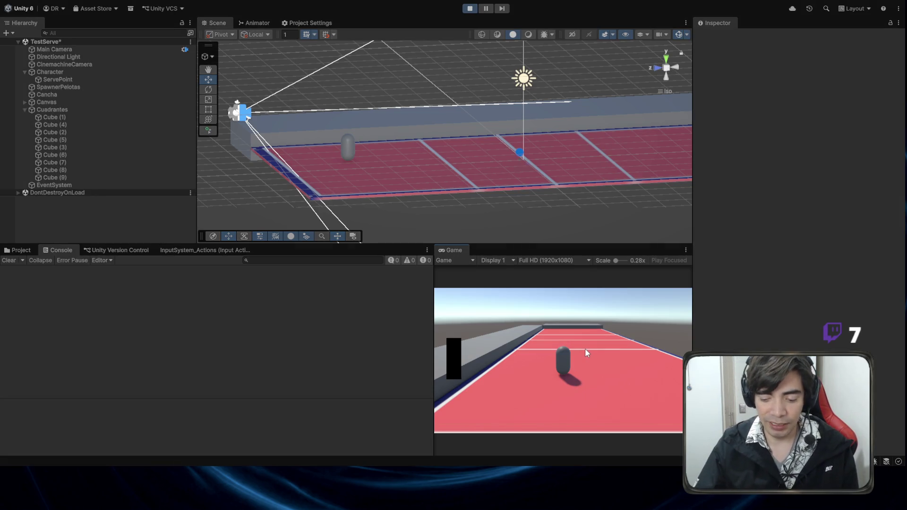
pyautogui.press('space')
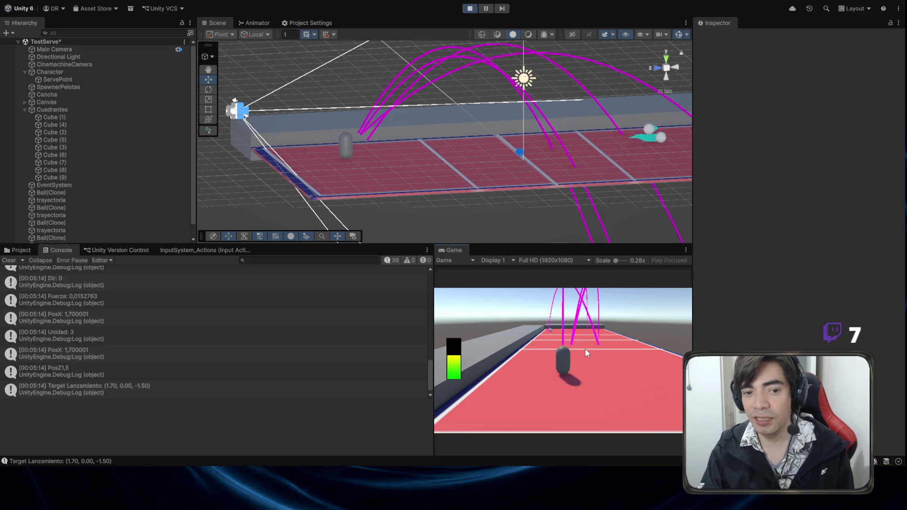
pyautogui.scroll(-2, 559, 136)
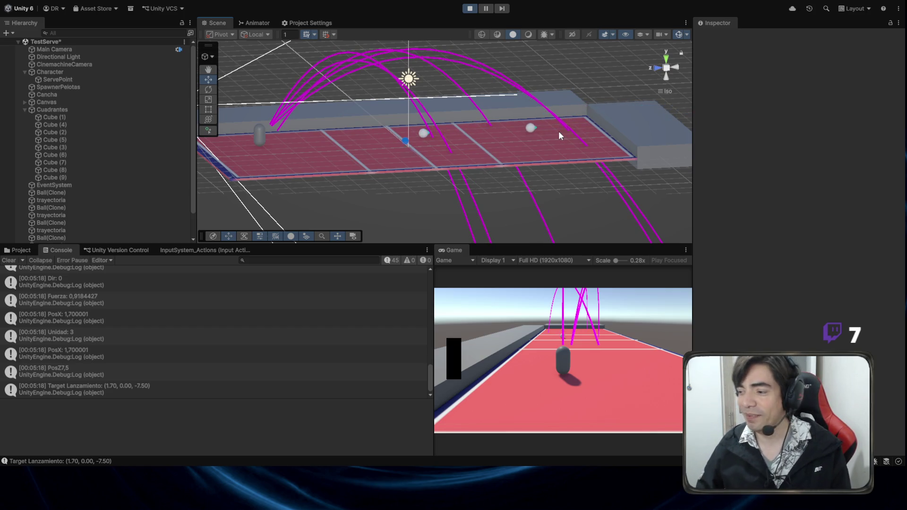
pyautogui.click(473, 9)
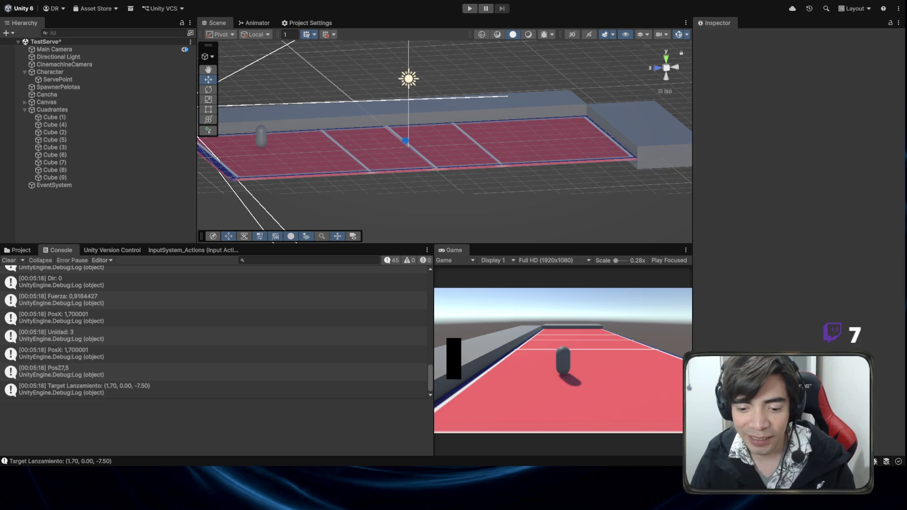
pyautogui.hotkey('alt', 'Tab')
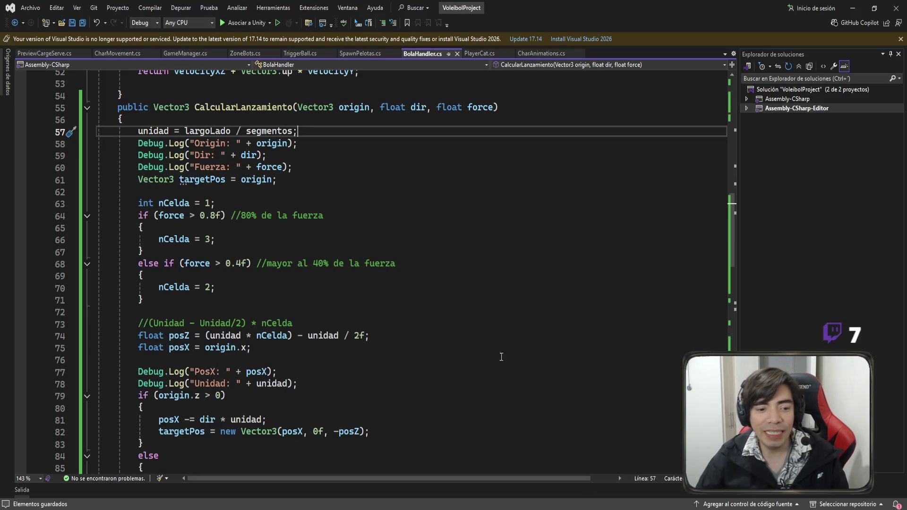
# Review the Unidad log and Start(), then open SpawnPelotas.cs at CreateBall
pyautogui.moveTo(297, 384); pyautogui.dragTo(73, 382)
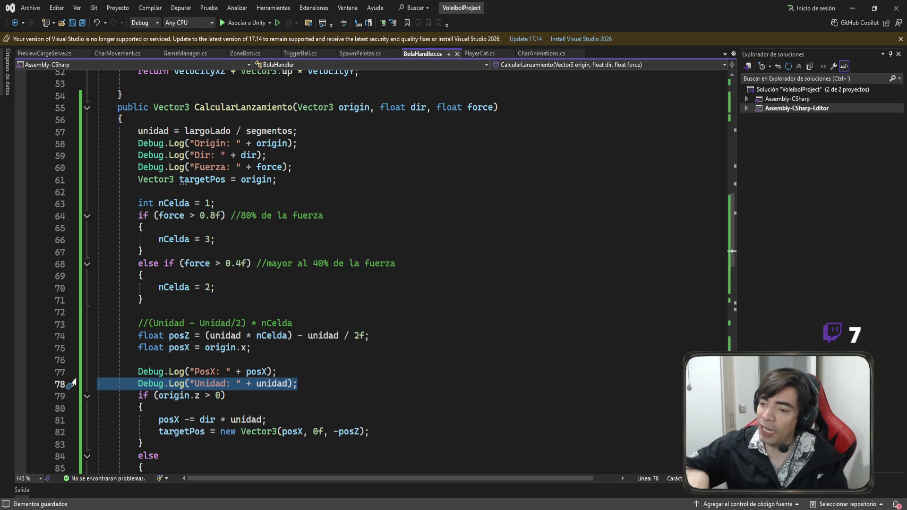
pyautogui.scroll(3, 100, 360)
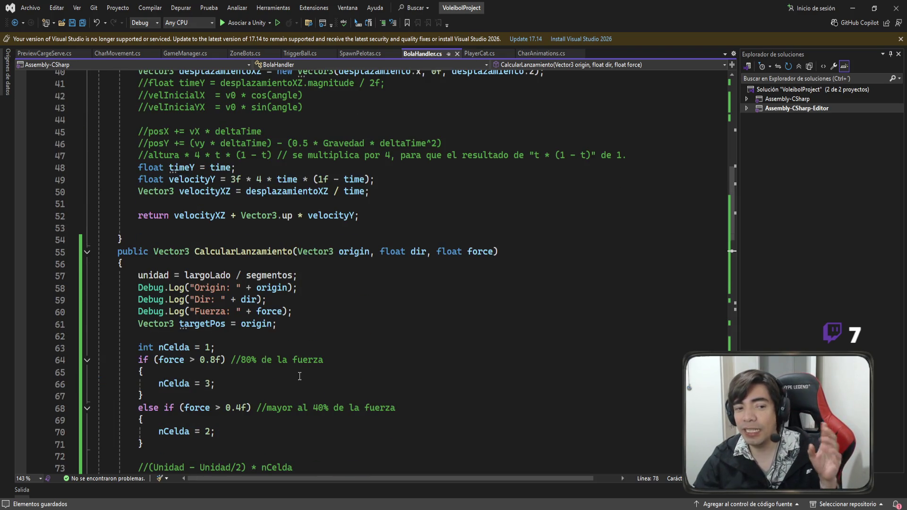
pyautogui.scroll(7, 299, 376)
pyautogui.scroll(4, 300, 377)
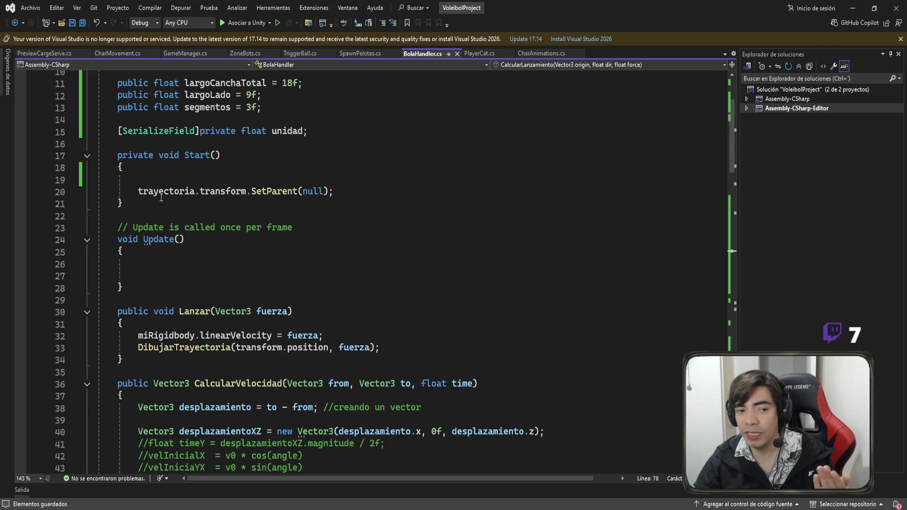
pyautogui.doubleClick(142, 179)
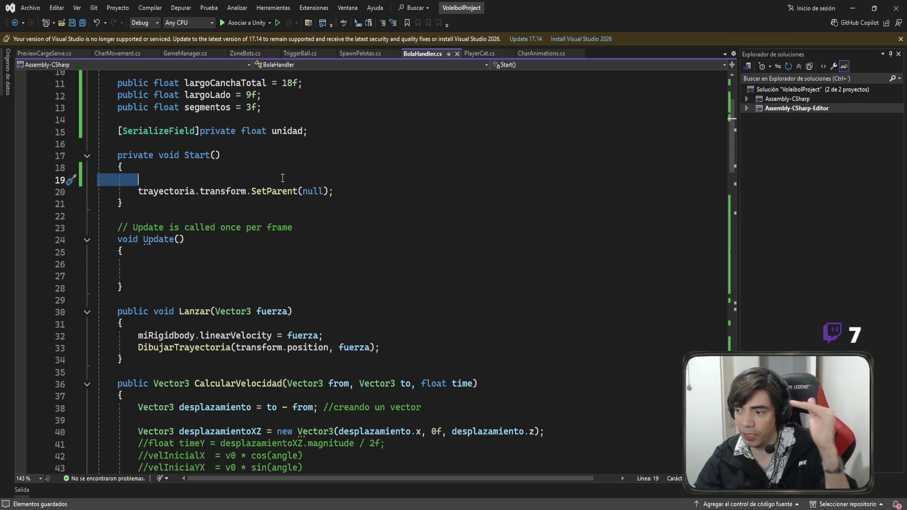
pyautogui.click(351, 54)
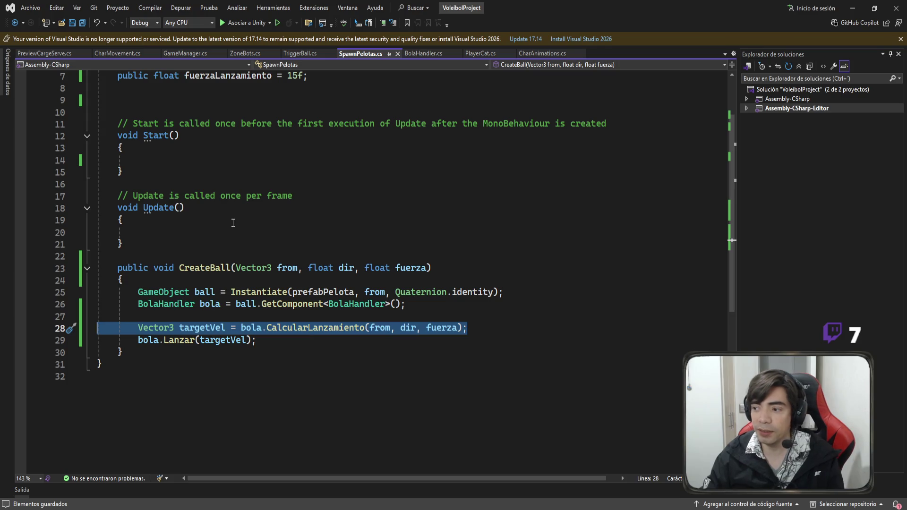
# In SpawnPelotas.cs, highlight the Start and Update methods and the CalcularLanzamiento call in CreateBall
pyautogui.moveTo(136, 172); pyautogui.dragTo(109, 127)
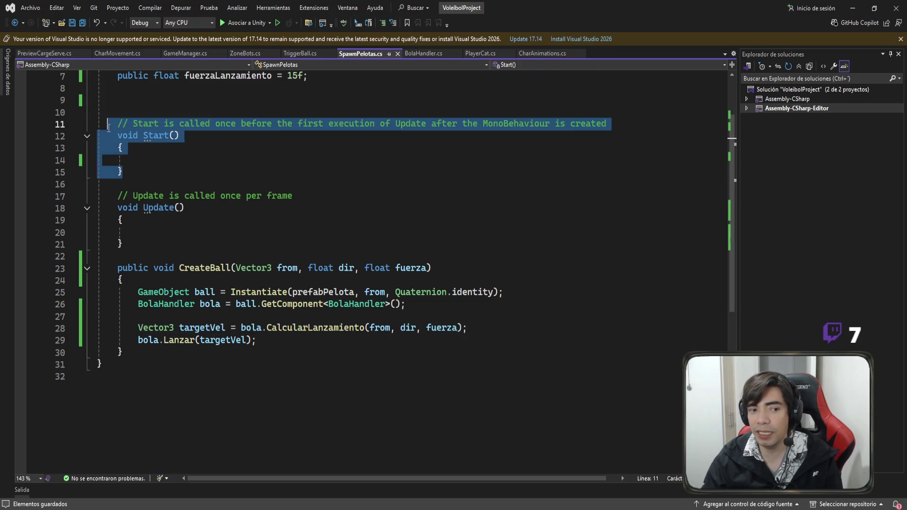
pyautogui.moveTo(118, 258); pyautogui.dragTo(100, 195)
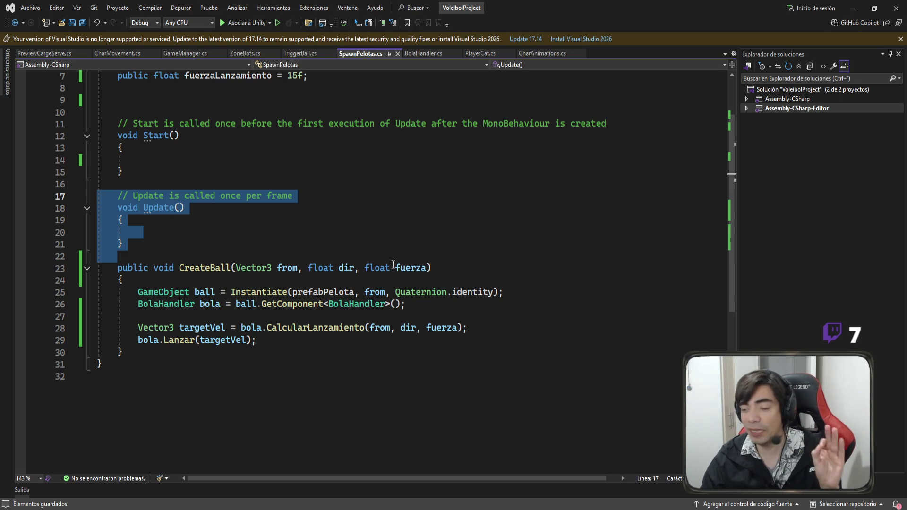
pyautogui.moveTo(468, 327); pyautogui.dragTo(128, 327)
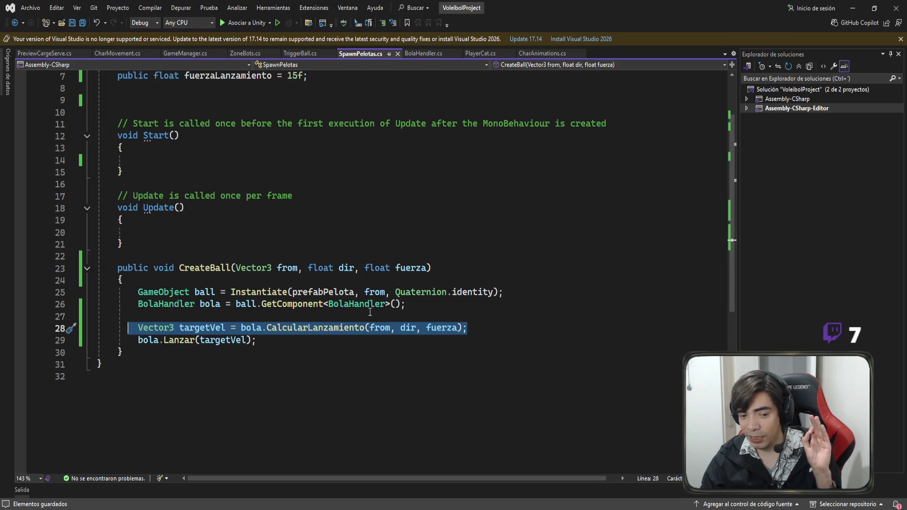
pyautogui.click(416, 306)
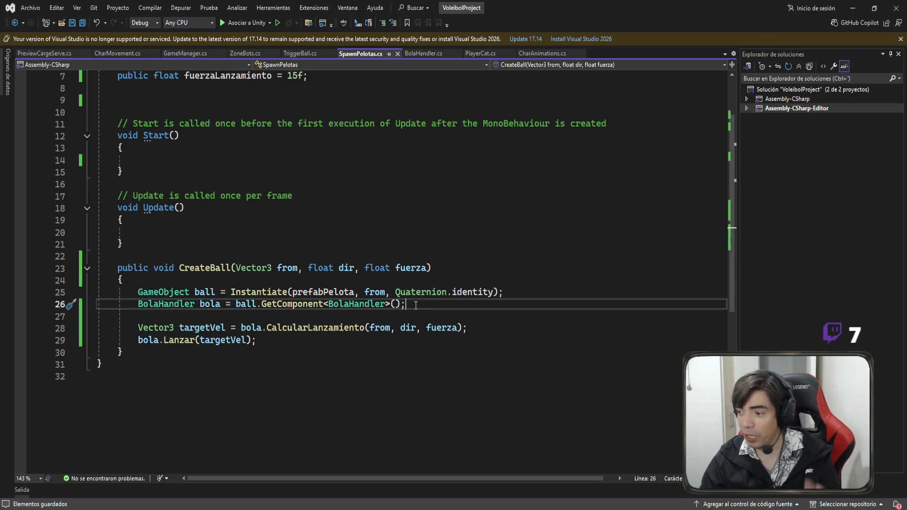
pyautogui.moveTo(507, 329); pyautogui.dragTo(126, 335)
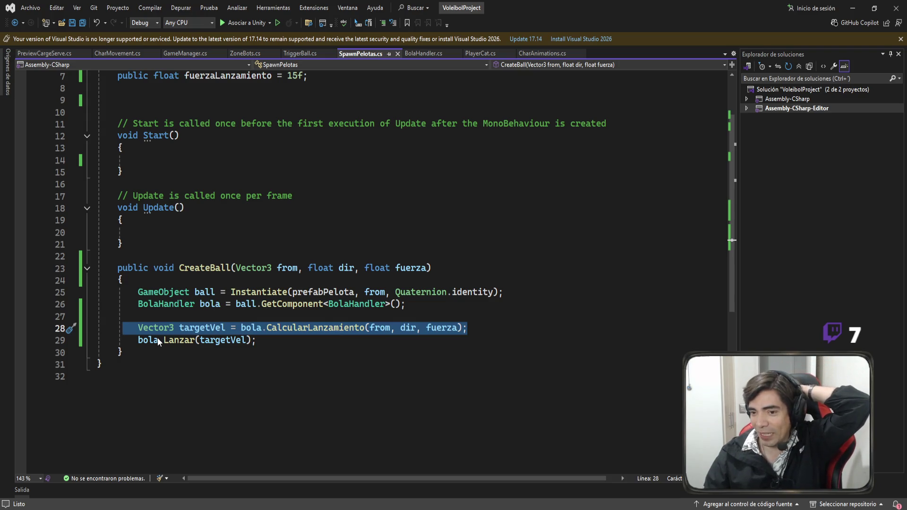
# Delete the two blank lines above Start(), save SpawnPelotas.cs, and return to CalcularLanzamiento in BolaHandler.cs
pyautogui.scroll(1, 411, 259)
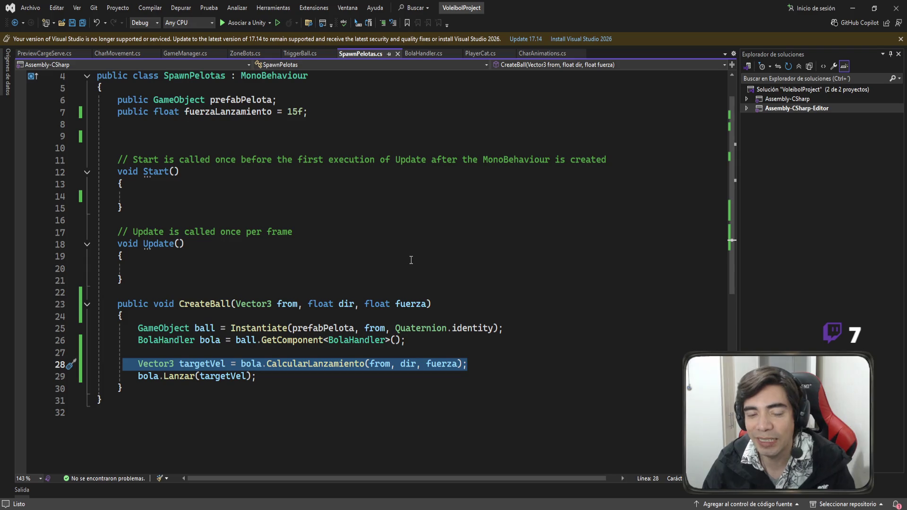
pyautogui.click(135, 148)
pyautogui.press('BackSpace')
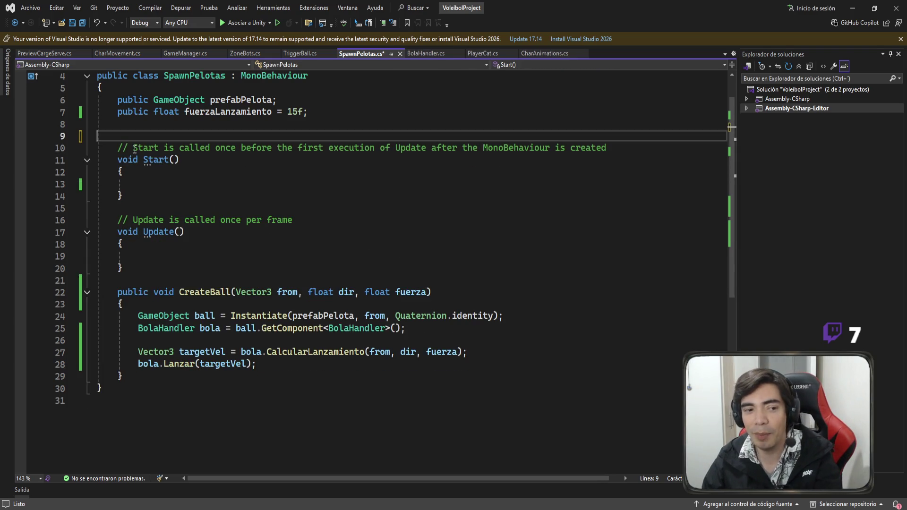
pyautogui.press('BackSpace')
pyautogui.click(303, 173)
pyautogui.hotkey('ctrl', 's')
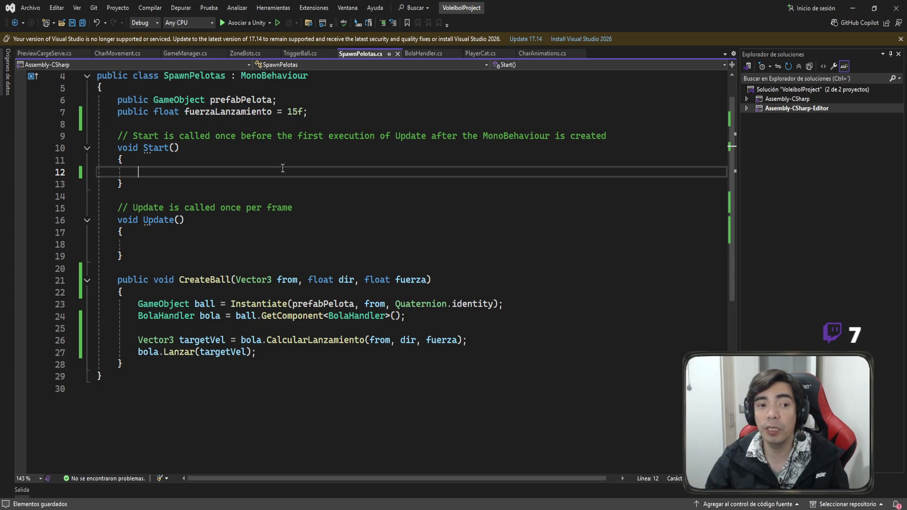
pyautogui.click(420, 53)
pyautogui.scroll(-14, 463, 189)
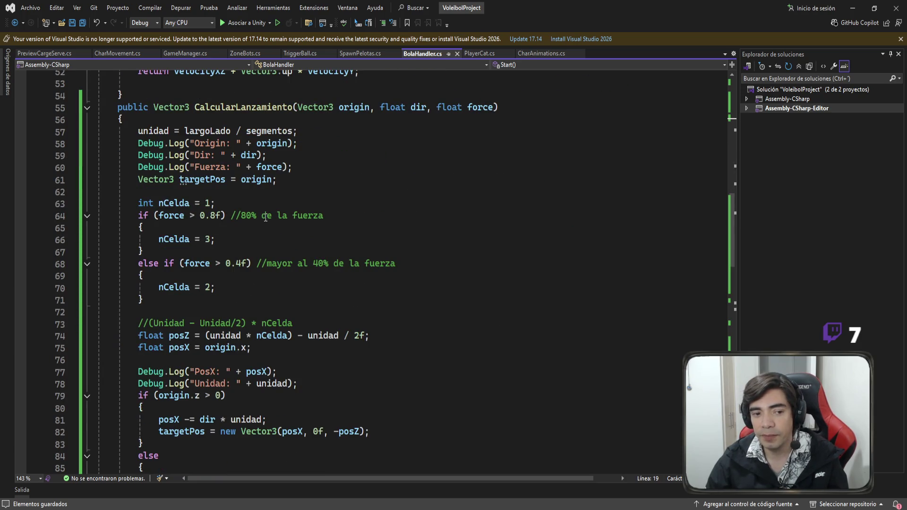
pyautogui.scroll(-2, 244, 215)
pyautogui.moveTo(302, 311)
pyautogui.mouseDown()
pyautogui.moveTo(94, 322)
pyautogui.moveTo(98, 315)
pyautogui.mouseUp()
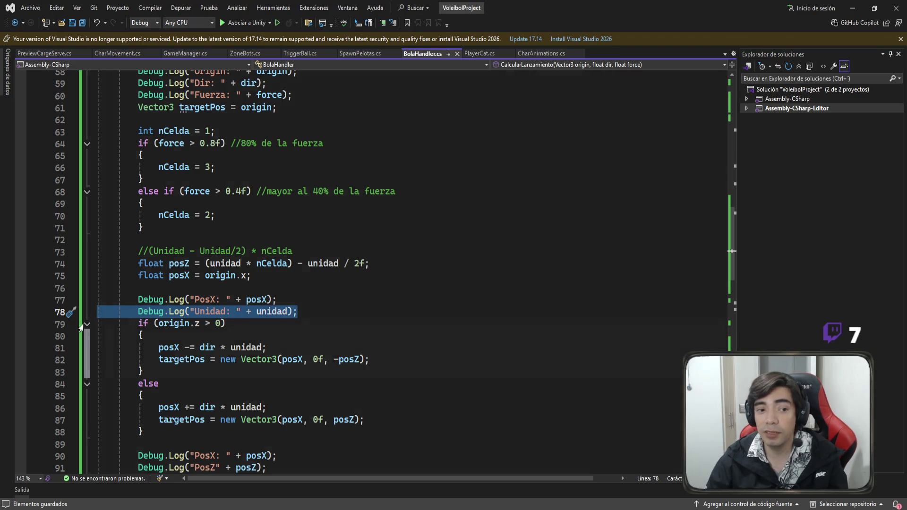
pyautogui.scroll(1, 109, 316)
pyautogui.scroll(-3, 433, 277)
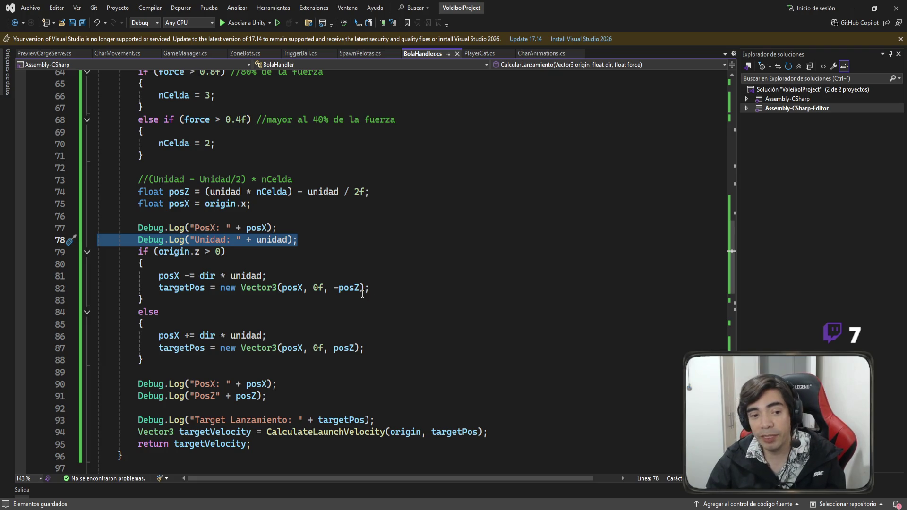
pyautogui.moveTo(313, 243); pyautogui.dragTo(34, 226)
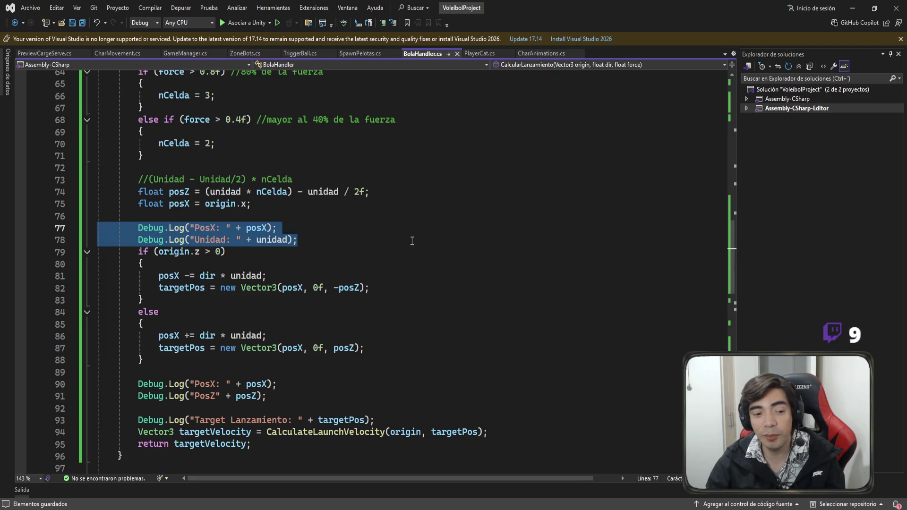
pyautogui.click(376, 385)
pyautogui.moveTo(409, 419)
pyautogui.mouseDown()
pyautogui.moveTo(97, 373)
pyautogui.moveTo(94, 385)
pyautogui.mouseUp()
pyautogui.scroll(2, 346, 344)
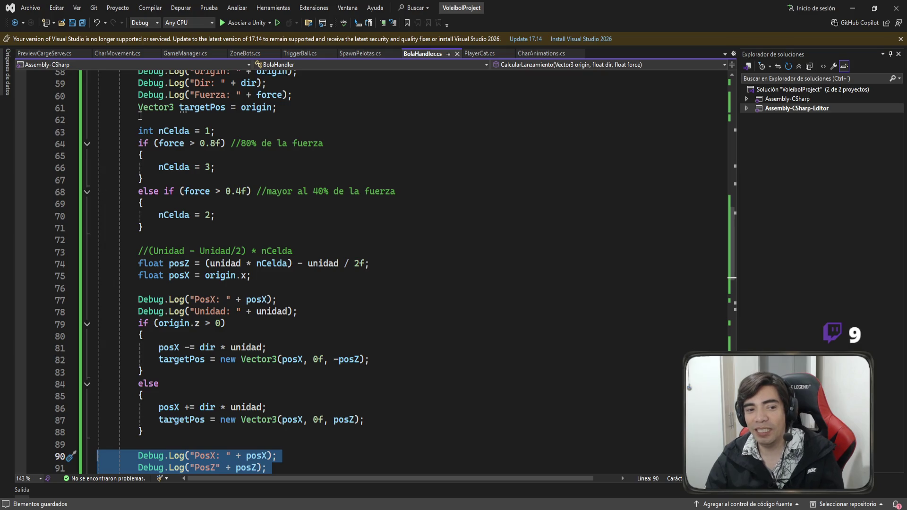
pyautogui.scroll(-3, 401, 279)
pyautogui.keyDown('shift'); pyautogui.click(391, 385); pyautogui.keyUp('shift')
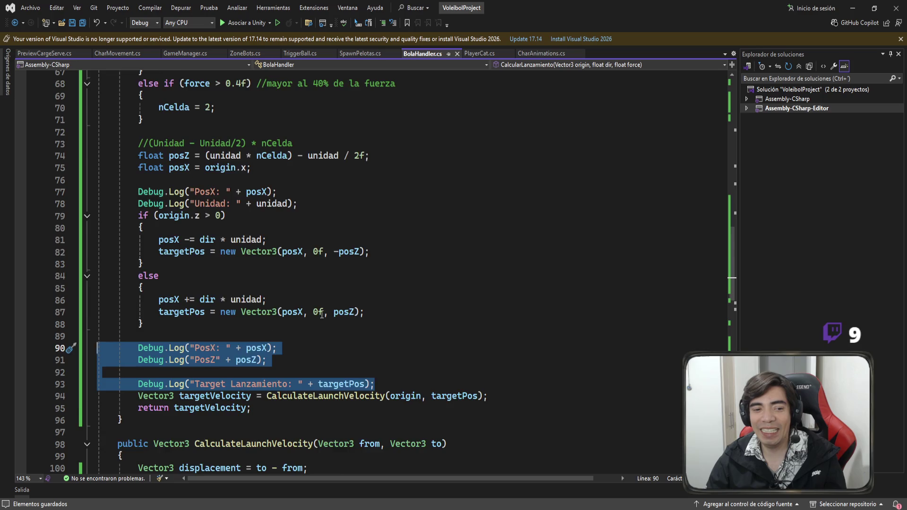
pyautogui.scroll(2, 266, 317)
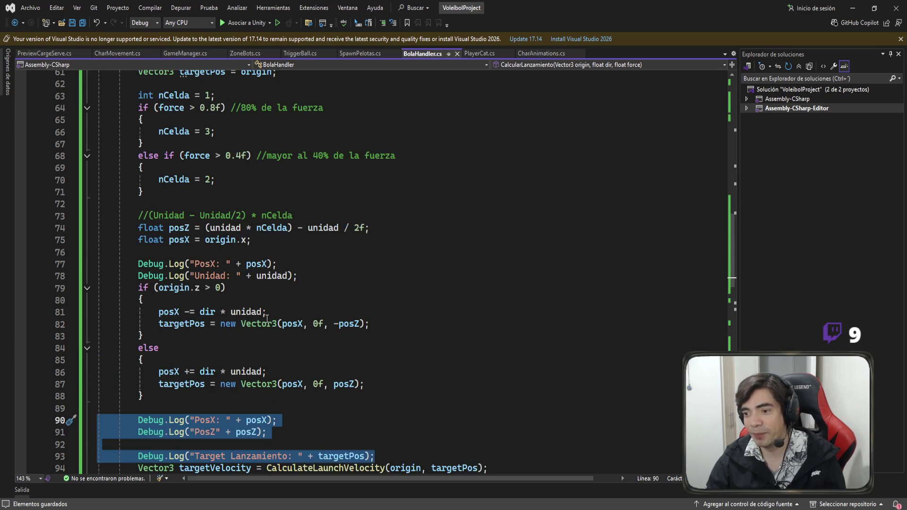
pyautogui.click(62, 312)
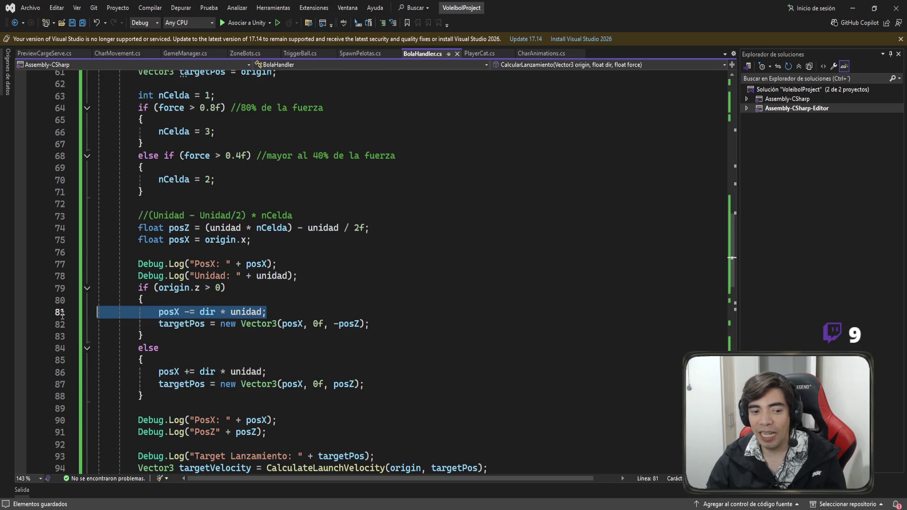